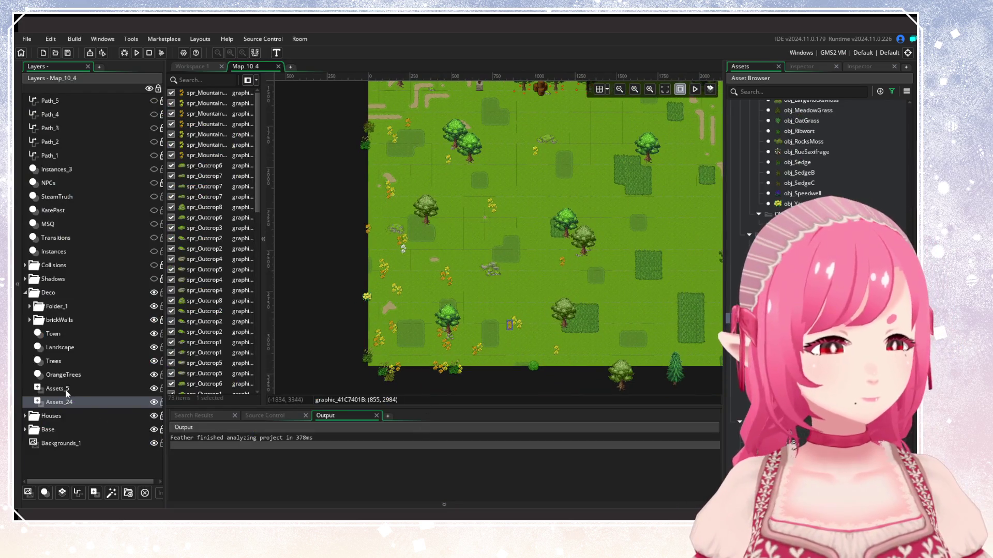
# Move the stray obj_MeadowGrass instance on the Landscape layer to X 3204.
pyautogui.click(65, 349)
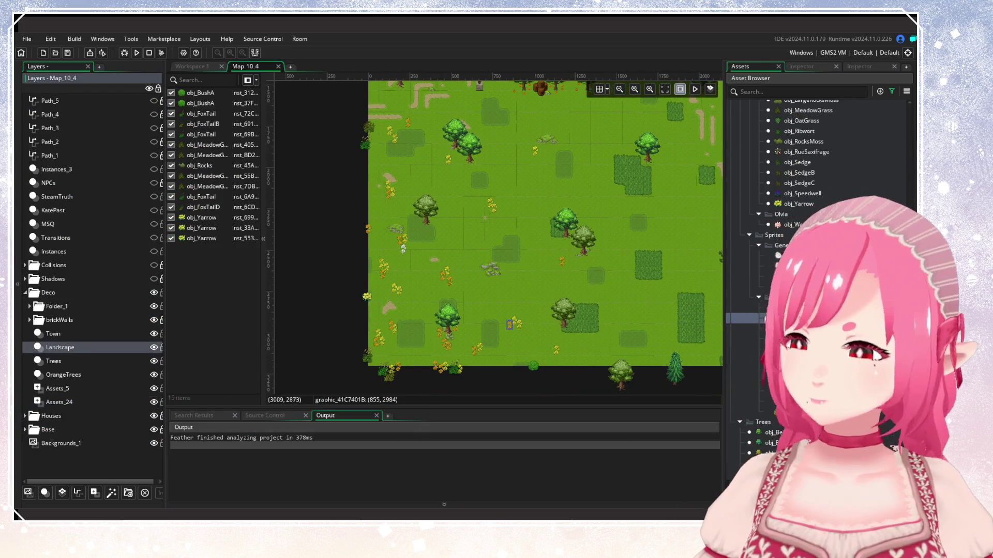
pyautogui.scroll(3, 817, 207)
pyautogui.click(744, 248)
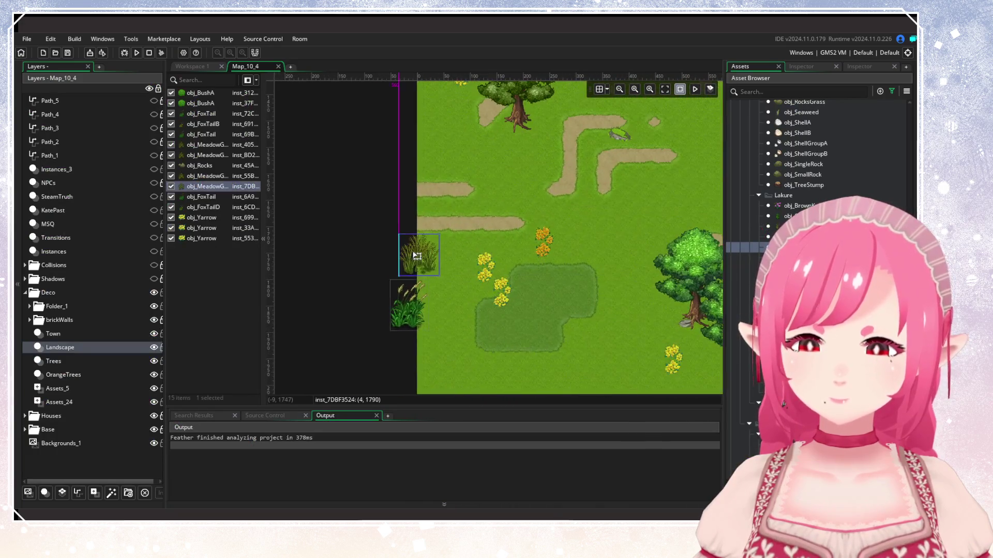
pyautogui.doubleClick(417, 256)
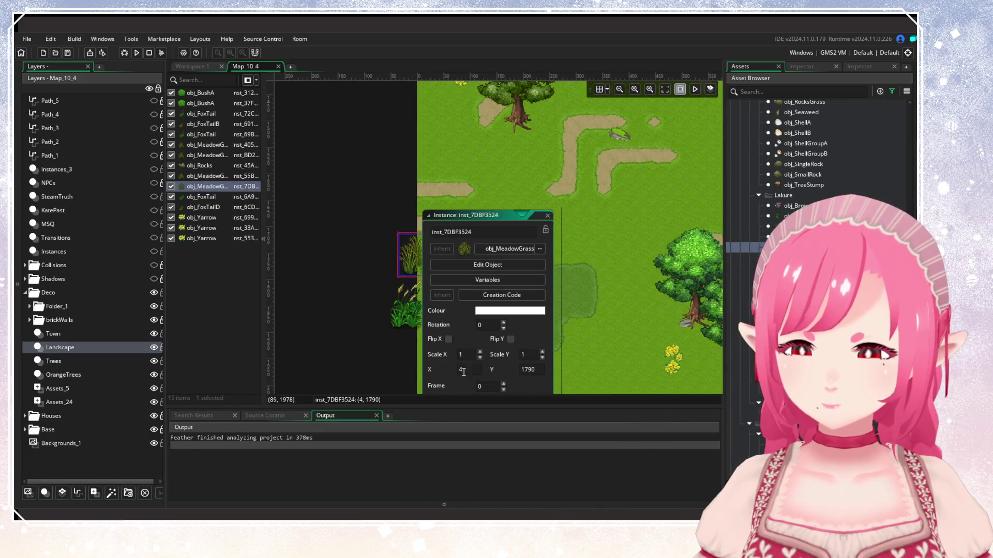
pyautogui.press('Home')
pyautogui.write('32')
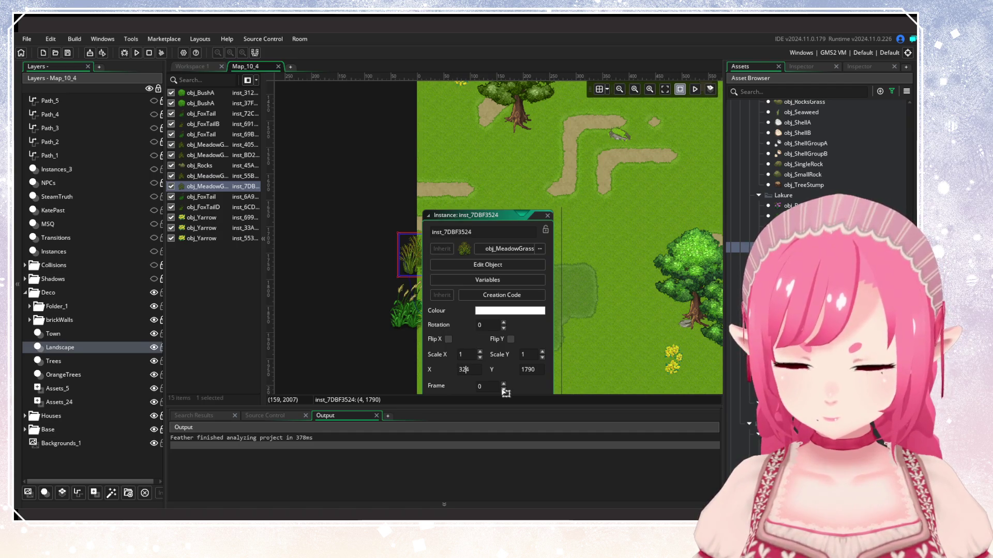
pyautogui.write('0')
pyautogui.press('Return')
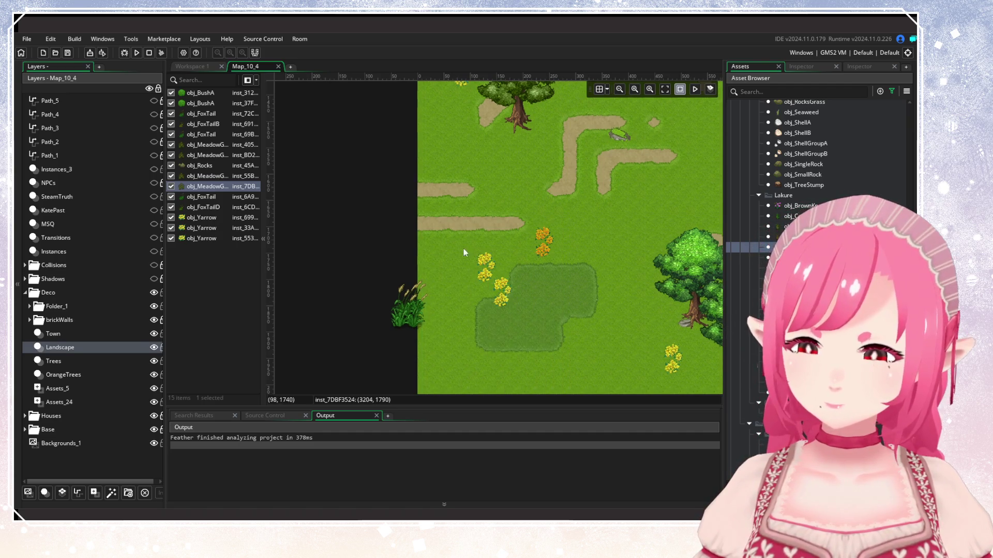
# Pan the reference map over to the meadow, then close it.
pyautogui.scroll(-5, 467, 249)
pyautogui.scroll(-3, 459, 271)
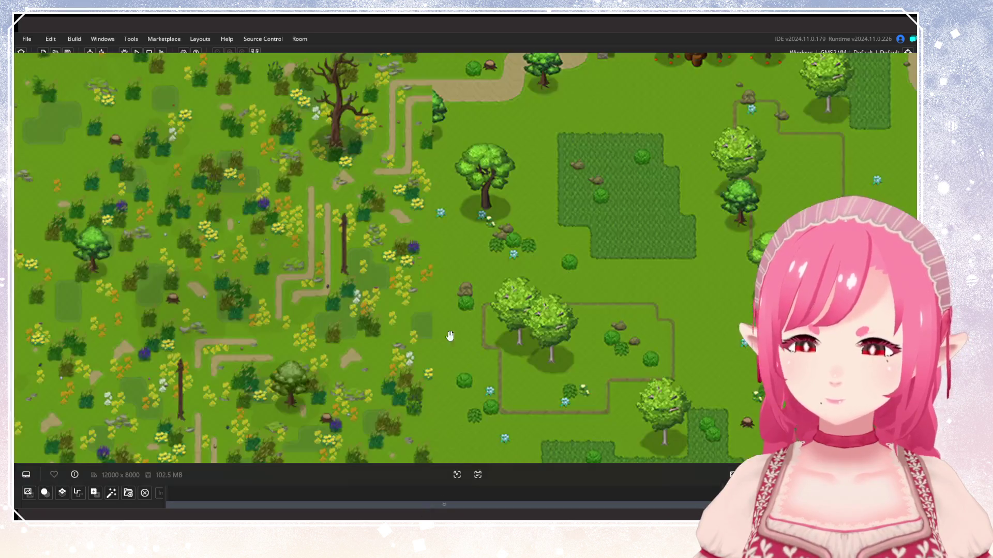
pyautogui.moveTo(443, 226)
pyautogui.mouseDown()
pyautogui.moveTo(445, 304)
pyautogui.moveTo(346, 252)
pyautogui.moveTo(315, 270)
pyautogui.mouseUp()
pyautogui.press('Escape')
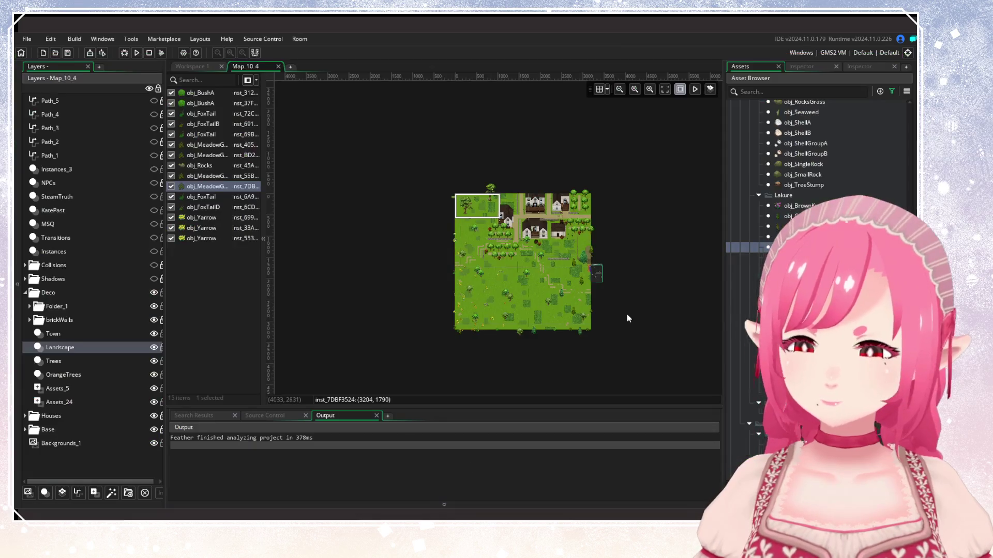
# Zoom in and out around the room's right edge to check the grass clump at X 3204.
pyautogui.scroll(3, 548, 299)
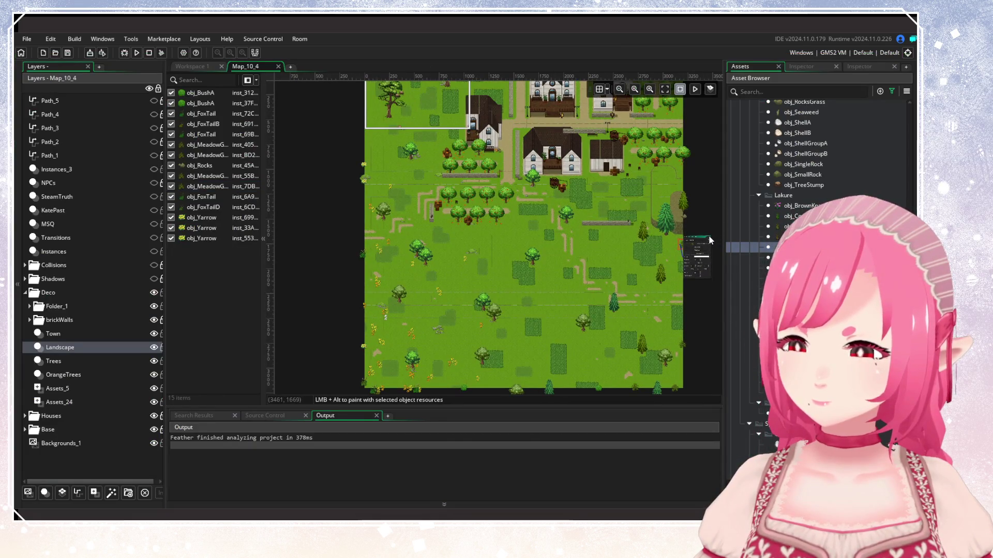
pyautogui.scroll(5, 709, 235)
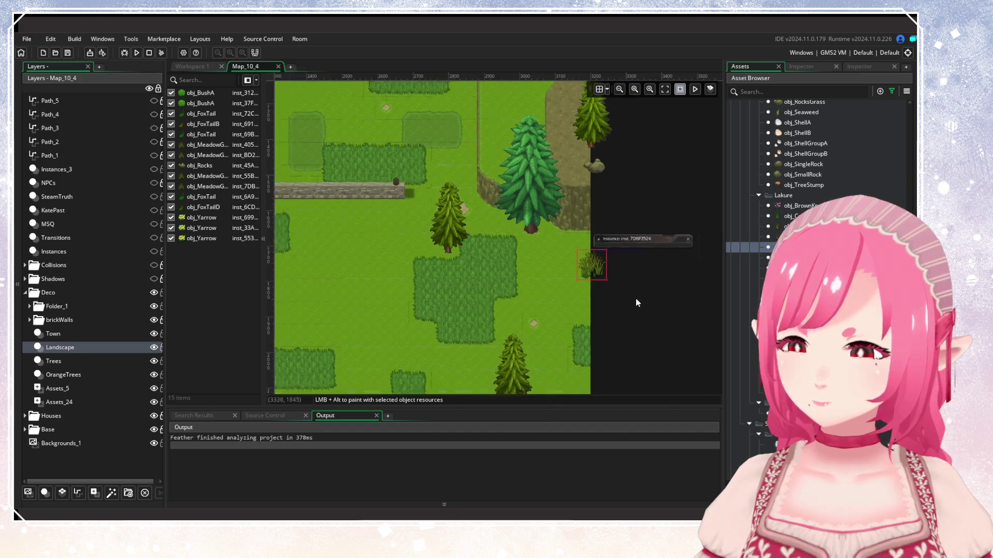
pyautogui.scroll(-5, 636, 298)
pyautogui.scroll(3, 480, 256)
pyautogui.scroll(-3, 467, 334)
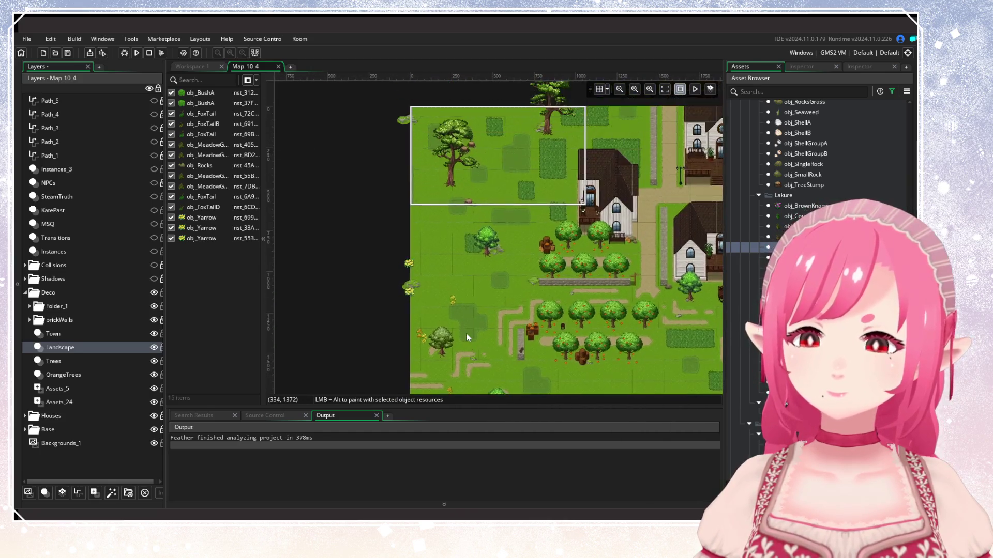
pyautogui.scroll(3, 495, 287)
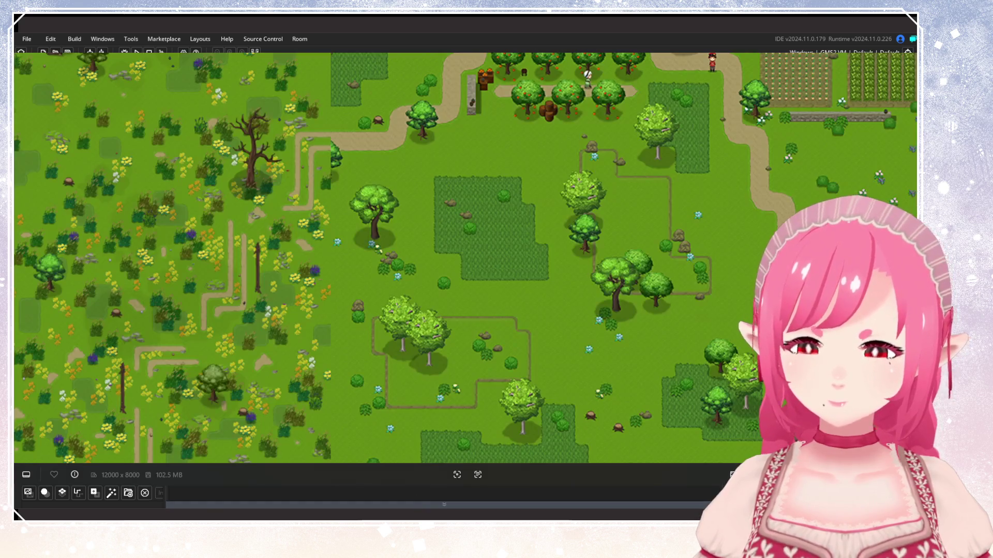
pyautogui.scroll(-3, 512, 201)
pyautogui.scroll(3, 512, 201)
# Pan and zoom the 12000 × 8000 reference image across the meadow region.
pyautogui.moveTo(512, 202); pyautogui.dragTo(445, 328)
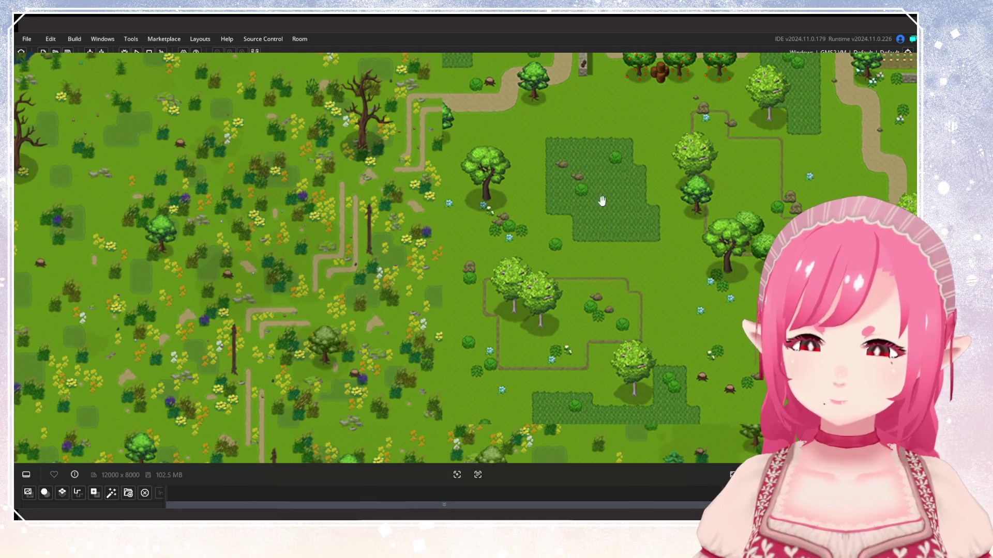
pyautogui.moveTo(598, 286); pyautogui.dragTo(420, 170)
pyautogui.scroll(-2, 449, 265)
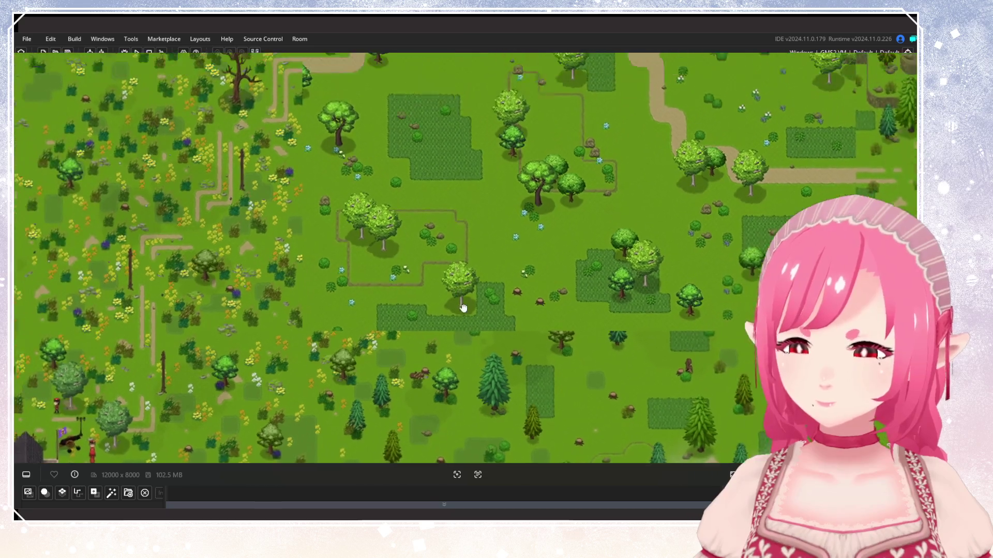
pyautogui.moveTo(538, 319)
pyautogui.mouseDown()
pyautogui.moveTo(443, 211)
pyautogui.moveTo(369, 165)
pyautogui.mouseUp()
pyautogui.moveTo(681, 87); pyautogui.dragTo(710, 216)
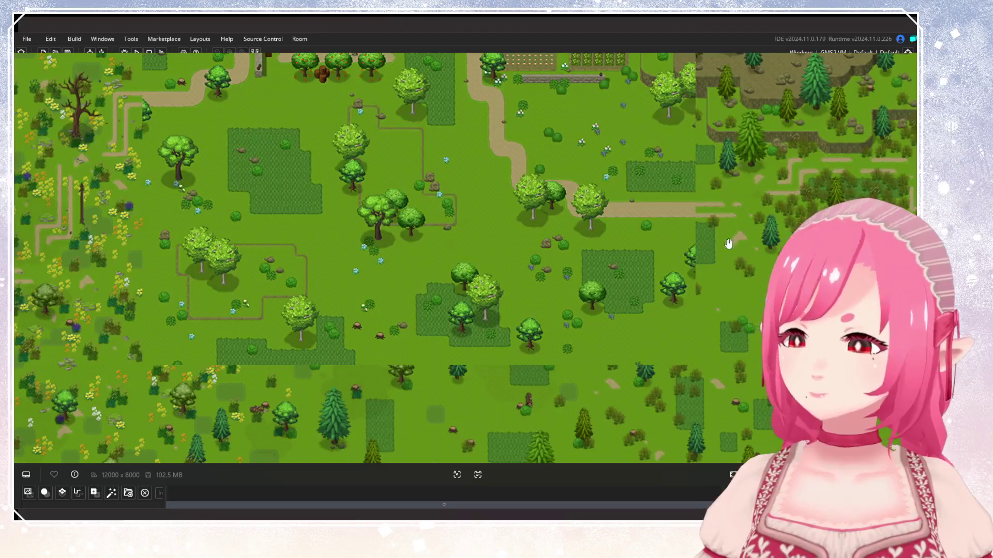
pyautogui.scroll(5, 541, 201)
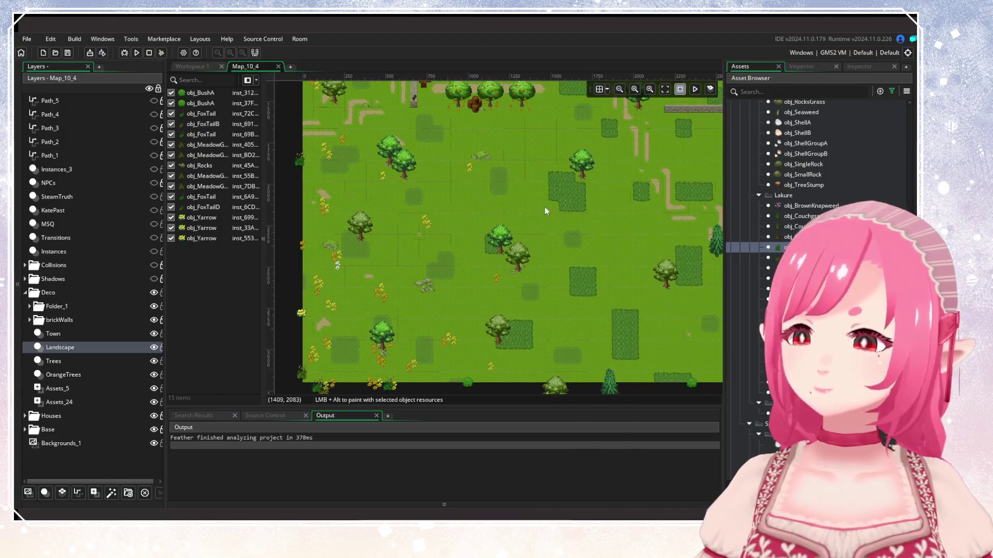
# Place three obj_FoxTail clumps near the meadow's left edge.
pyautogui.scroll(-2, 536, 253)
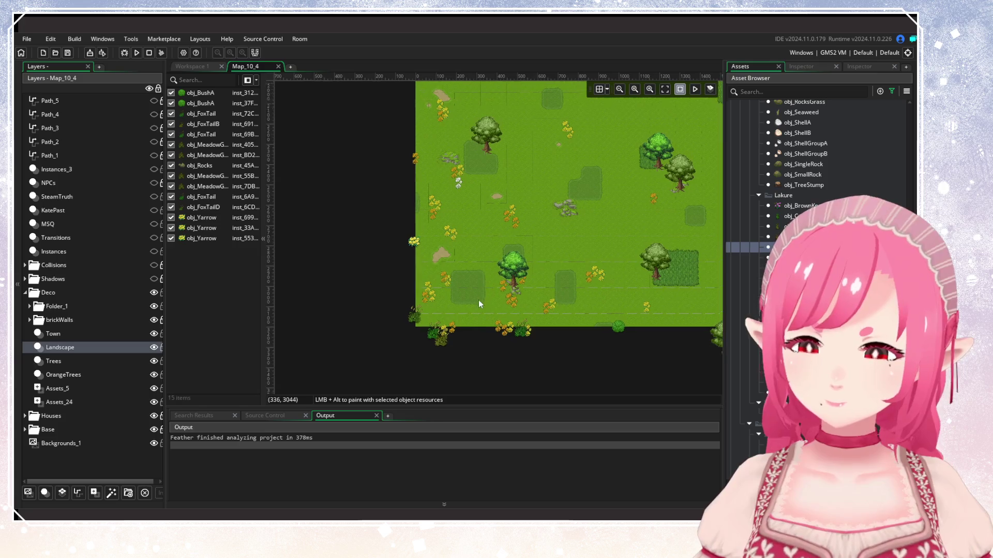
pyautogui.scroll(3, 483, 300)
pyautogui.scroll(-4, 469, 329)
pyautogui.scroll(2, 477, 301)
pyautogui.scroll(1, 514, 309)
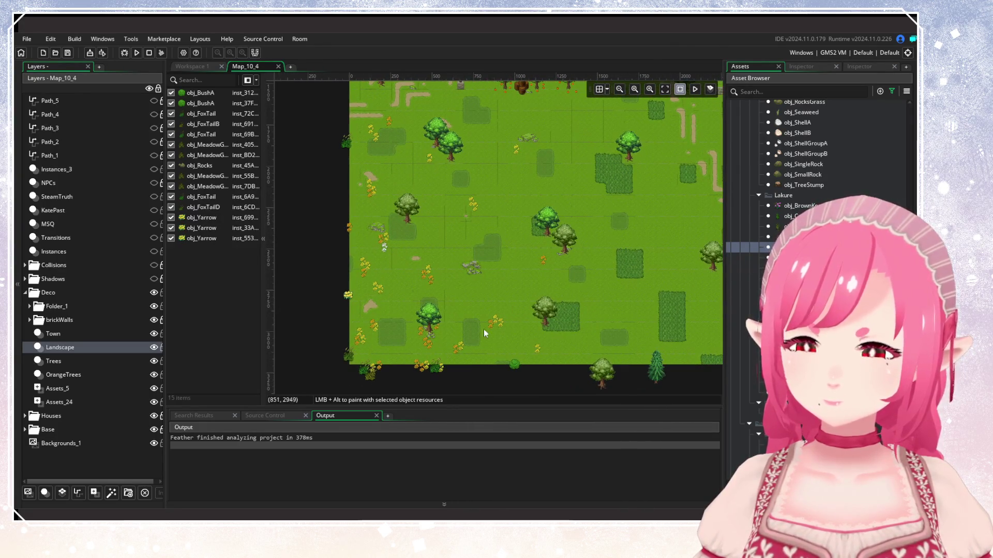
pyautogui.keyDown('alt'); pyautogui.click(379, 352); pyautogui.keyUp('alt')
pyautogui.keyDown('alt'); pyautogui.click(408, 259); pyautogui.keyUp('alt')
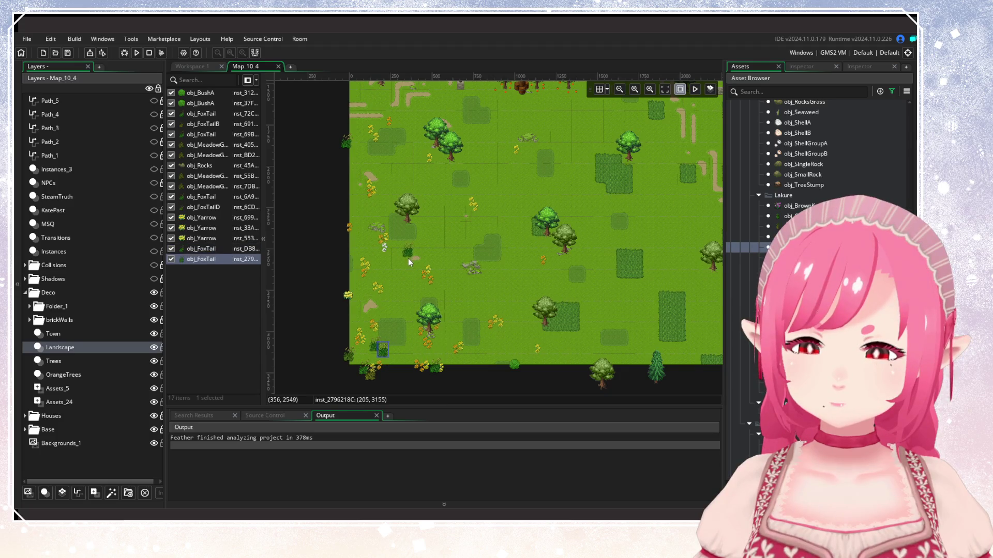
pyautogui.keyDown('alt'); pyautogui.click(407, 253); pyautogui.keyUp('alt')
# Add seven more foxtail clumps beside the tree and further into the meadow.
pyautogui.scroll(2, 402, 222)
pyautogui.keyDown('alt'); pyautogui.click(379, 184); pyautogui.keyUp('alt')
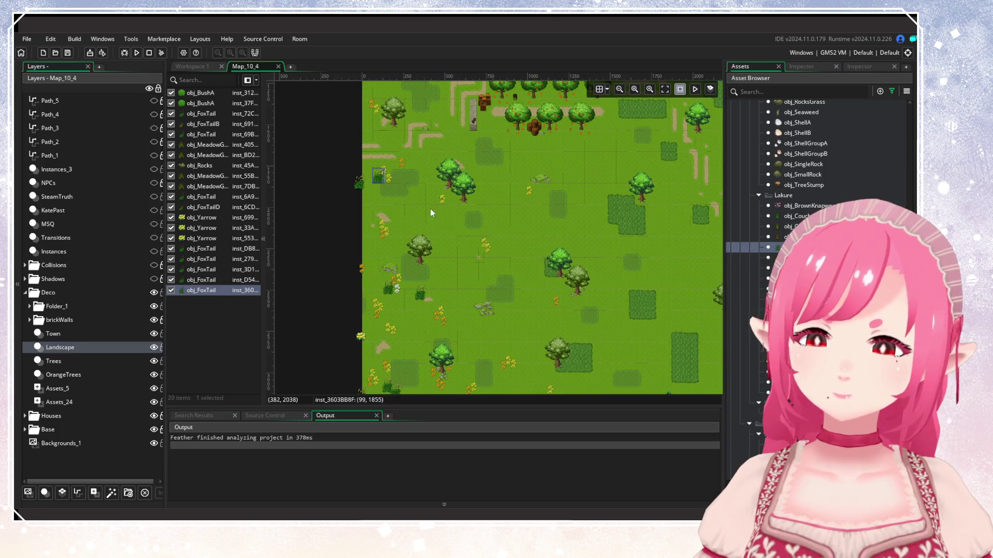
pyautogui.keyDown('alt'); pyautogui.click(452, 197); pyautogui.keyUp('alt')
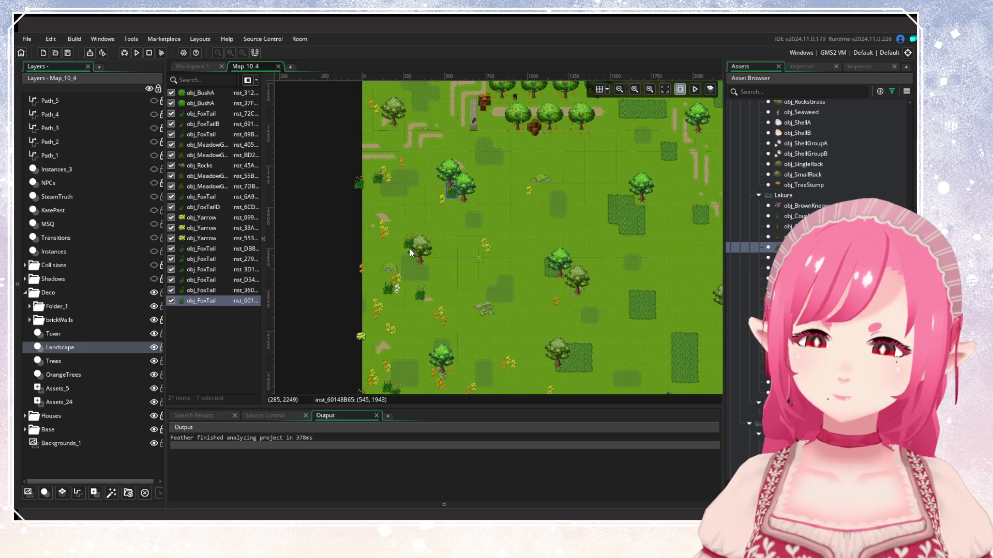
pyautogui.keyDown('alt'); pyautogui.click(375, 242); pyautogui.keyUp('alt')
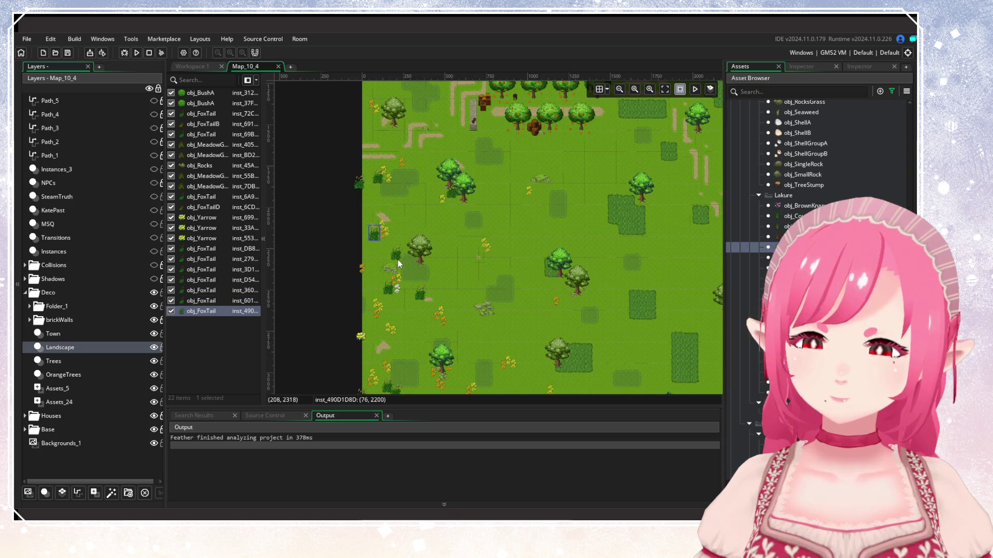
pyautogui.keyDown('alt'); pyautogui.click(402, 258); pyautogui.keyUp('alt')
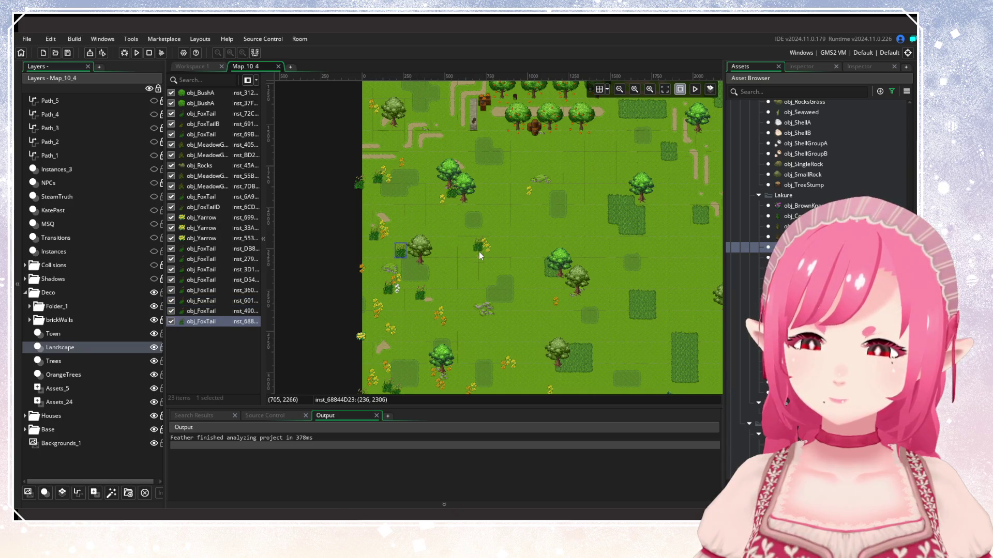
pyautogui.keyDown('alt'); pyautogui.click(479, 252); pyautogui.keyUp('alt')
pyautogui.keyDown('alt'); pyautogui.click(456, 232); pyautogui.keyUp('alt')
pyautogui.keyDown('alt'); pyautogui.click(455, 287); pyautogui.keyUp('alt')
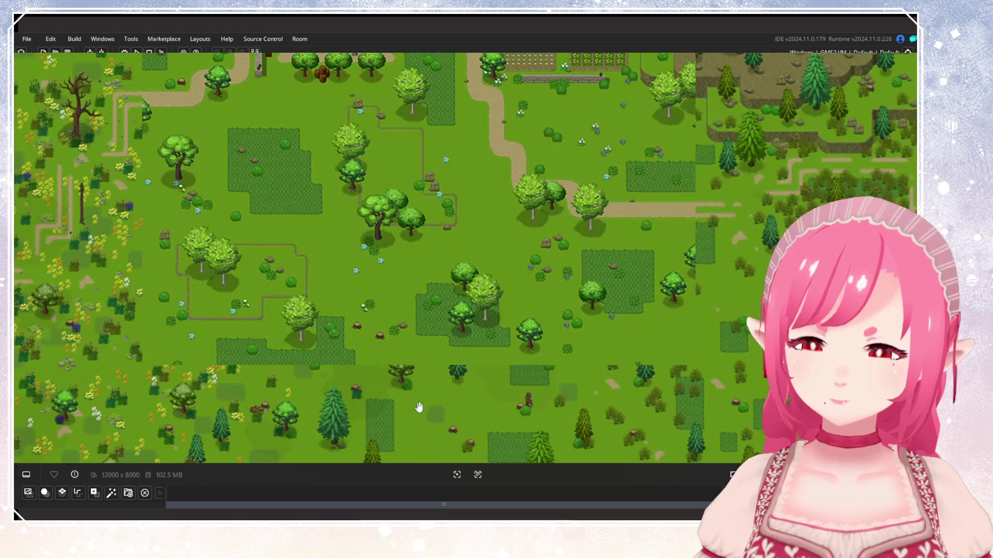
# Pan and zoom the reference map across the beach, village and forest.
pyautogui.scroll(-3, 416, 396)
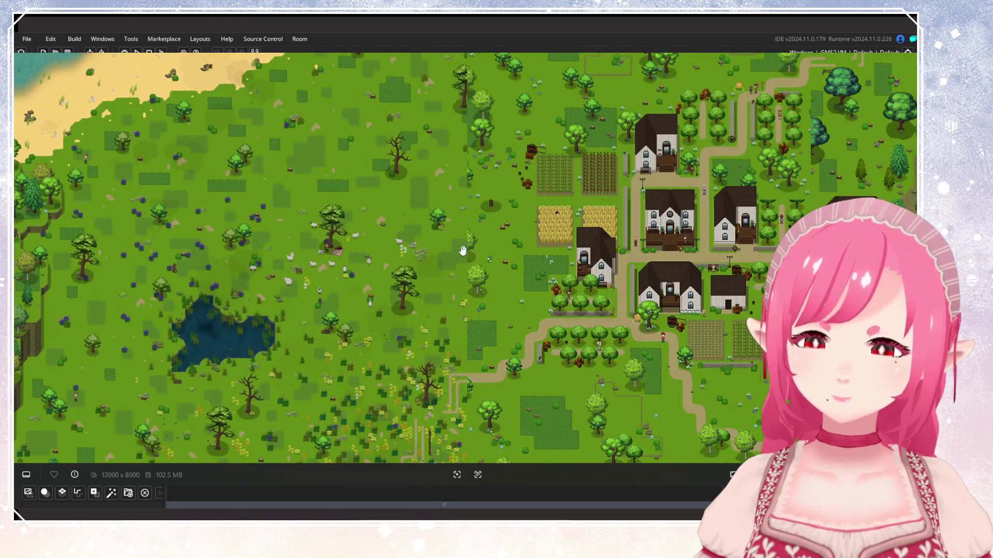
pyautogui.moveTo(458, 141)
pyautogui.mouseDown()
pyautogui.moveTo(470, 251)
pyautogui.moveTo(463, 286)
pyautogui.moveTo(587, 249)
pyautogui.moveTo(627, 143)
pyautogui.mouseUp()
pyautogui.scroll(3, 464, 286)
pyautogui.scroll(-2, 628, 143)
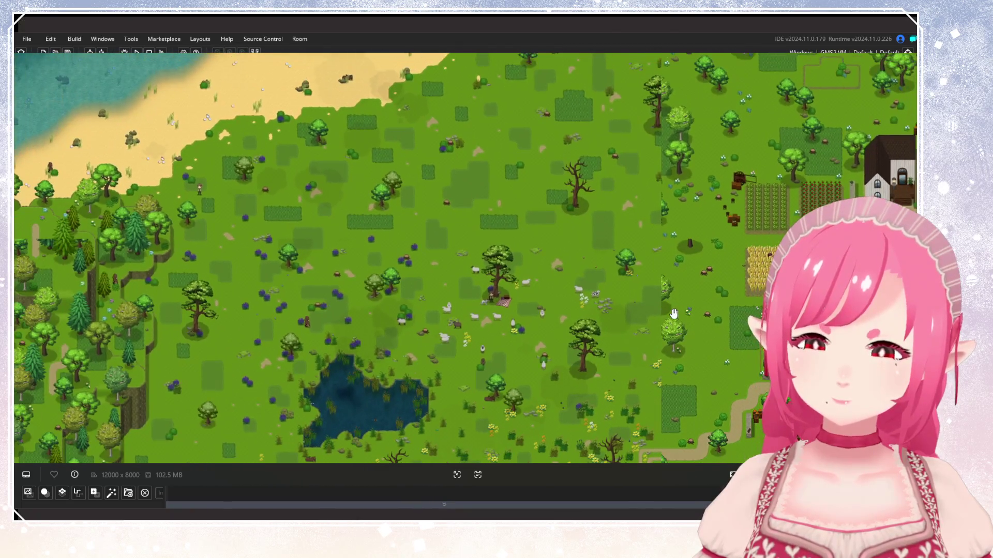
pyautogui.moveTo(619, 221)
pyautogui.mouseDown()
pyautogui.moveTo(585, 202)
pyautogui.moveTo(483, 304)
pyautogui.moveTo(274, 252)
pyautogui.mouseUp()
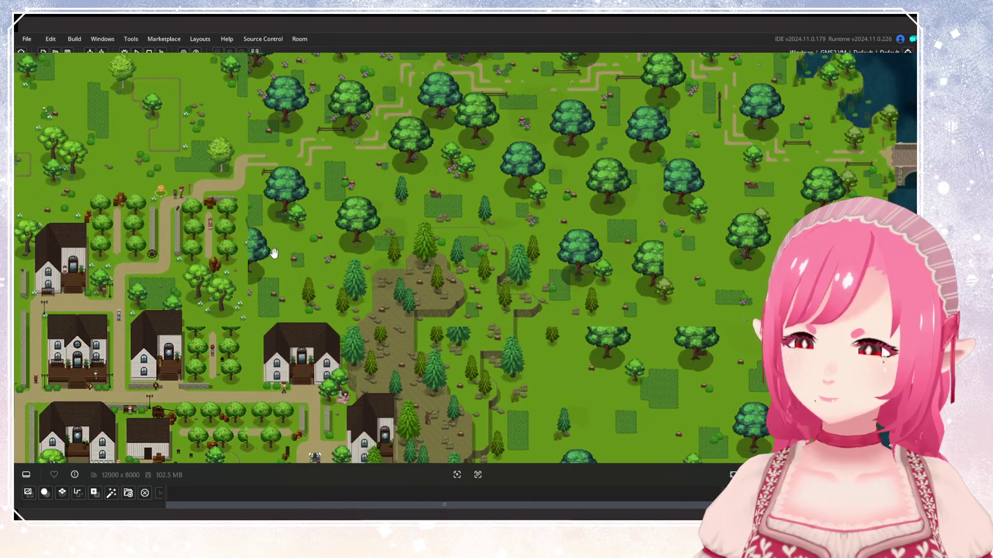
pyautogui.scroll(-2, 391, 299)
pyautogui.moveTo(392, 298)
pyautogui.mouseDown()
pyautogui.moveTo(523, 297)
pyautogui.moveTo(597, 272)
pyautogui.mouseUp()
pyautogui.scroll(-2, 597, 272)
pyautogui.moveTo(504, 179); pyautogui.dragTo(680, 442)
pyautogui.scroll(2, 488, 350)
# Pan past the pond and grassland to center the meadow below the village.
pyautogui.moveTo(488, 350)
pyautogui.mouseDown()
pyautogui.moveTo(512, 224)
pyautogui.moveTo(492, 228)
pyautogui.moveTo(445, 396)
pyautogui.mouseUp()
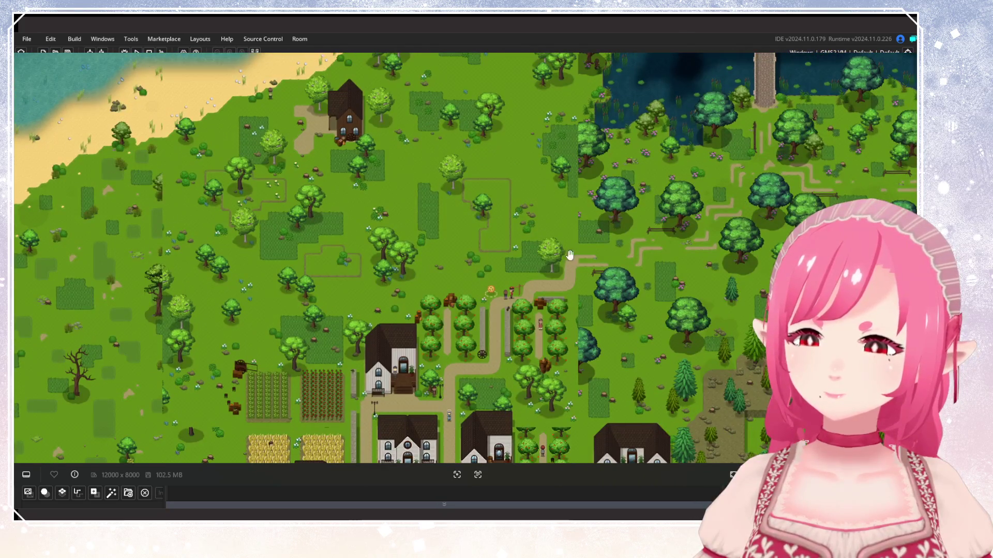
pyautogui.moveTo(525, 283)
pyautogui.mouseDown()
pyautogui.moveTo(593, 310)
pyautogui.moveTo(644, 175)
pyautogui.moveTo(696, 161)
pyautogui.moveTo(620, 331)
pyautogui.moveTo(270, 345)
pyautogui.moveTo(99, 443)
pyautogui.mouseUp()
pyautogui.moveTo(689, 259); pyautogui.dragTo(626, 189)
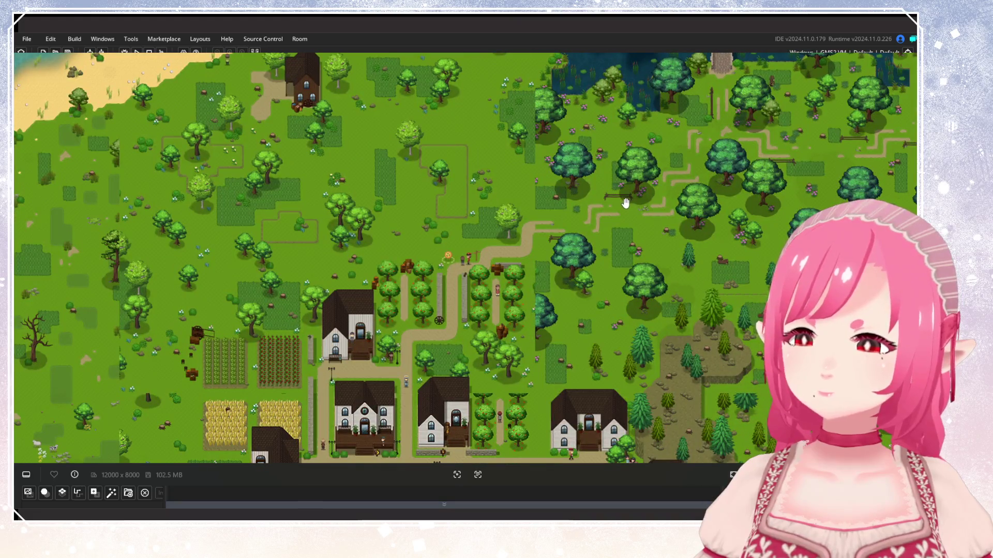
pyautogui.moveTo(523, 356); pyautogui.dragTo(687, 168)
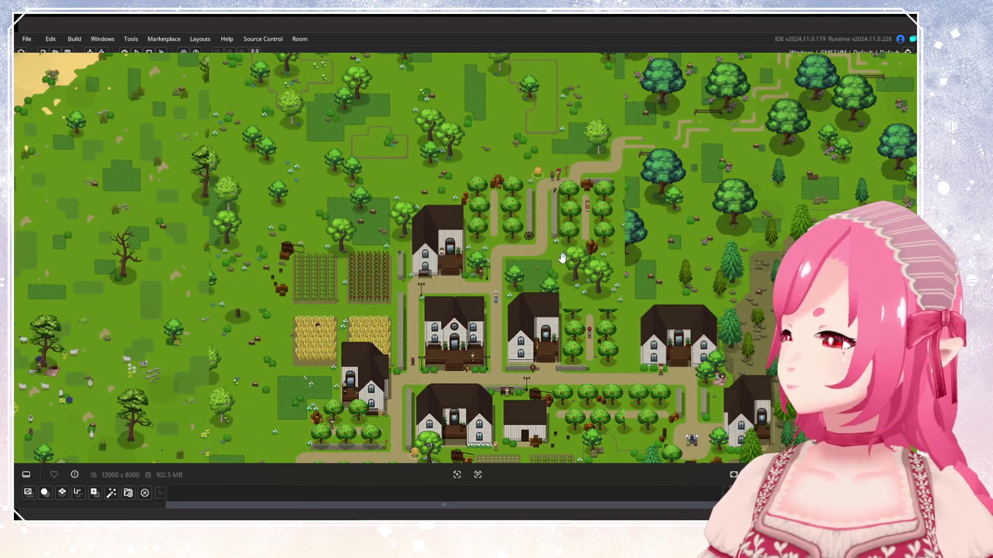
pyautogui.moveTo(562, 258); pyautogui.dragTo(671, 249)
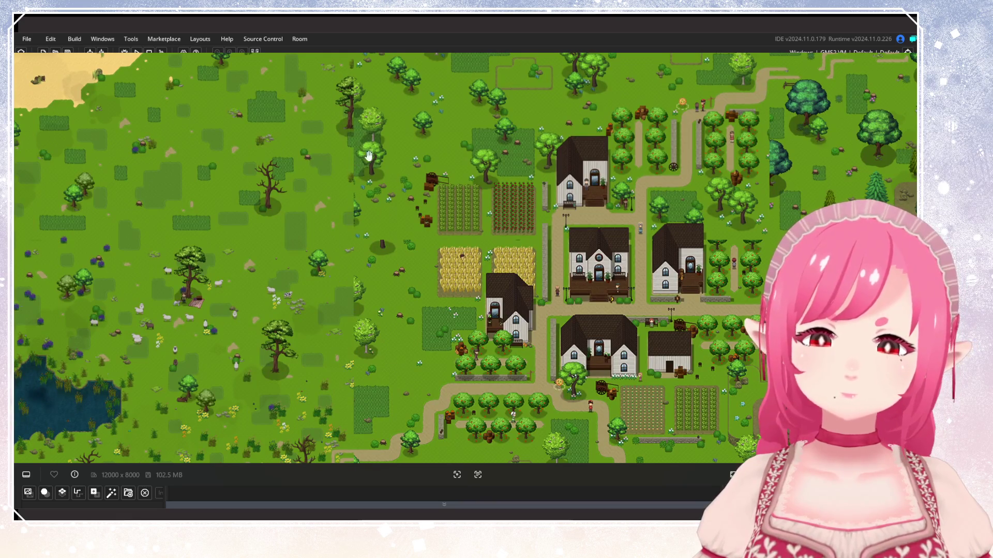
pyautogui.scroll(-10, 552, 359)
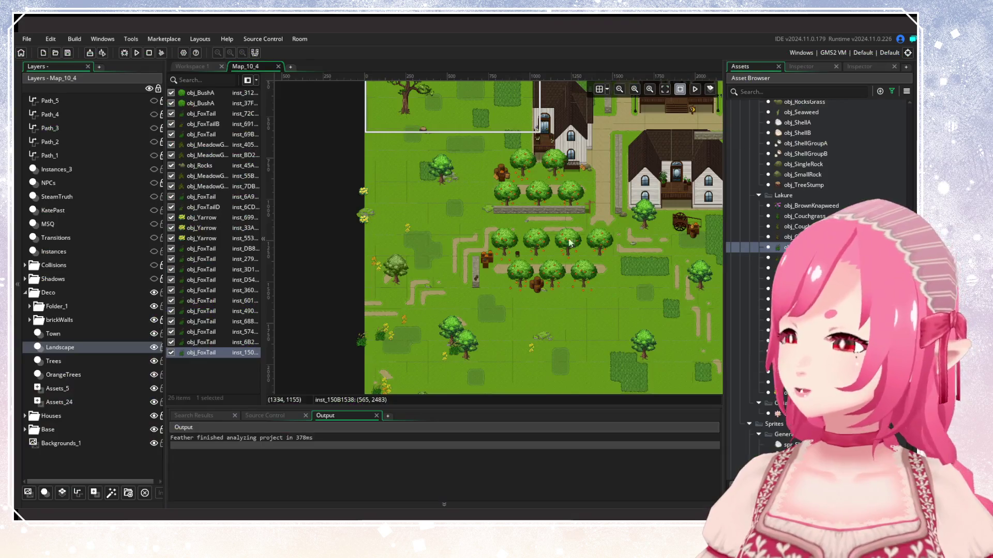
pyautogui.scroll(-5, 570, 242)
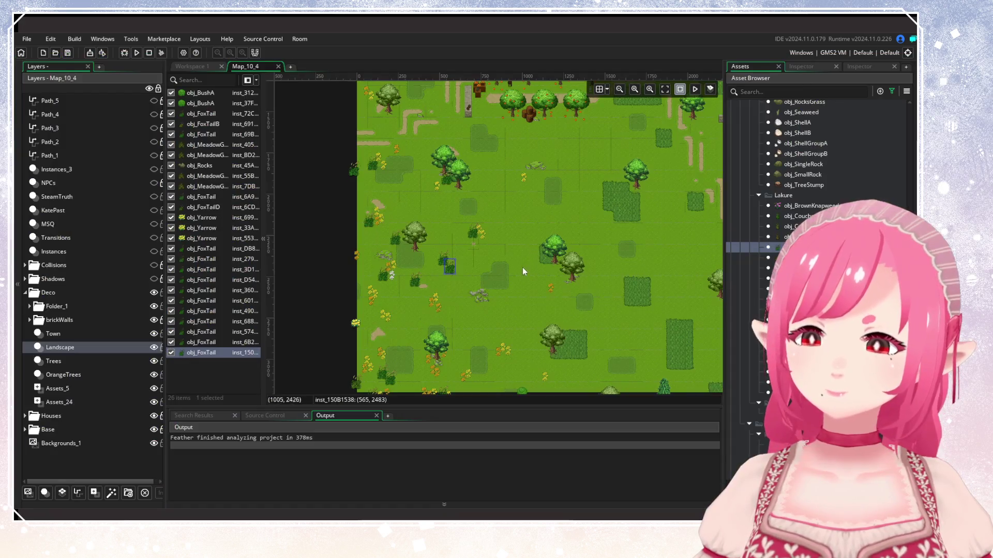
pyautogui.moveTo(522, 268)
pyautogui.mouseDown()
pyautogui.moveTo(545, 334)
pyautogui.moveTo(536, 182)
pyautogui.moveTo(493, 238)
pyautogui.mouseUp()
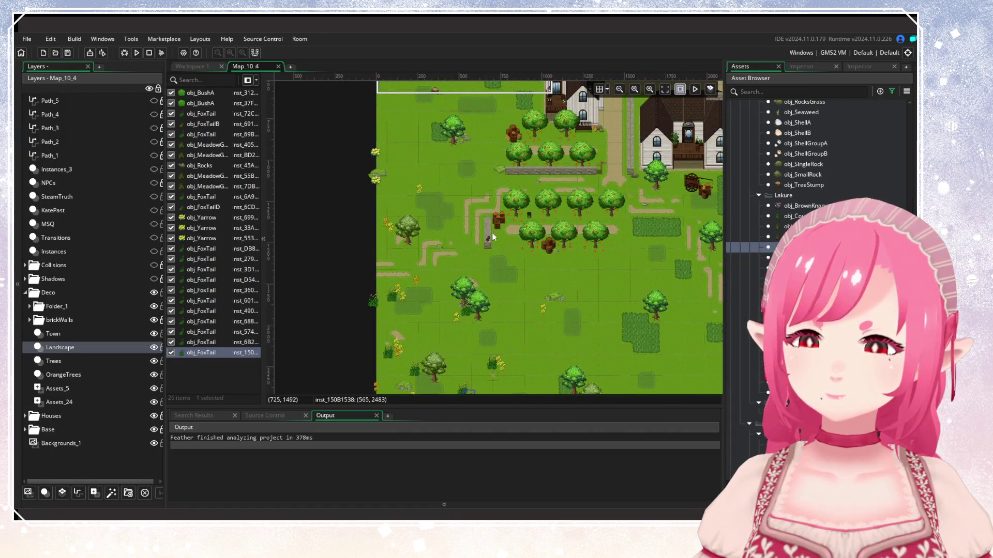
# Place five foxtail tufts, including an obj_FoxTailB, across the meadow's middle and bottom.
pyautogui.keyDown('alt'); pyautogui.click(413, 199); pyautogui.keyUp('alt')
pyautogui.scroll(-5, 543, 316)
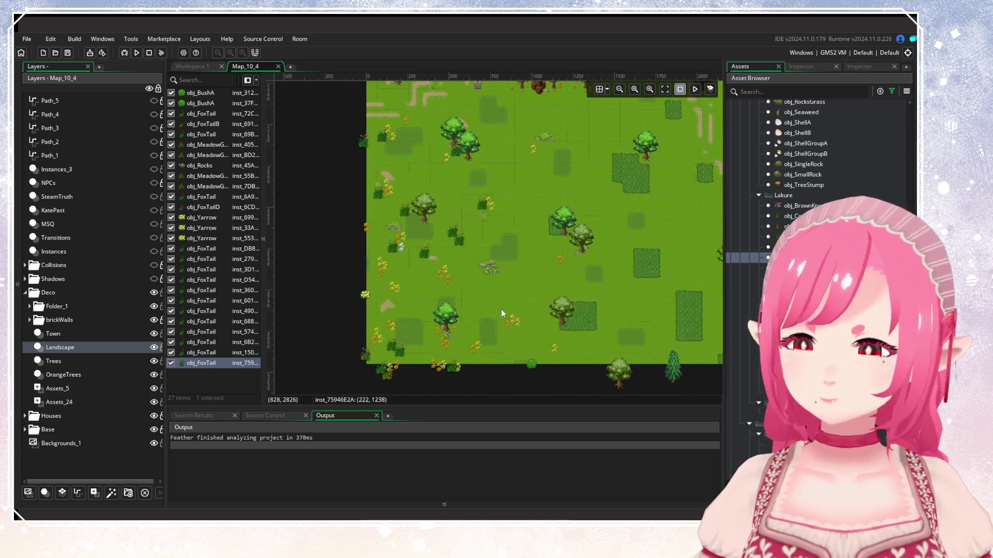
pyautogui.keyDown('alt'); pyautogui.click(450, 248); pyautogui.keyUp('alt')
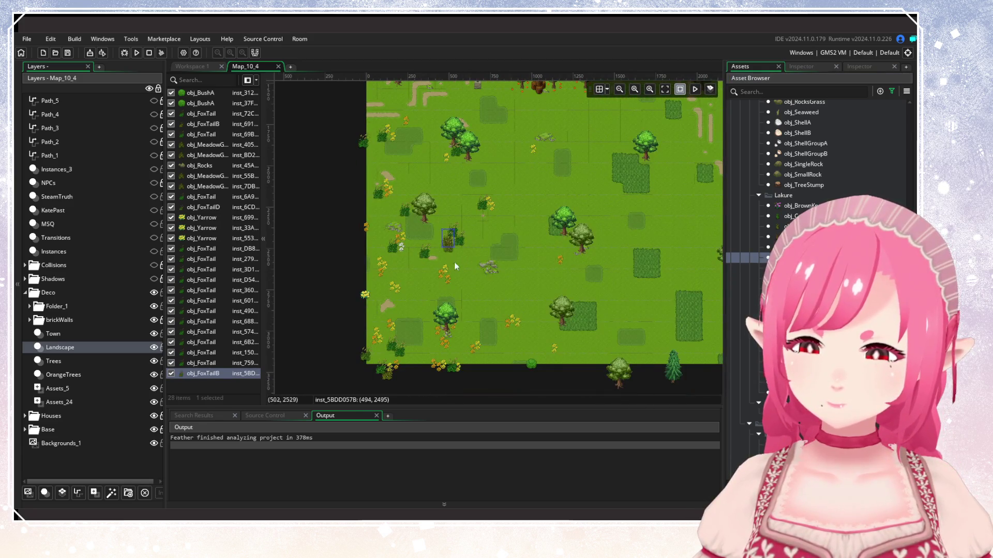
pyautogui.keyDown('alt'); pyautogui.click(413, 310); pyautogui.keyUp('alt')
pyautogui.keyDown('alt'); pyautogui.click(431, 287); pyautogui.keyUp('alt')
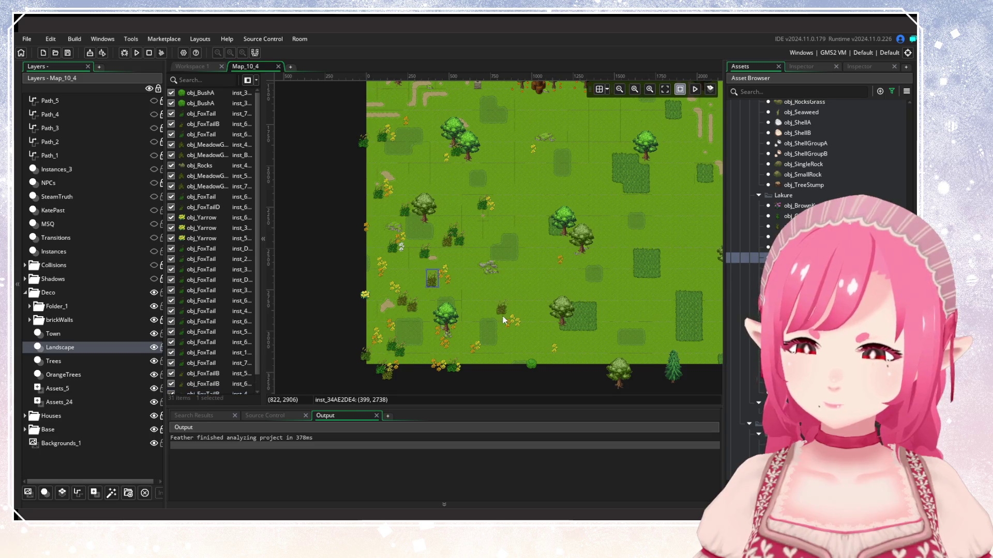
pyautogui.keyDown('alt'); pyautogui.click(551, 265); pyautogui.keyUp('alt')
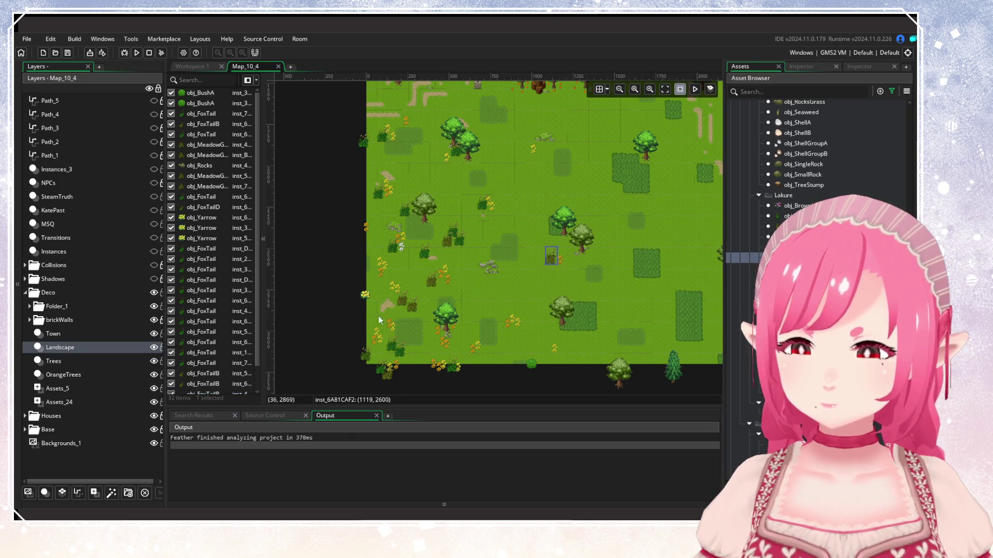
pyautogui.scroll(1, 409, 247)
pyautogui.hscroll(-1, 409, 247)
# Add four foxtail tufts on the meadow's left side.
pyautogui.keyDown('alt'); pyautogui.click(400, 249); pyautogui.keyUp('alt')
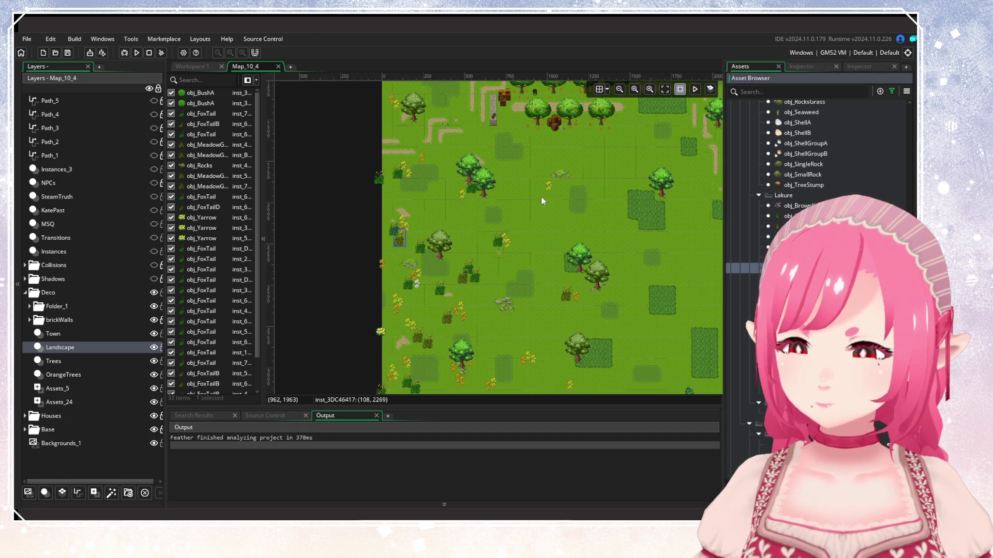
pyautogui.keyDown('alt'); pyautogui.click(491, 205); pyautogui.keyUp('alt')
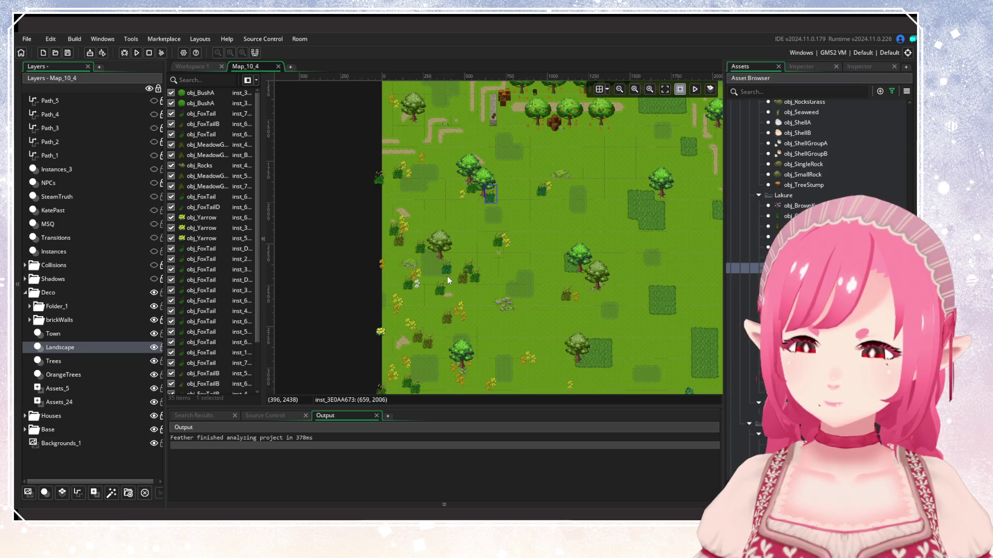
pyautogui.keyDown('alt'); pyautogui.click(427, 263); pyautogui.keyUp('alt')
pyautogui.keyDown('alt'); pyautogui.click(467, 290); pyautogui.keyUp('alt')
# Place five more foxtail tufts toward the meadow's lower edge.
pyautogui.scroll(-2, 425, 283)
pyautogui.keyDown('alt'); pyautogui.click(420, 265); pyautogui.keyUp('alt')
pyautogui.keyDown('alt'); pyautogui.click(421, 317); pyautogui.keyUp('alt')
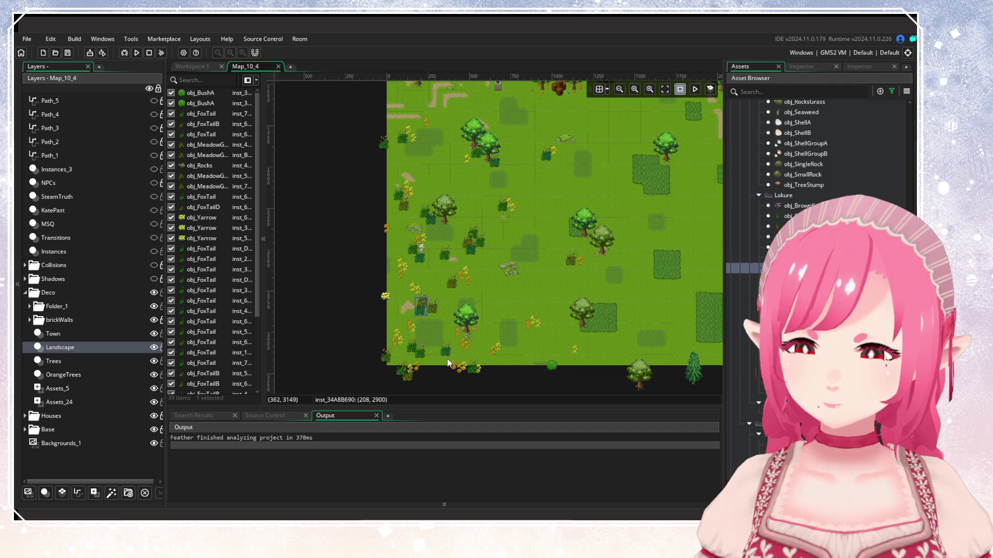
pyautogui.keyDown('alt'); pyautogui.click(542, 336); pyautogui.keyUp('alt')
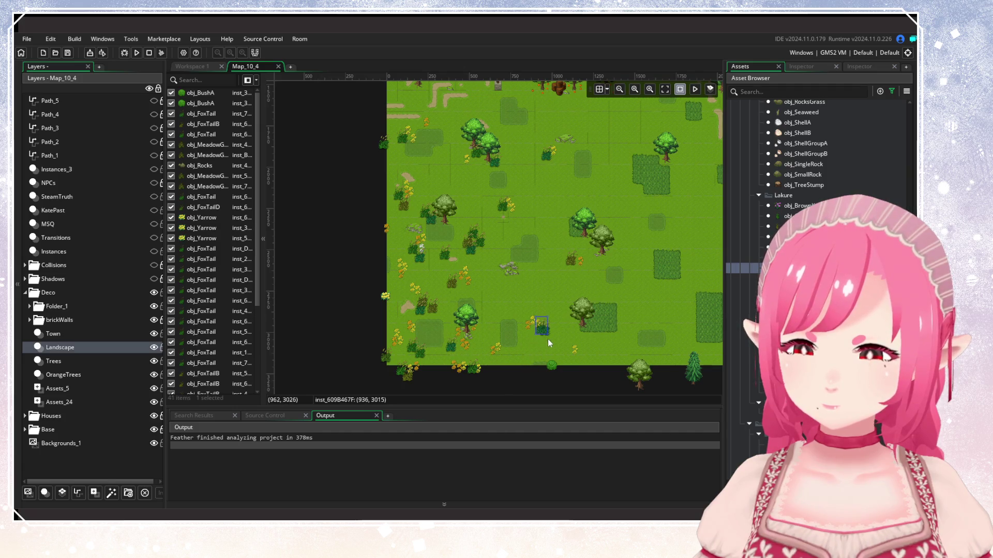
pyautogui.keyDown('alt'); pyautogui.click(549, 342); pyautogui.keyUp('alt')
pyautogui.scroll(5, 517, 336)
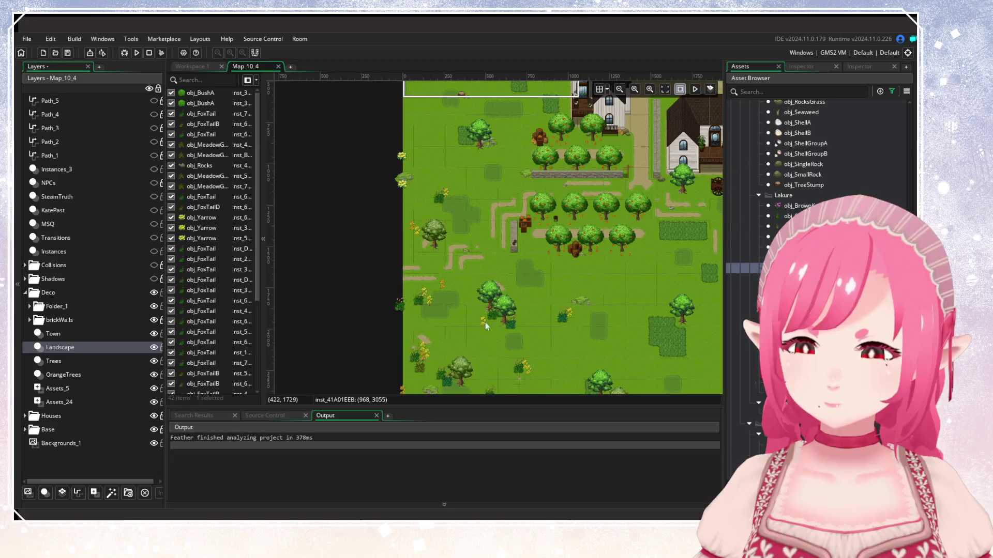
pyautogui.keyDown('alt'); pyautogui.click(413, 271); pyautogui.keyUp('alt')
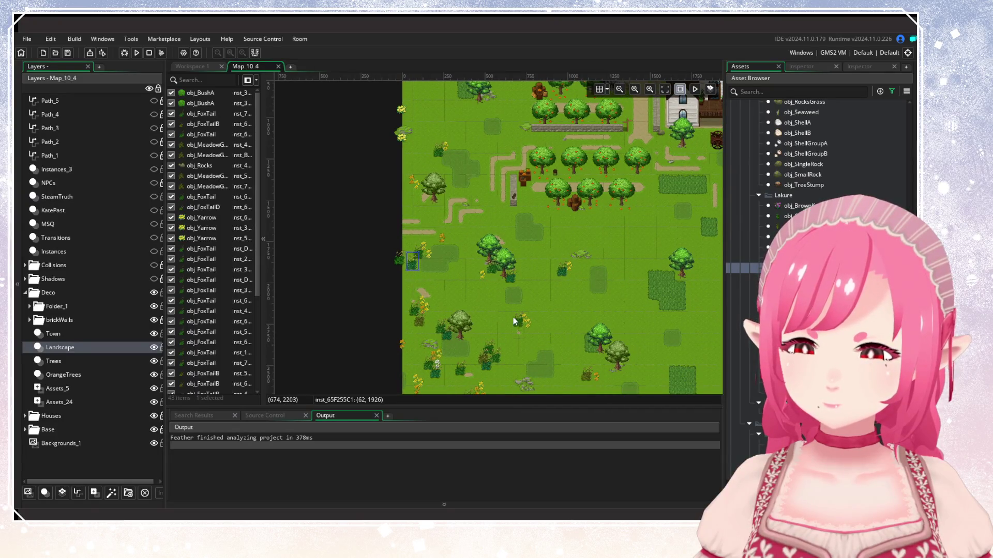
# Switch to a different grass variant and place six tufts across the upper and left meadow.
pyautogui.moveTo(516, 321); pyautogui.dragTo(491, 262)
pyautogui.click(797, 278)
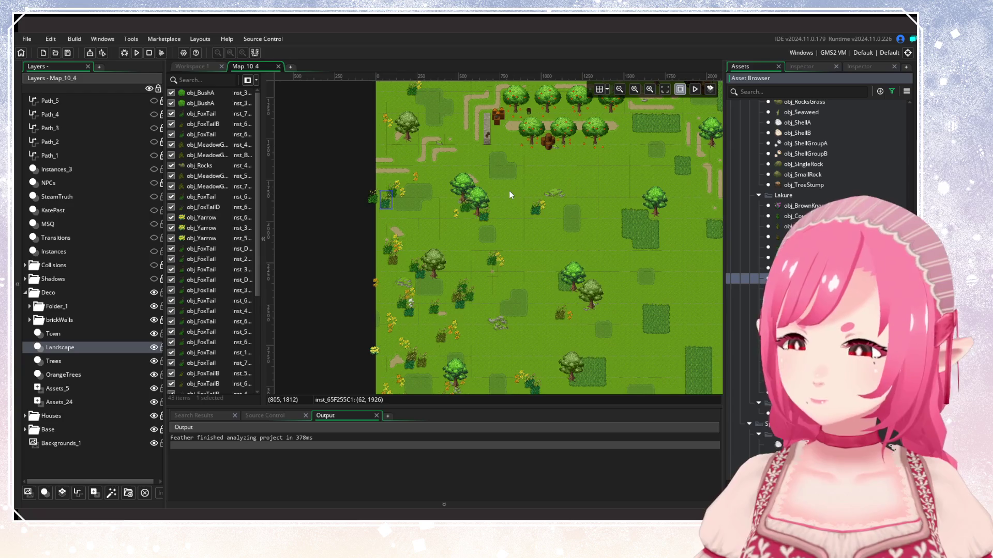
pyautogui.keyDown('alt'); pyautogui.click(454, 166); pyautogui.keyUp('alt')
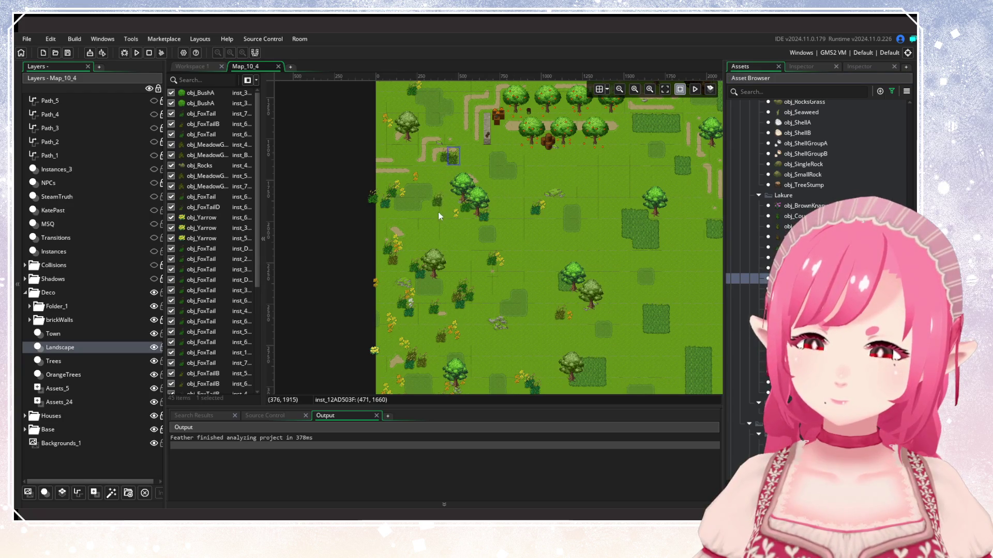
pyautogui.keyDown('alt'); pyautogui.click(436, 191); pyautogui.keyUp('alt')
pyautogui.moveTo(495, 228)
pyautogui.mouseDown()
pyautogui.moveTo(487, 204)
pyautogui.moveTo(469, 214)
pyautogui.mouseUp()
pyautogui.keyDown('alt'); pyautogui.click(493, 223); pyautogui.keyUp('alt')
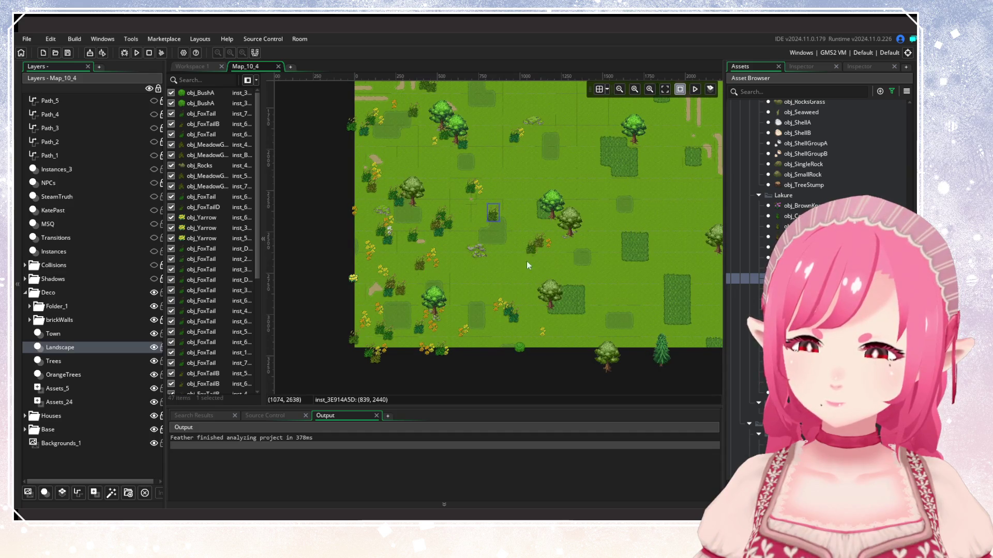
pyautogui.keyDown('alt'); pyautogui.click(446, 200); pyautogui.keyUp('alt')
pyautogui.keyDown('alt'); pyautogui.click(407, 169); pyautogui.keyUp('alt')
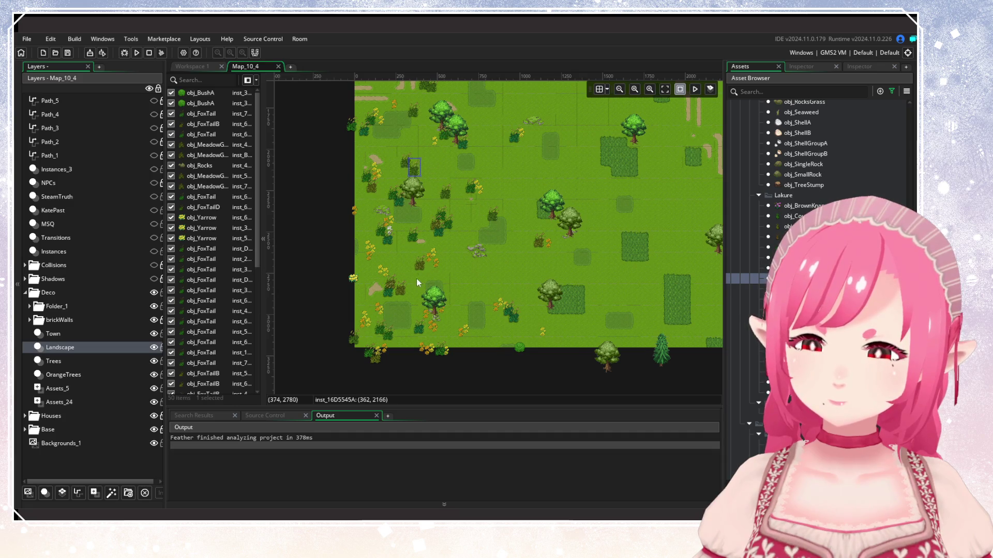
pyautogui.keyDown('alt'); pyautogui.click(369, 274); pyautogui.keyUp('alt')
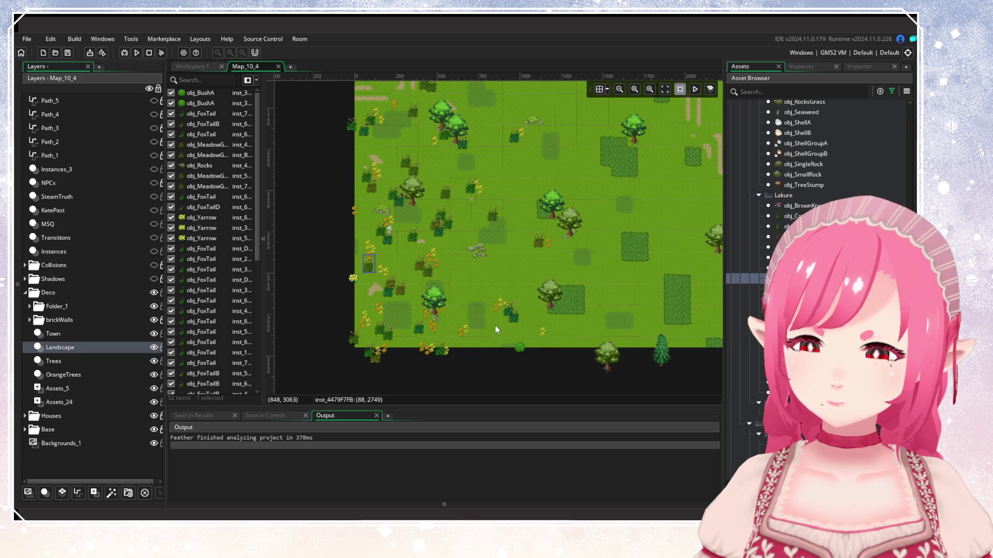
# Place a final foxtail tuft near the meadow's bottom.
pyautogui.moveTo(507, 299); pyautogui.dragTo(466, 317)
pyautogui.keyDown('alt'); pyautogui.click(435, 310); pyautogui.keyUp('alt')
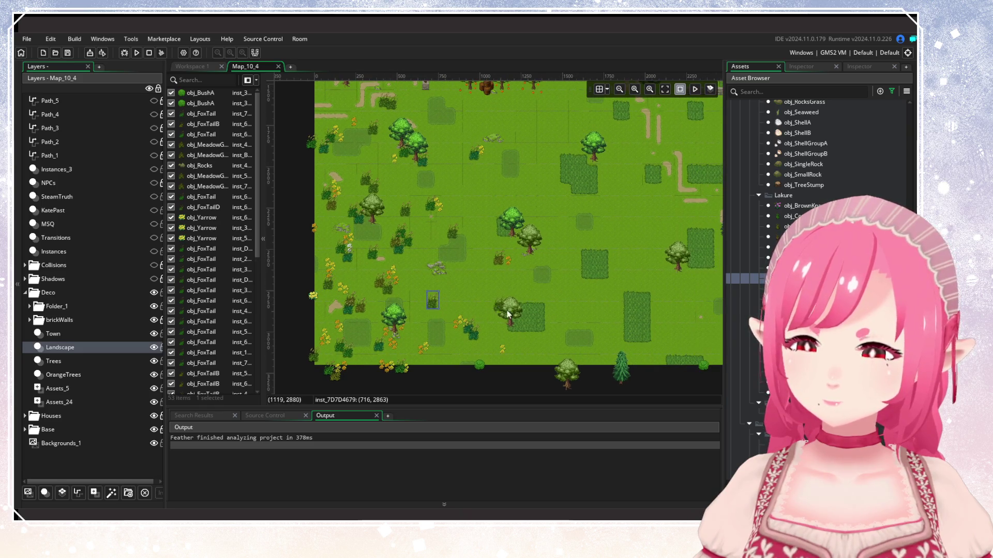
pyautogui.scroll(-3, 512, 303)
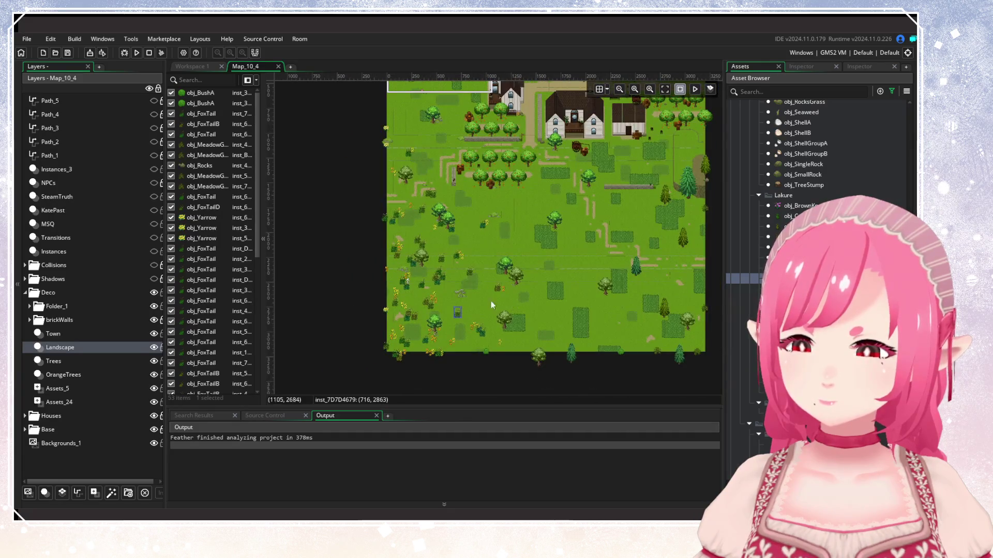
pyautogui.scroll(2, 495, 306)
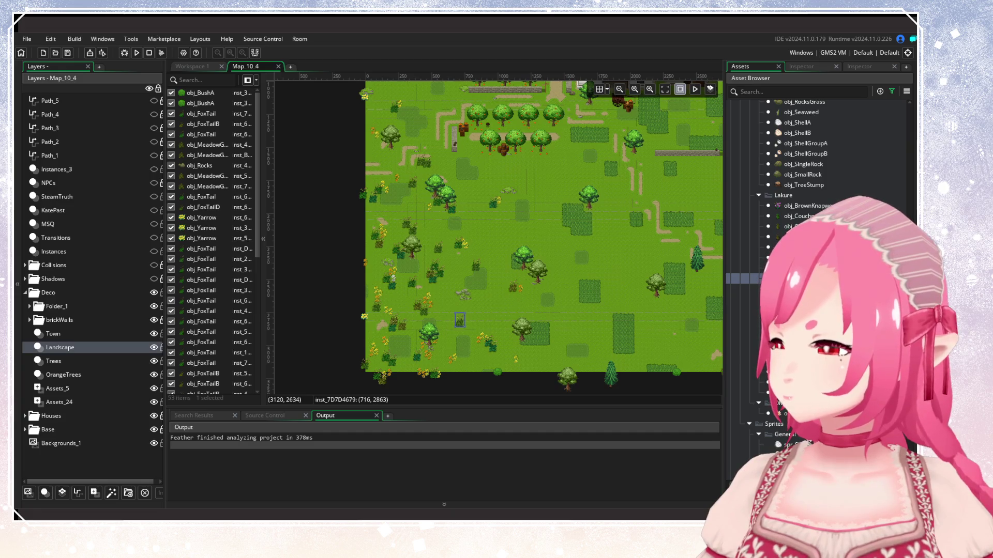
pyautogui.moveTo(496, 290); pyautogui.dragTo(513, 290)
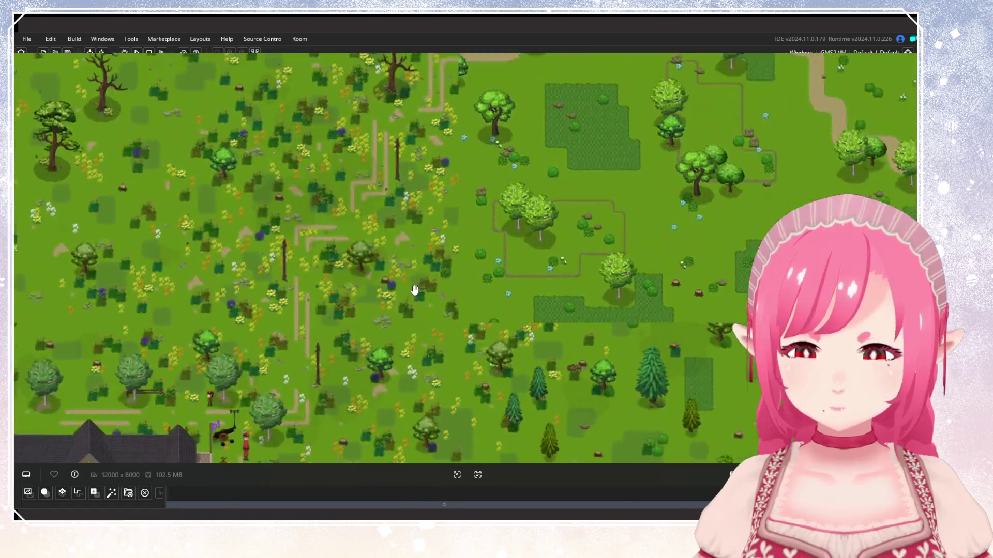
# Inspect the flowery meadow beside the manor on the reference map, then restore the room editor layout.
pyautogui.scroll(1, 414, 291)
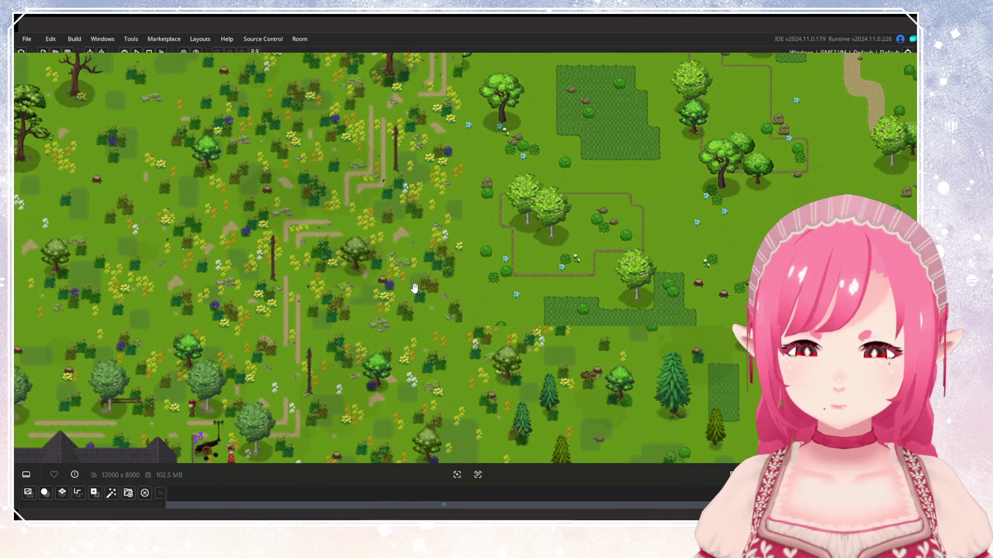
pyautogui.moveTo(418, 279)
pyautogui.mouseDown()
pyautogui.moveTo(448, 208)
pyautogui.moveTo(372, 202)
pyautogui.mouseUp()
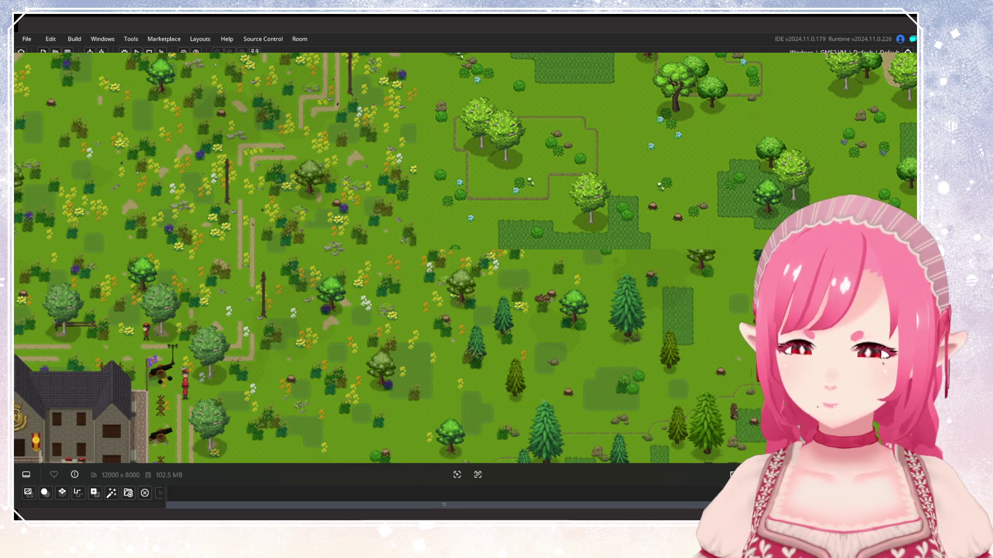
pyautogui.moveTo(351, 196)
pyautogui.mouseDown()
pyautogui.moveTo(392, 315)
pyautogui.moveTo(324, 179)
pyautogui.mouseUp()
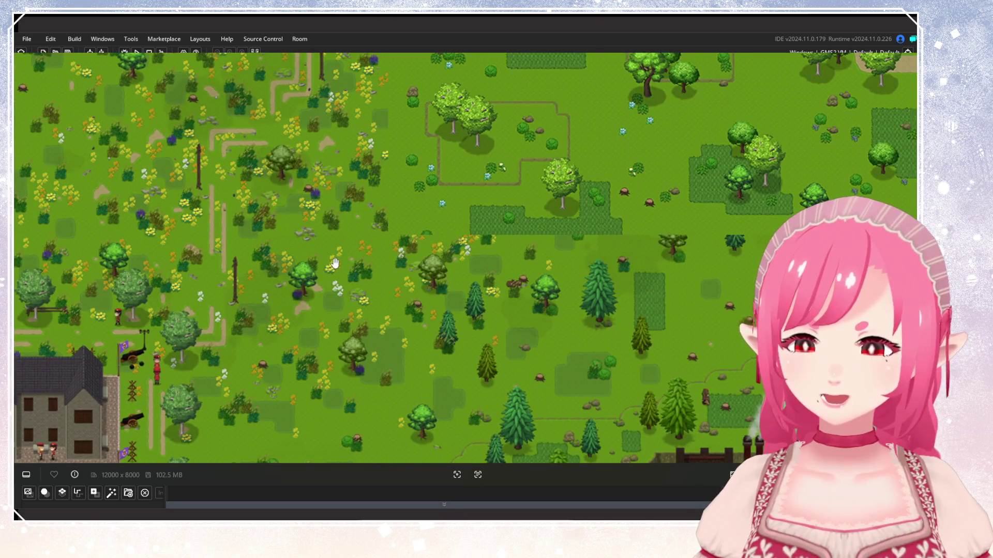
pyautogui.press('F12')
# Move a yellow yarrow up toward the orchard and paste three more copies into the meadow.
pyautogui.scroll(-2, 393, 265)
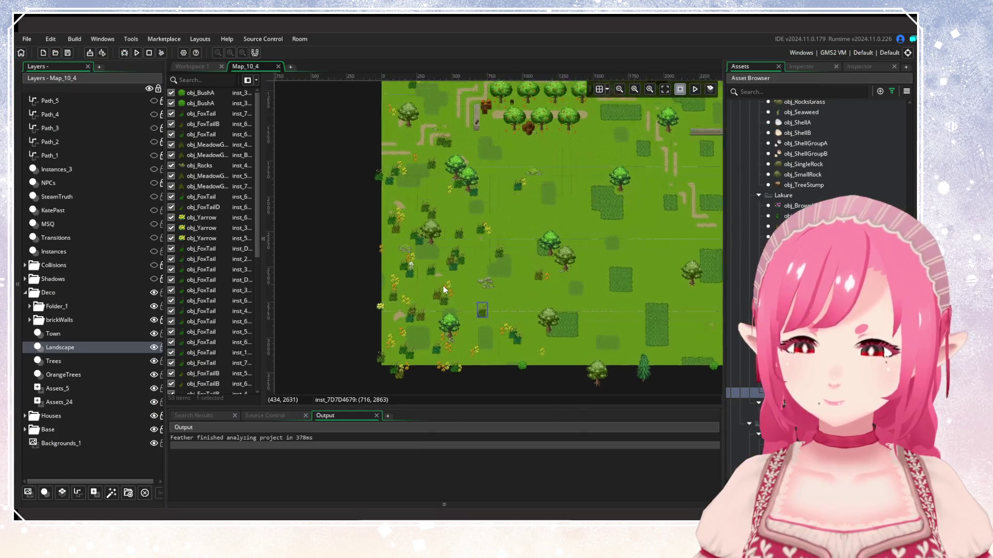
pyautogui.scroll(5, 414, 337)
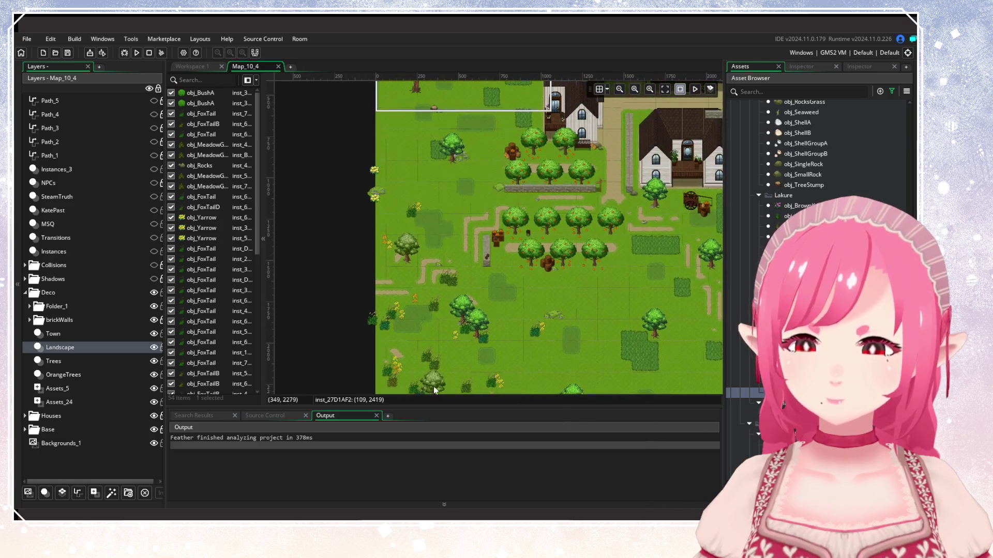
pyautogui.moveTo(418, 292); pyautogui.dragTo(420, 219)
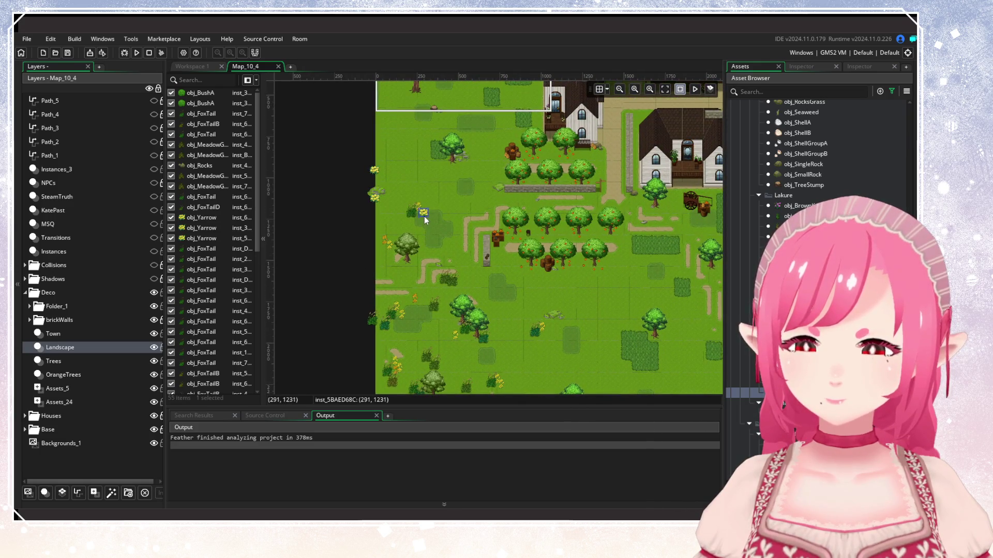
pyautogui.scroll(-3, 473, 331)
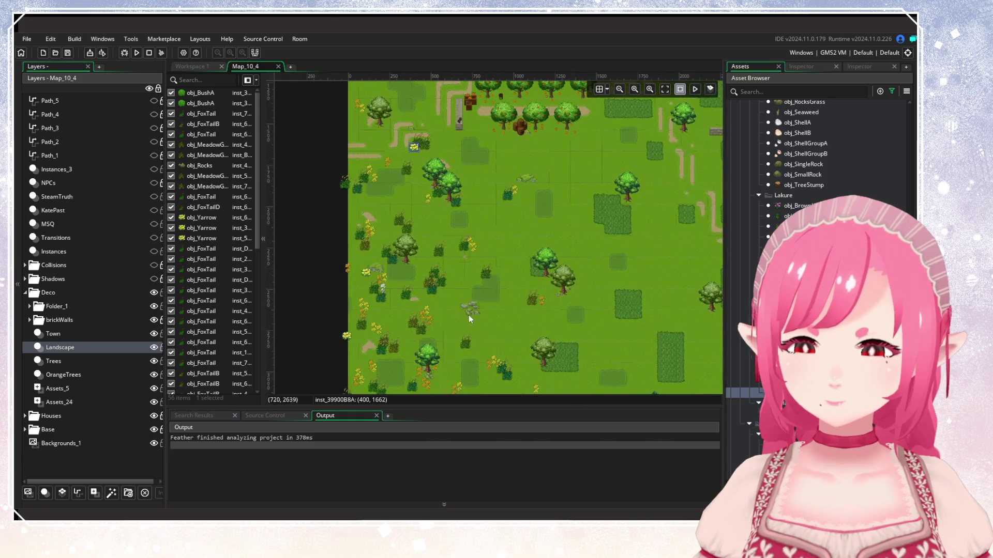
pyautogui.scroll(-2, 473, 289)
pyautogui.hotkey('ctrl', 'v')
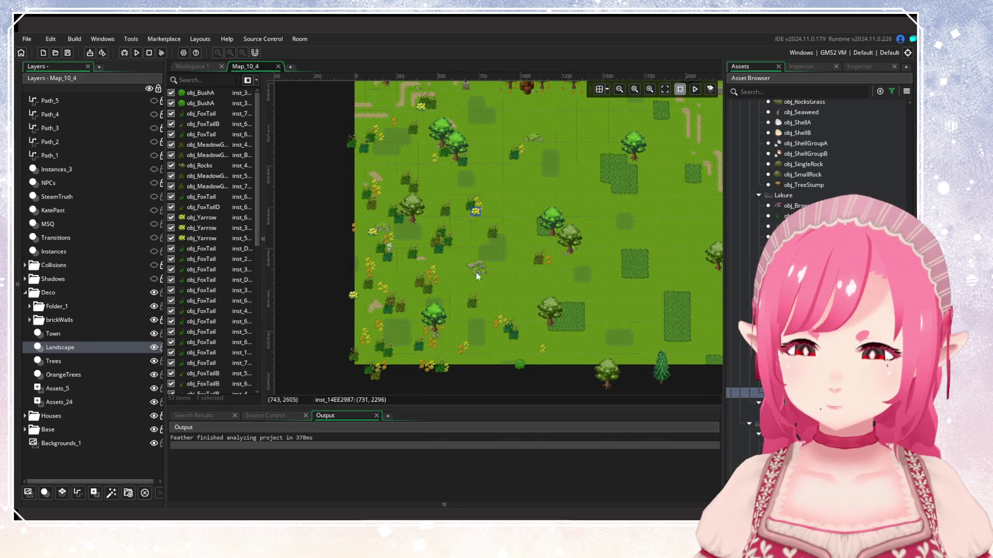
pyautogui.hotkey('ctrl', 'v')
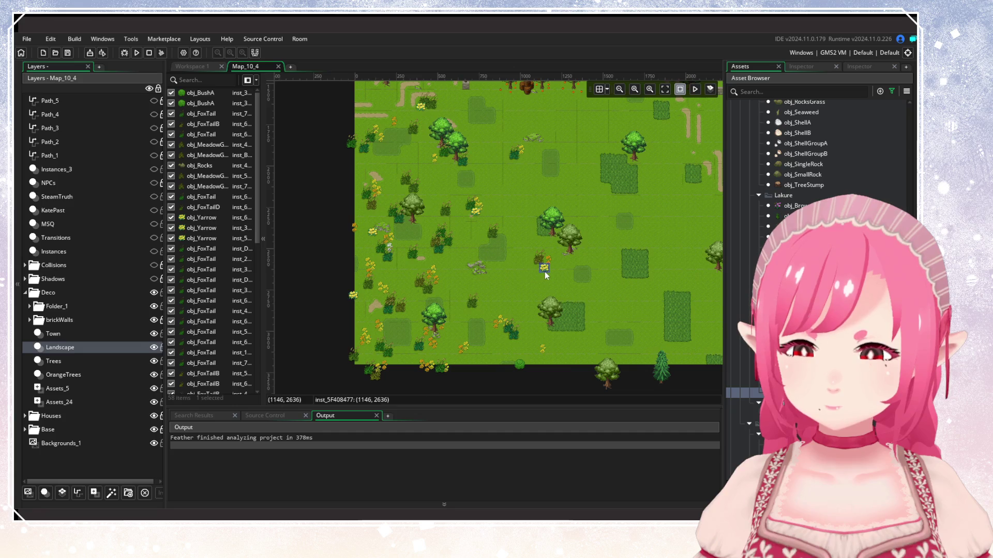
pyautogui.scroll(1, 489, 337)
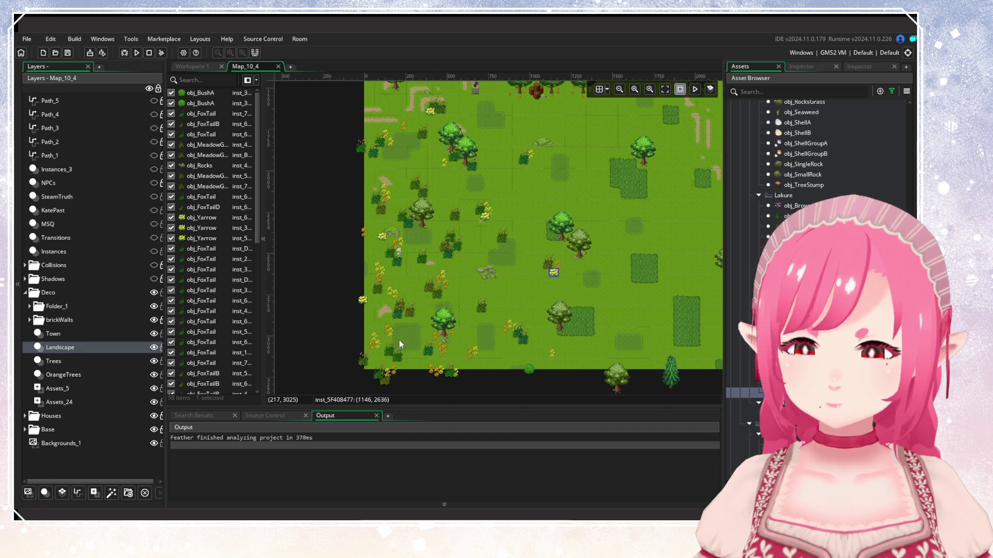
pyautogui.hotkey('ctrl', 'v')
# Paint purple flower instances at several spots across the meadow.
pyautogui.moveTo(745, 393)
pyautogui.mouseDown()
pyautogui.moveTo(746, 369)
pyautogui.moveTo(428, 299)
pyautogui.mouseUp()
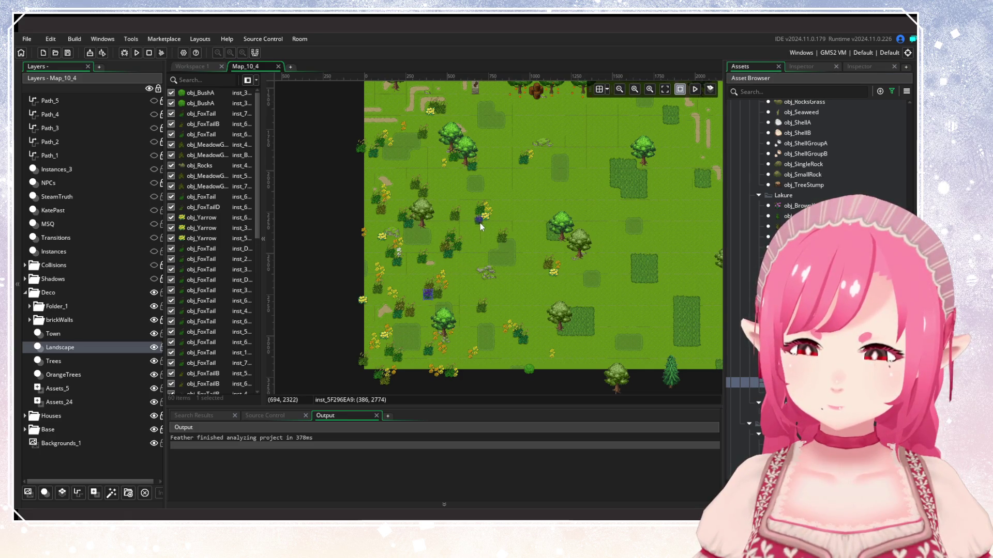
pyautogui.click(496, 209)
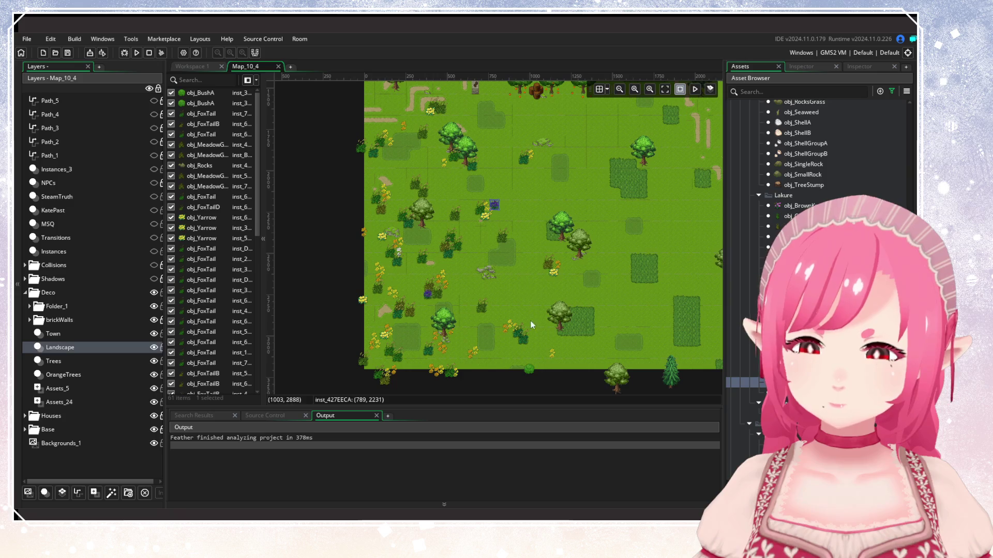
pyautogui.click(513, 346)
pyautogui.scroll(5, 541, 299)
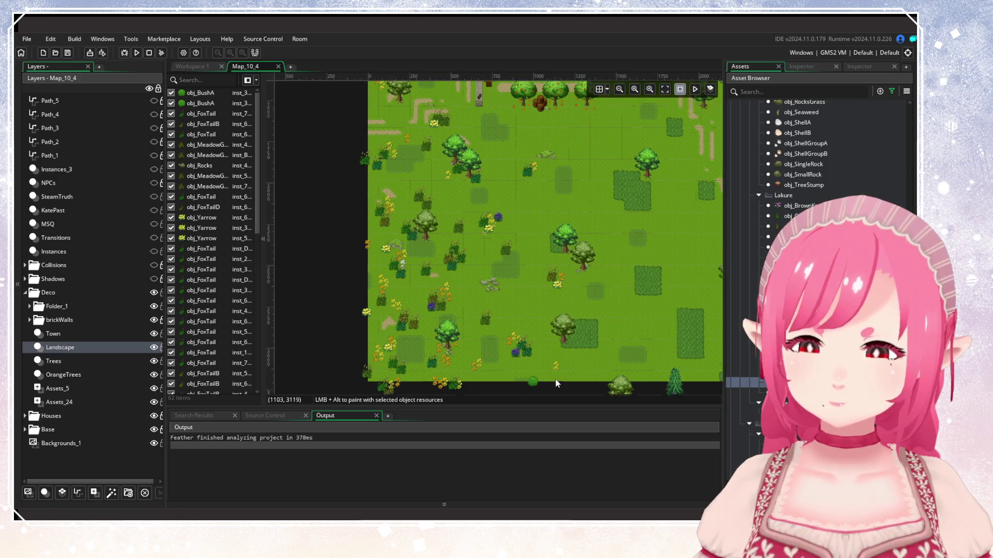
pyautogui.hscroll(-1, 409, 293)
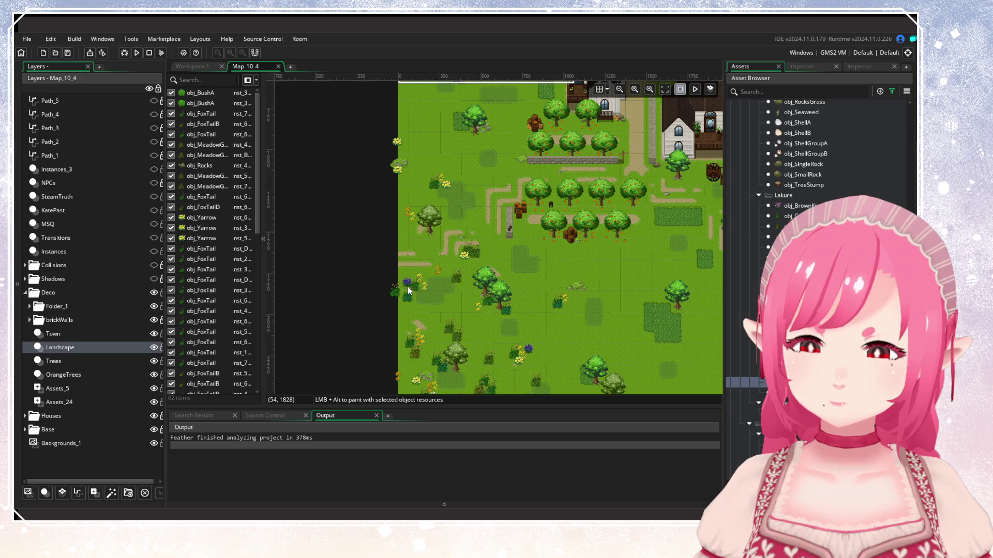
pyautogui.click(447, 326)
pyautogui.scroll(-5, 479, 236)
pyautogui.hscroll(1, 479, 237)
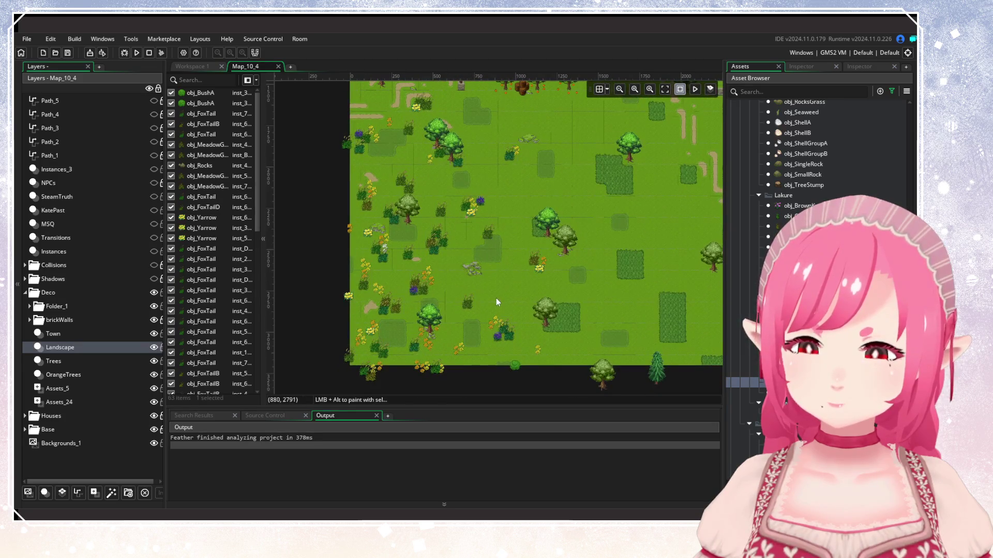
pyautogui.hscroll(1, 484, 295)
pyautogui.click(427, 275)
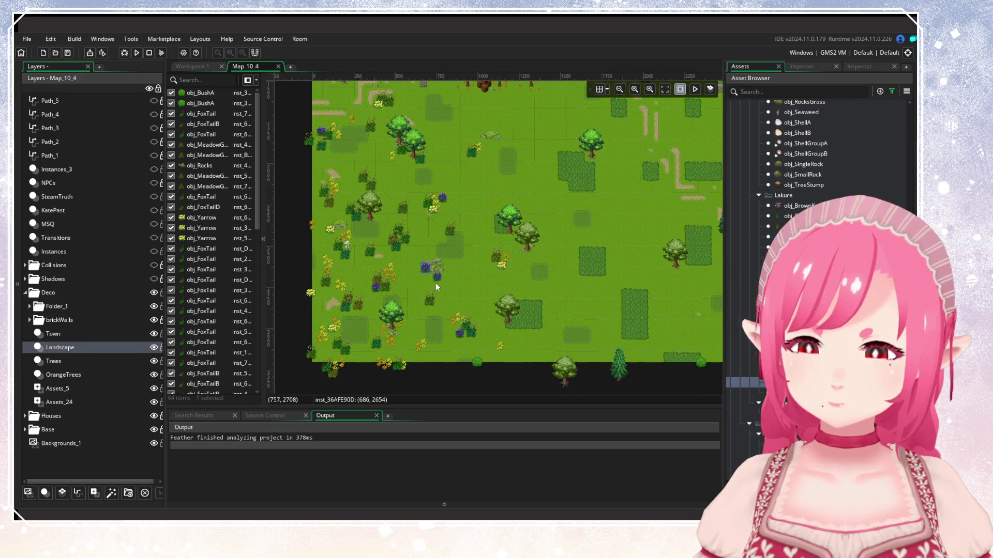
# Undo the extra flower, add a yarrow near the meadow's top edge, and select the Assets_24 layer.
pyautogui.keyDown('ctrl'); pyautogui.scroll(-1, 426, 294); pyautogui.keyUp('ctrl')
pyautogui.hotkey('ctrl', 'z')
pyautogui.scroll(2, 466, 279)
pyautogui.hscroll(-1, 484, 305)
pyautogui.keyDown('ctrl'); pyautogui.scroll(-1, 483, 331); pyautogui.keyUp('ctrl')
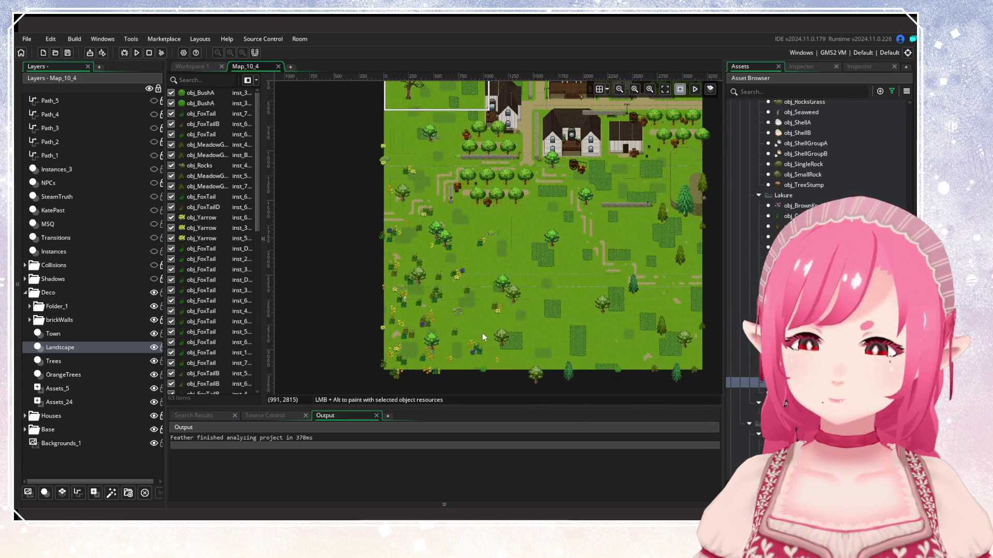
pyautogui.keyDown('ctrl'); pyautogui.scroll(3, 430, 188); pyautogui.keyUp('ctrl')
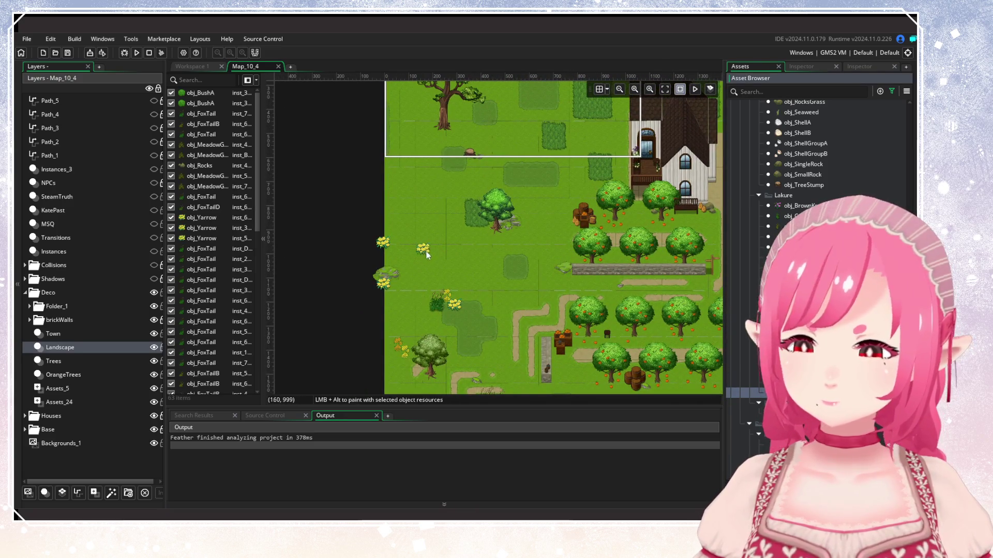
pyautogui.keyDown('alt'); pyautogui.click(427, 216); pyautogui.keyUp('alt')
pyautogui.keyDown('ctrl'); pyautogui.scroll(-2, 468, 268); pyautogui.keyUp('ctrl')
pyautogui.scroll(-5, 492, 136)
pyautogui.keyDown('ctrl'); pyautogui.scroll(1, 494, 252); pyautogui.keyUp('ctrl')
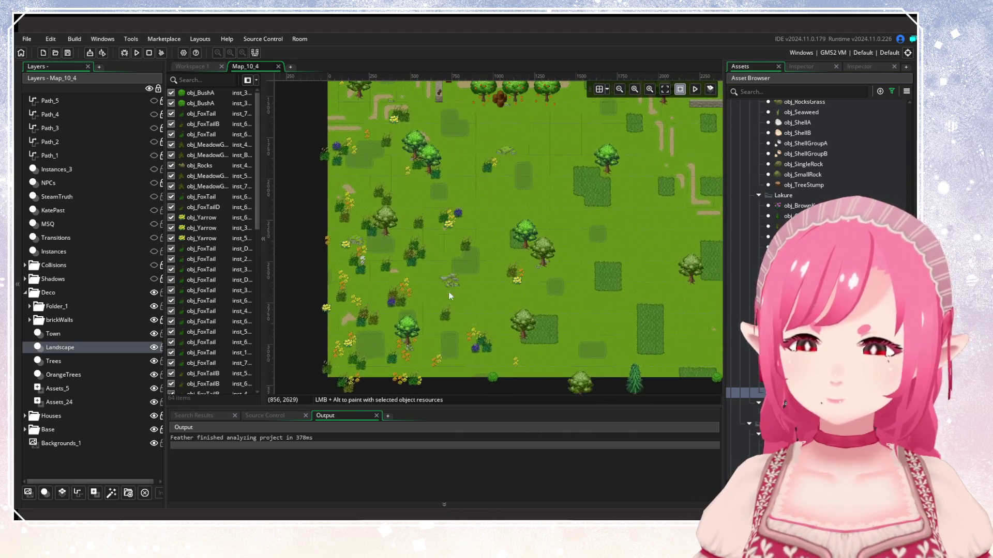
pyautogui.click(73, 406)
pyautogui.scroll(5, 740, 352)
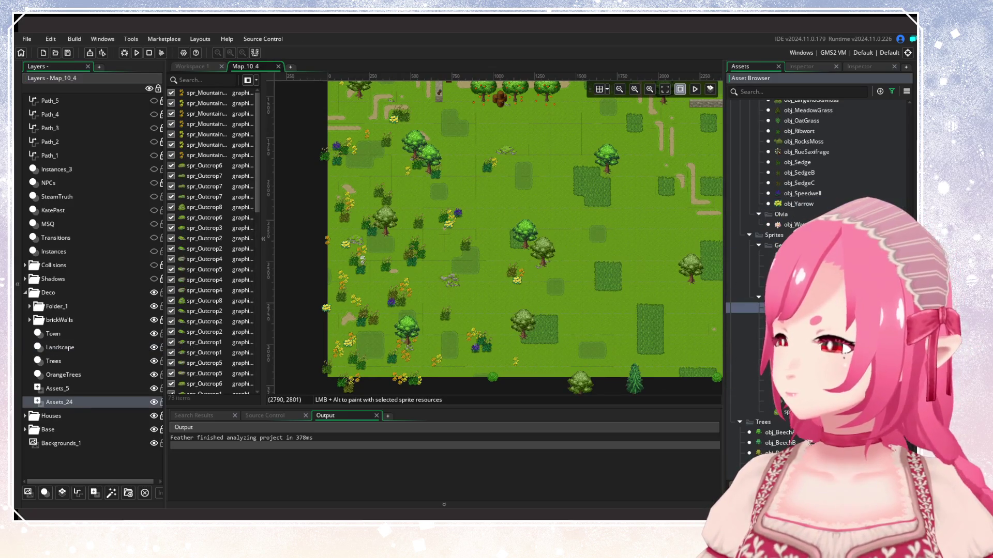
# Move the small yellow plant up beside the rocks and dot plant sprites through the middle and bottom of the meadow.
pyautogui.hscroll(-2, 492, 287)
pyautogui.moveTo(465, 287); pyautogui.dragTo(476, 241)
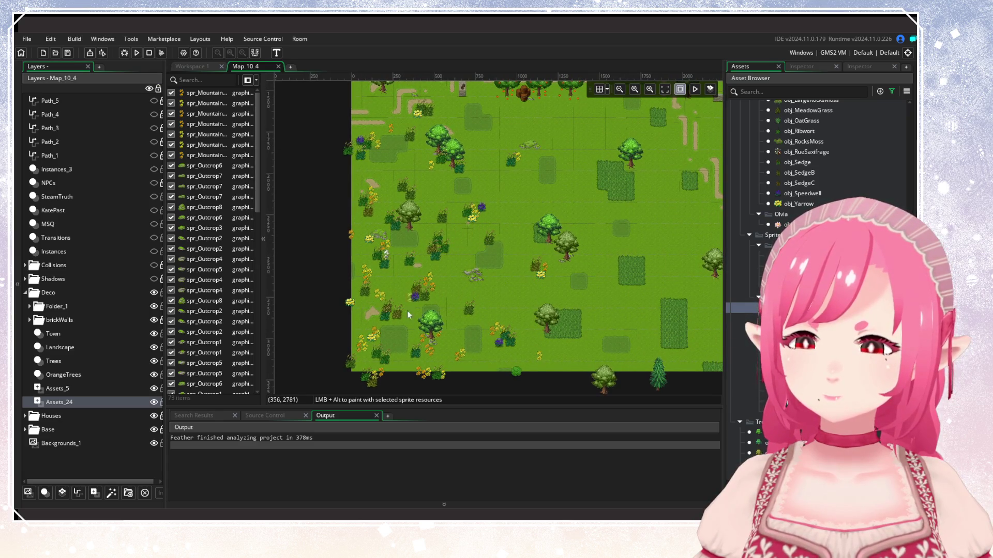
pyautogui.keyDown('alt'); pyautogui.click(359, 324); pyautogui.keyUp('alt')
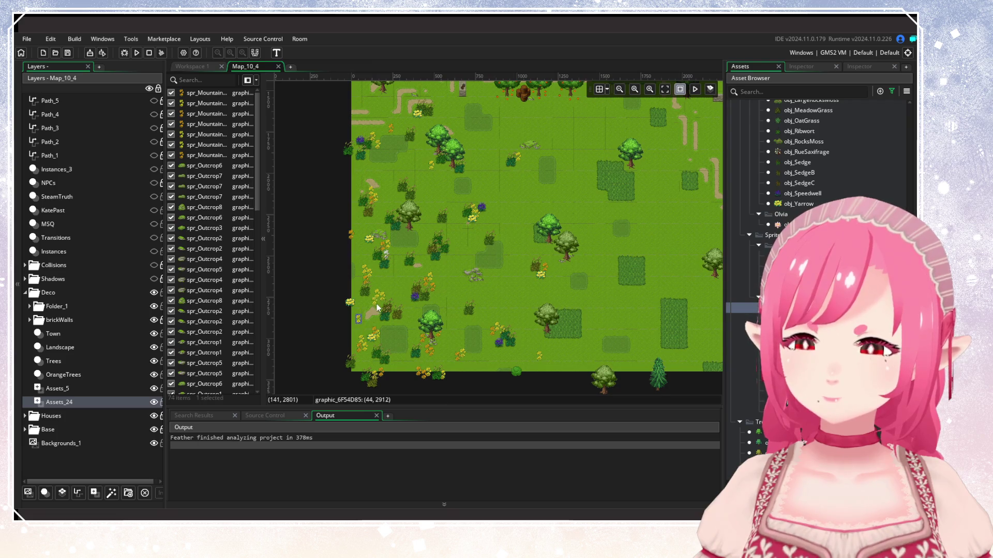
pyautogui.keyDown('alt'); pyautogui.click(388, 291); pyautogui.keyUp('alt')
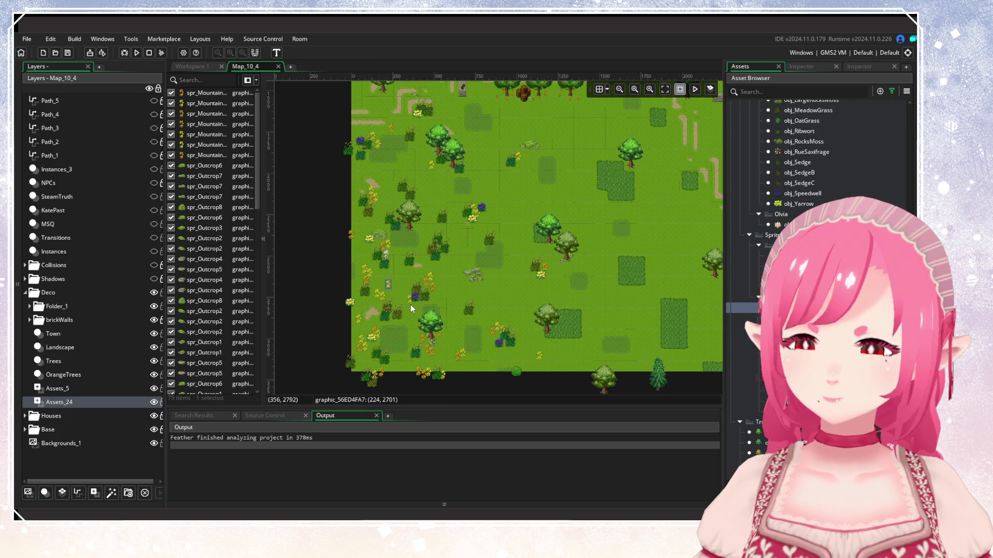
pyautogui.keyDown('alt'); pyautogui.click(411, 299); pyautogui.keyUp('alt')
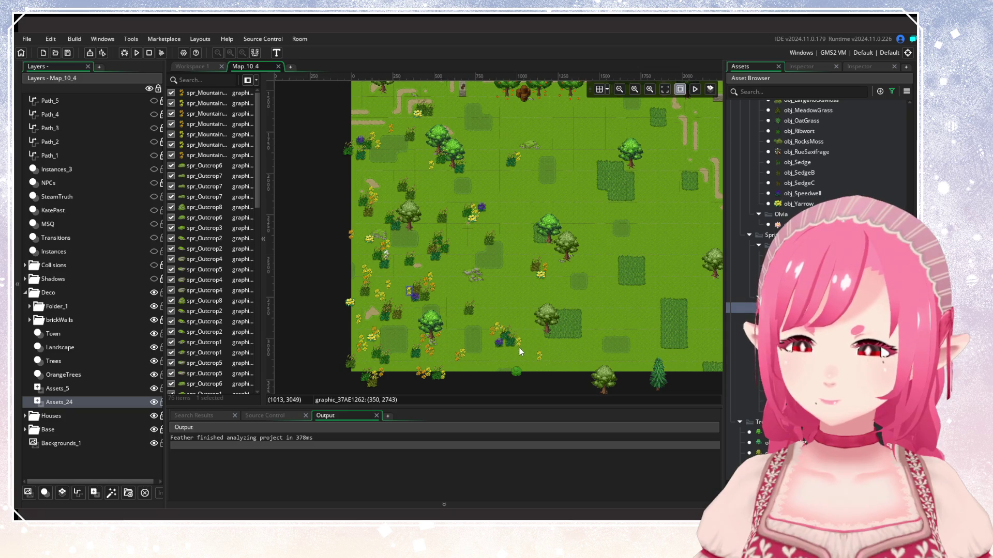
pyautogui.keyDown('alt'); pyautogui.click(494, 358); pyautogui.keyUp('alt')
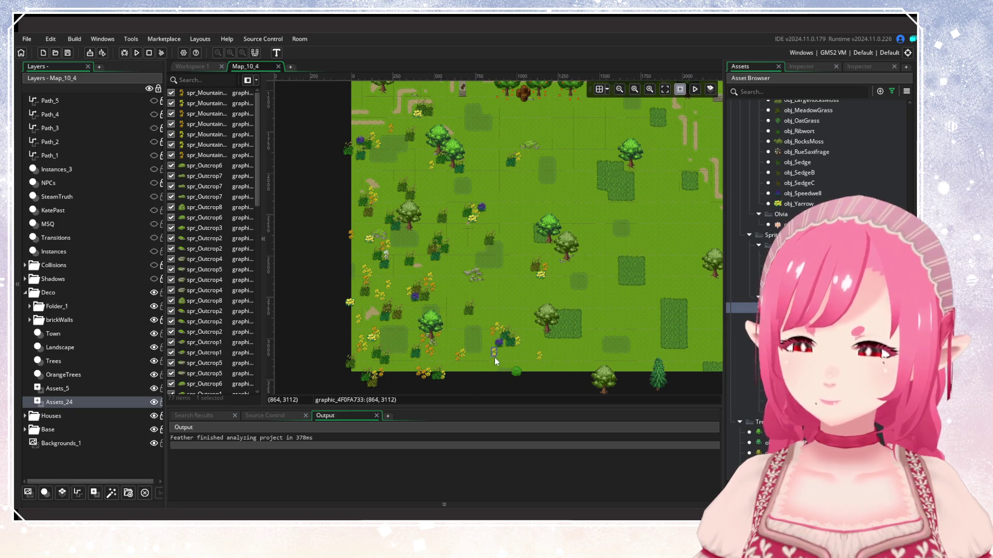
pyautogui.keyDown('alt'); pyautogui.click(445, 346); pyautogui.keyUp('alt')
pyautogui.keyDown('alt'); pyautogui.click(448, 343); pyautogui.keyUp('alt')
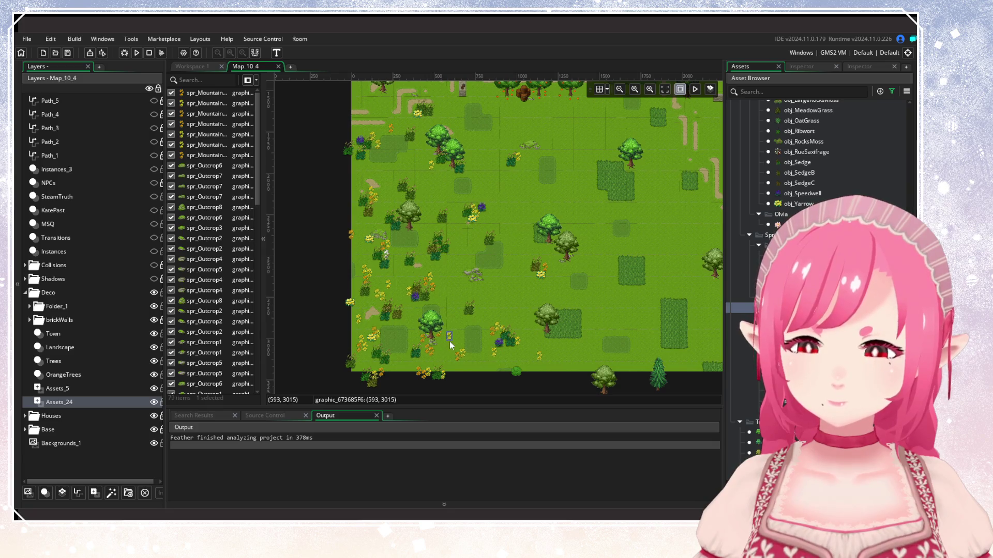
pyautogui.scroll(3, 424, 279)
pyautogui.keyDown('alt'); pyautogui.click(417, 268); pyautogui.keyUp('alt')
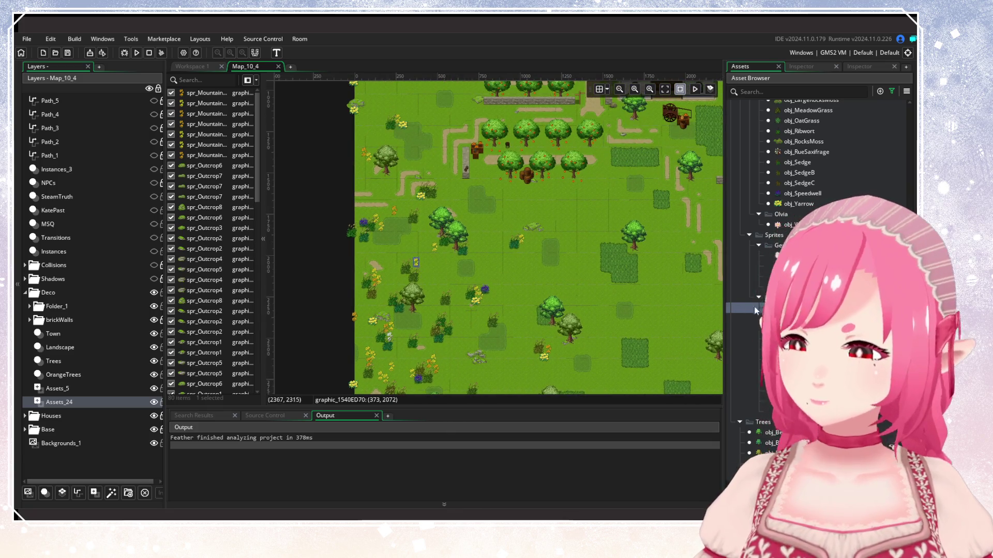
pyautogui.keyDown('alt'); pyautogui.click(413, 271); pyautogui.keyUp('alt')
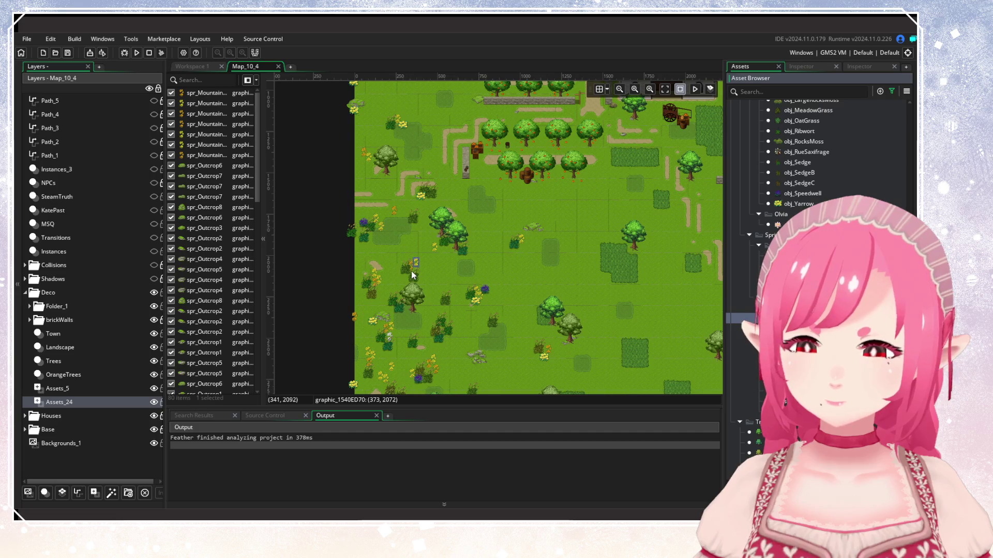
# Add more plant sprites across the meadow, including two near its top by the town edge.
pyautogui.scroll(-3, 447, 235)
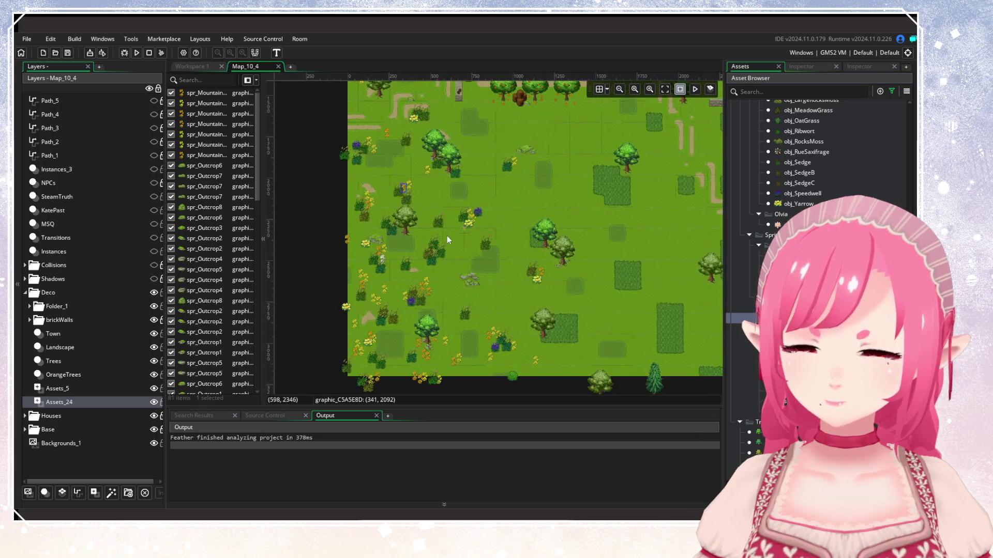
pyautogui.keyDown('alt'); pyautogui.click(391, 297); pyautogui.keyUp('alt')
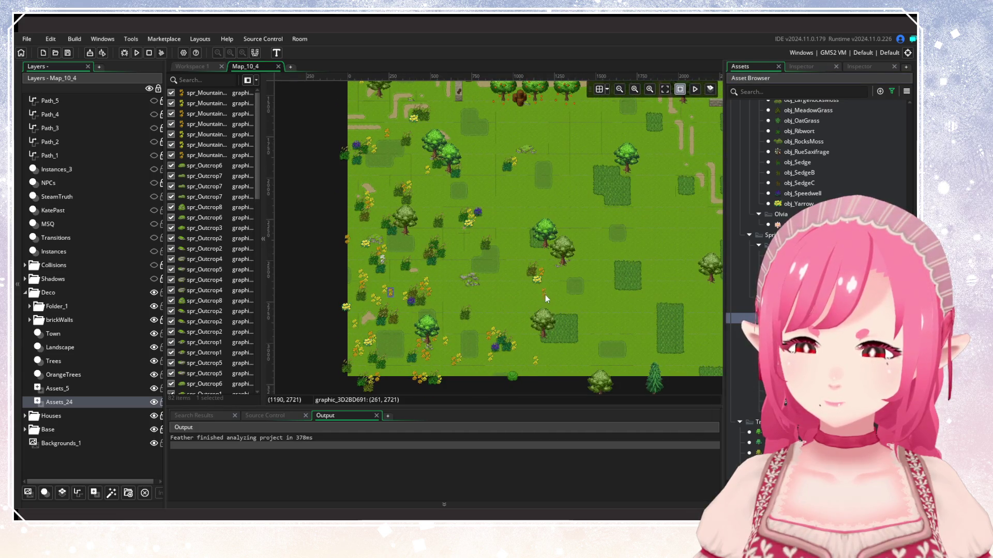
pyautogui.keyDown('alt'); pyautogui.click(473, 315); pyautogui.keyUp('alt')
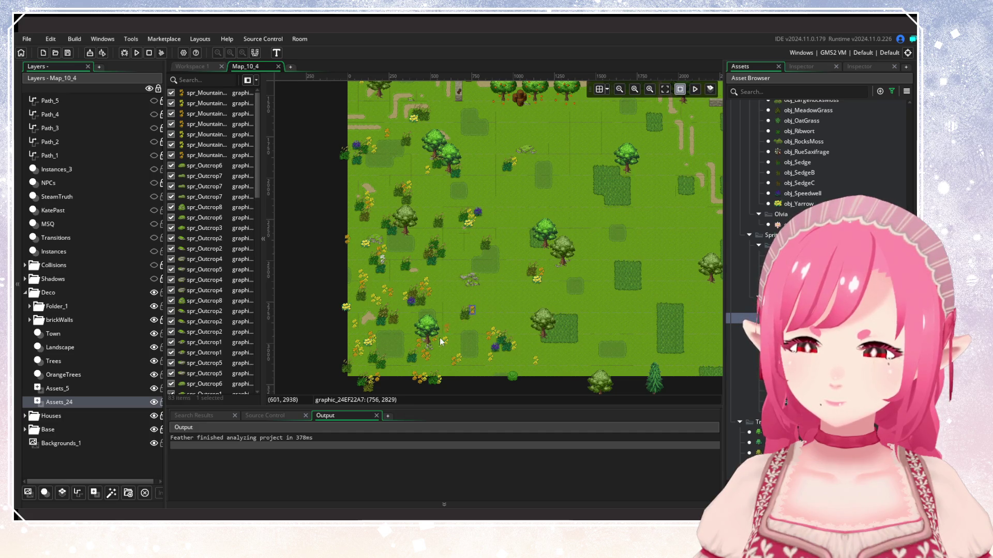
pyautogui.keyDown('alt'); pyautogui.click(388, 330); pyautogui.keyUp('alt')
pyautogui.scroll(1, 457, 277)
pyautogui.keyDown('alt'); pyautogui.click(437, 290); pyautogui.keyUp('alt')
pyautogui.scroll(2, 477, 281)
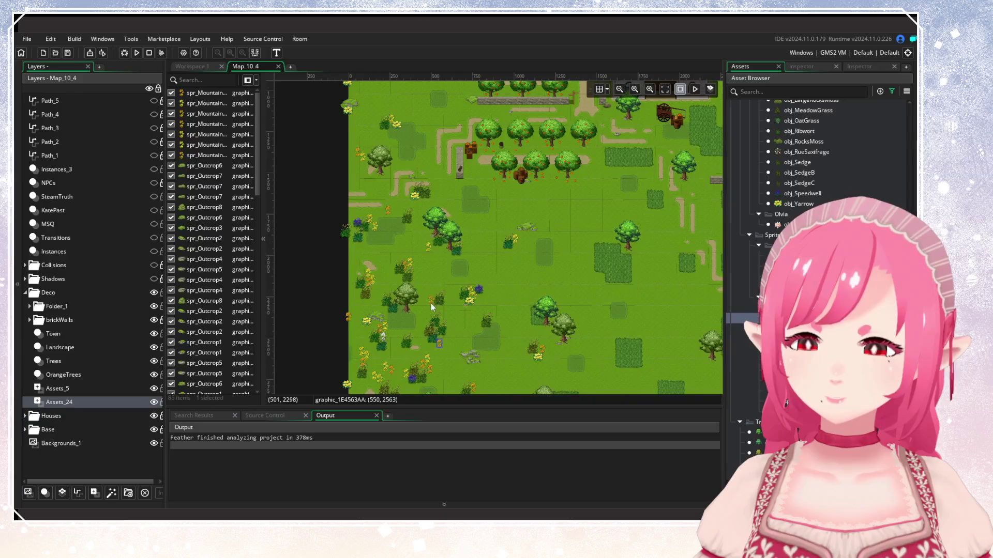
pyautogui.moveTo(431, 300)
pyautogui.mouseDown()
pyautogui.moveTo(467, 290)
pyautogui.moveTo(419, 261)
pyautogui.mouseUp()
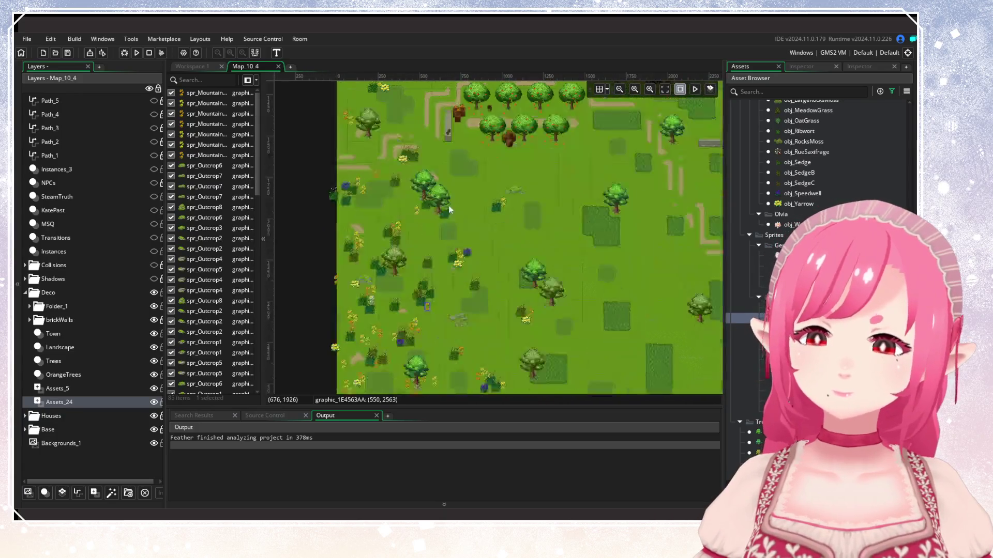
pyautogui.keyDown('alt'); pyautogui.click(421, 262); pyautogui.keyUp('alt')
pyautogui.scroll(4, 476, 312)
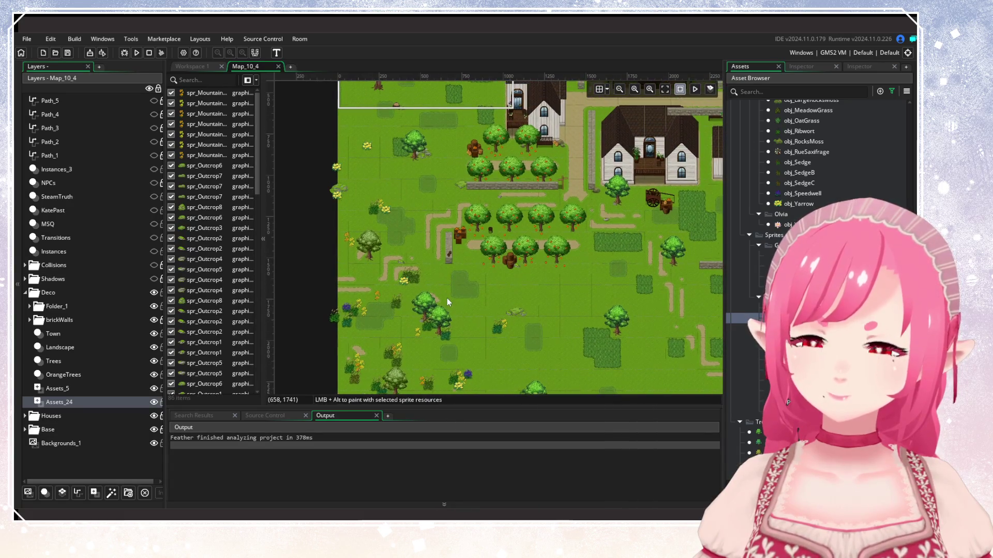
pyautogui.moveTo(446, 298); pyautogui.dragTo(463, 349)
pyautogui.keyDown('alt'); pyautogui.click(387, 231); pyautogui.keyUp('alt')
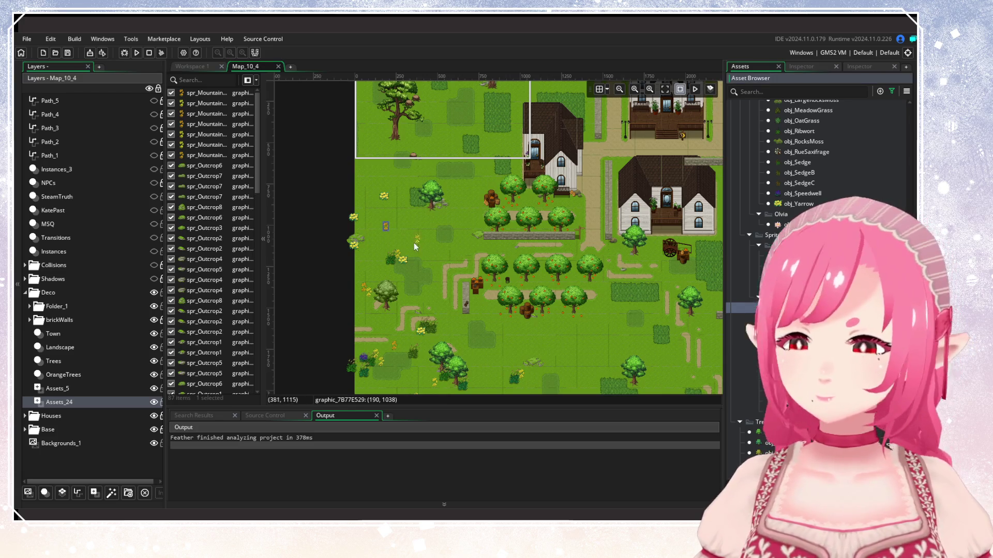
pyautogui.keyDown('alt'); pyautogui.click(390, 233); pyautogui.keyUp('alt')
# Place another plant sprite in the meadow just below the town.
pyautogui.moveTo(414, 239); pyautogui.dragTo(388, 164)
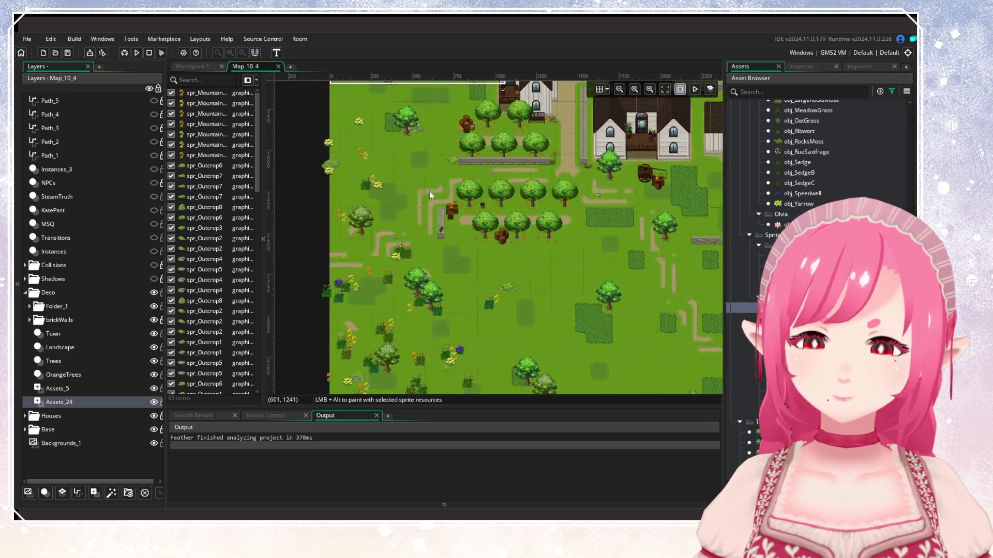
pyautogui.keyDown('alt'); pyautogui.click(401, 145); pyautogui.keyUp('alt')
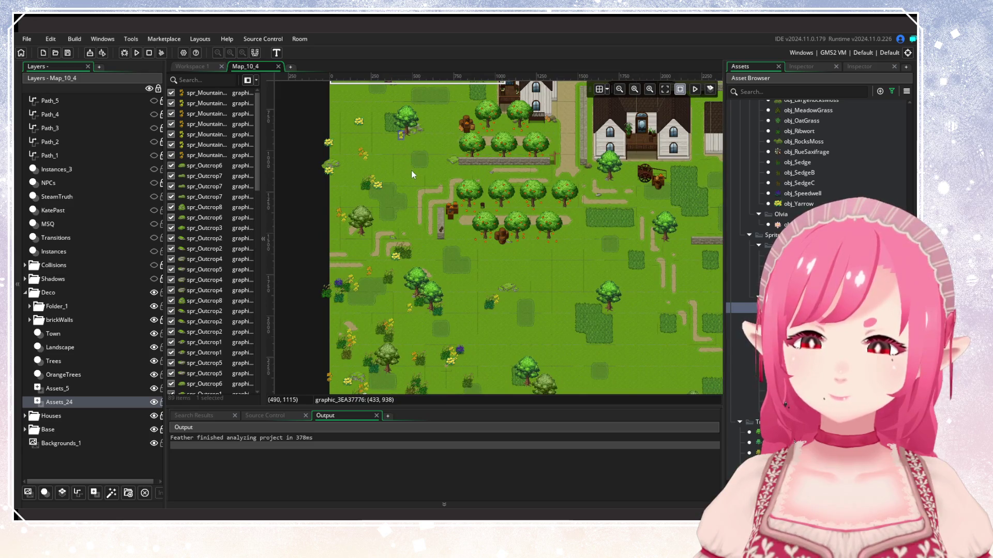
pyautogui.moveTo(451, 292); pyautogui.dragTo(451, 249)
pyautogui.moveTo(483, 288)
pyautogui.mouseDown()
pyautogui.moveTo(463, 232)
pyautogui.moveTo(449, 293)
pyautogui.mouseUp()
pyautogui.moveTo(473, 255)
pyautogui.mouseDown()
pyautogui.moveTo(485, 319)
pyautogui.moveTo(537, 284)
pyautogui.mouseUp()
pyautogui.scroll(-2, 485, 319)
pyautogui.scroll(3, 537, 288)
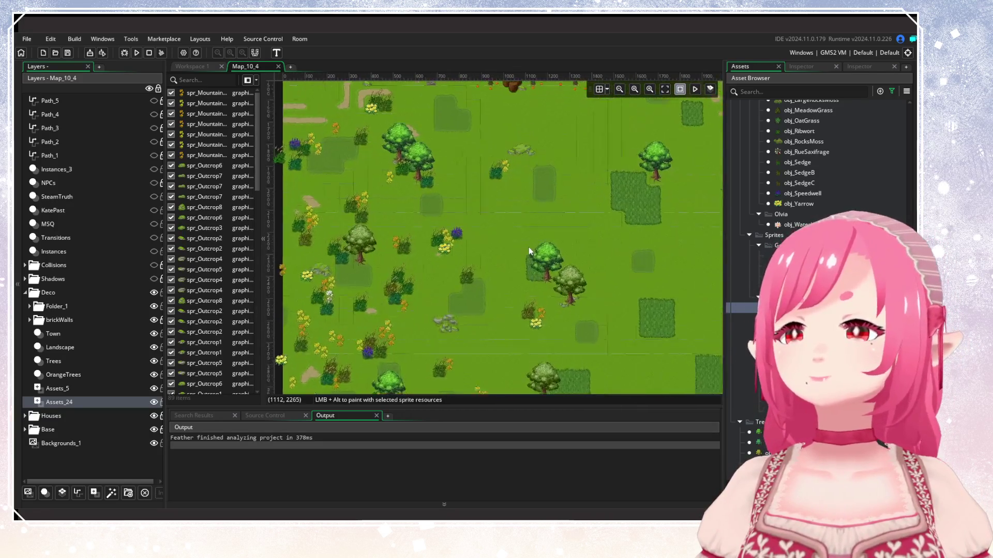
# Place yellow flower sprites in the meadow near the houses.
pyautogui.keyDown('alt'); pyautogui.click(572, 236); pyautogui.keyUp('alt')
pyautogui.scroll(-2, 597, 290)
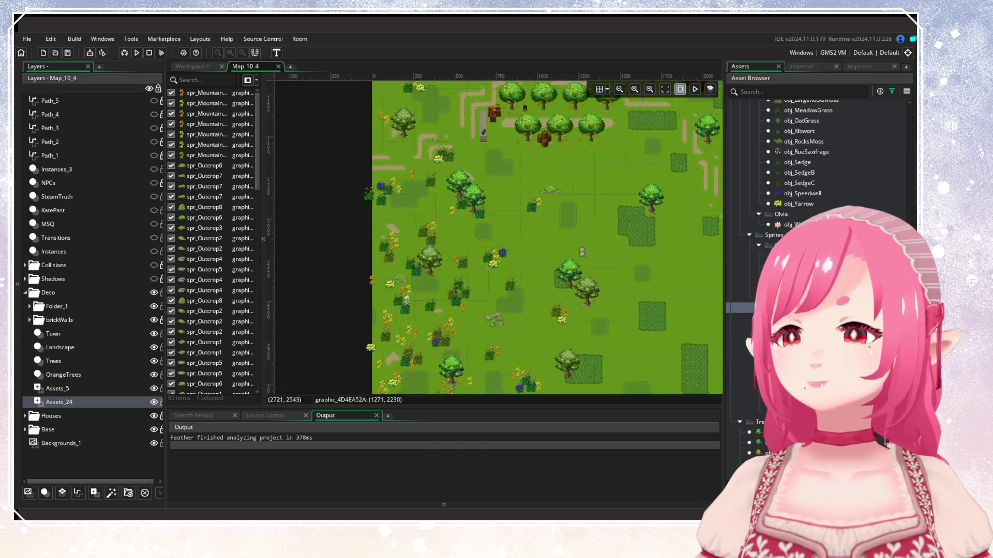
pyautogui.keyDown('alt'); pyautogui.click(579, 259); pyautogui.keyUp('alt')
pyautogui.moveTo(640, 294); pyautogui.dragTo(464, 235)
pyautogui.scroll(-2, 595, 277)
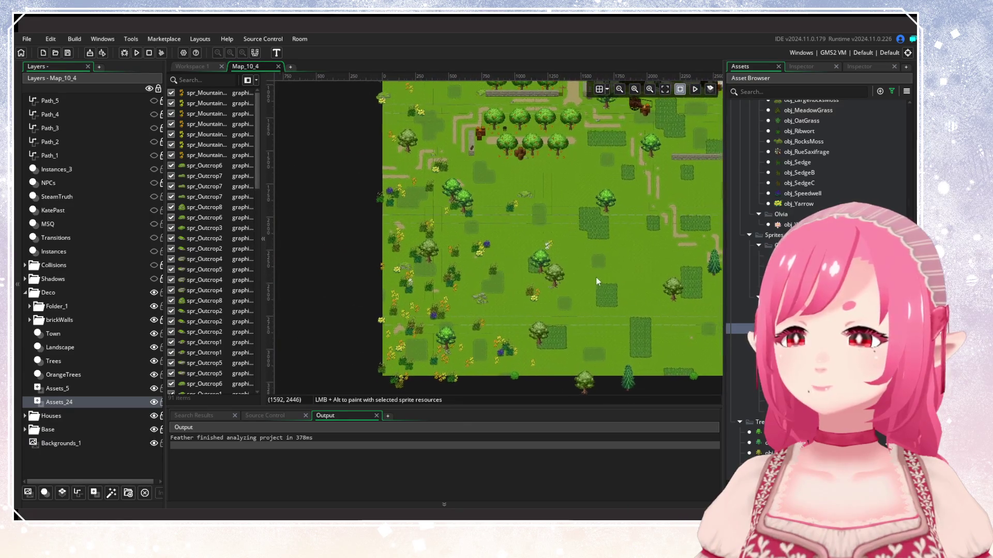
pyautogui.scroll(1, 570, 252)
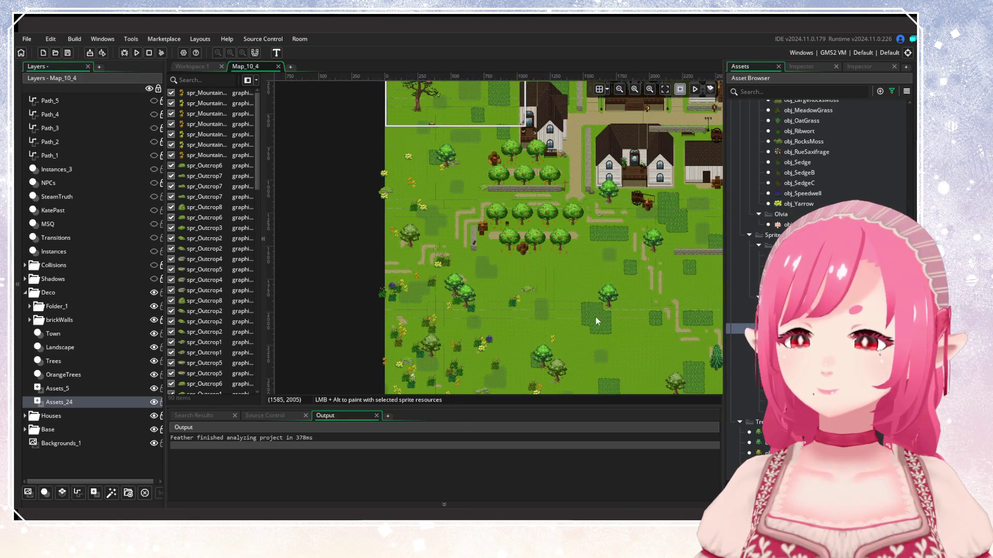
pyautogui.scroll(-1, 595, 315)
pyautogui.keyDown('alt'); pyautogui.click(559, 293); pyautogui.keyUp('alt')
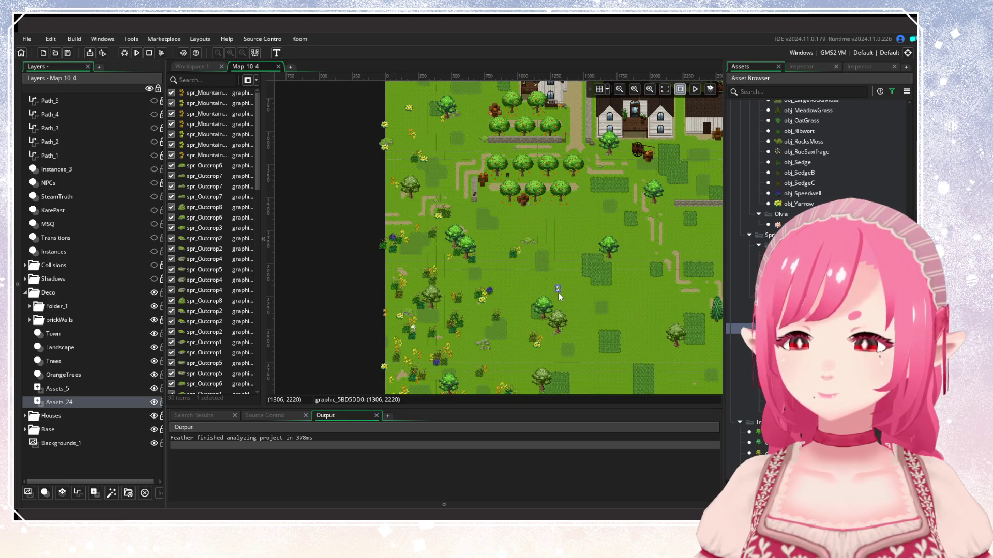
pyautogui.scroll(-1, 557, 292)
pyautogui.scroll(2, 494, 343)
# Switch to a different flower sprite and place a small cluster, plus one lower in the meadow.
pyautogui.click(786, 308)
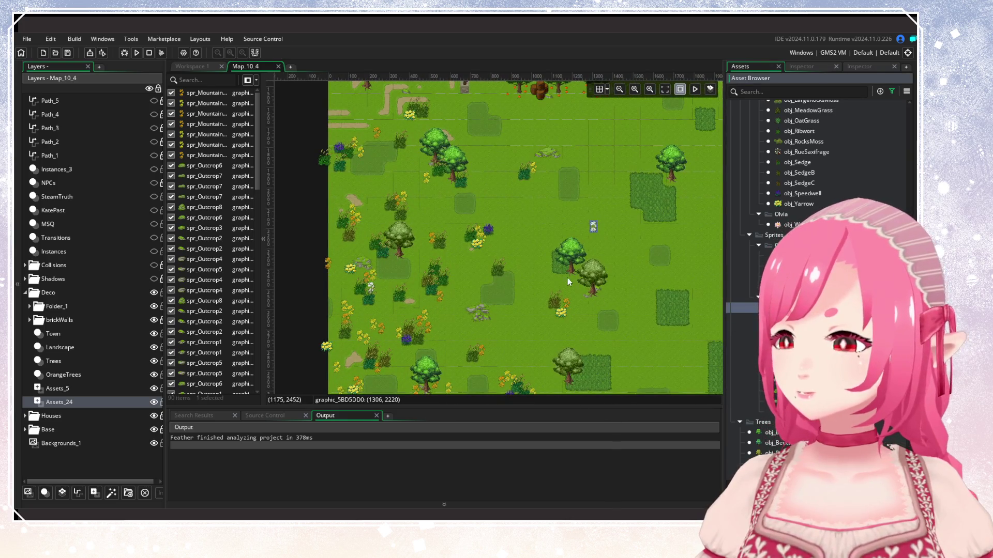
pyautogui.keyDown('alt'); pyautogui.click(499, 241); pyautogui.keyUp('alt')
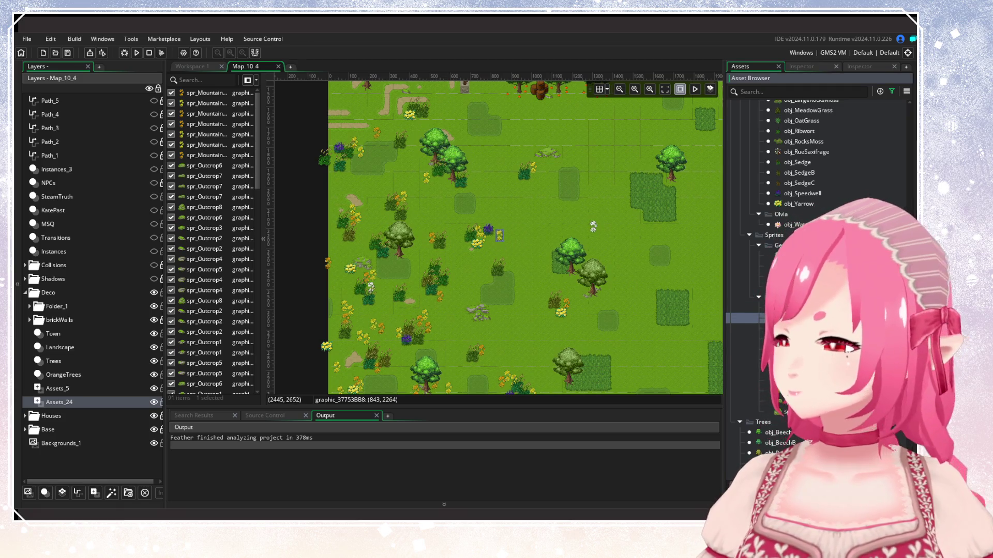
pyautogui.keyDown('alt'); pyautogui.click(494, 247); pyautogui.keyUp('alt')
pyautogui.scroll(-4, 564, 290)
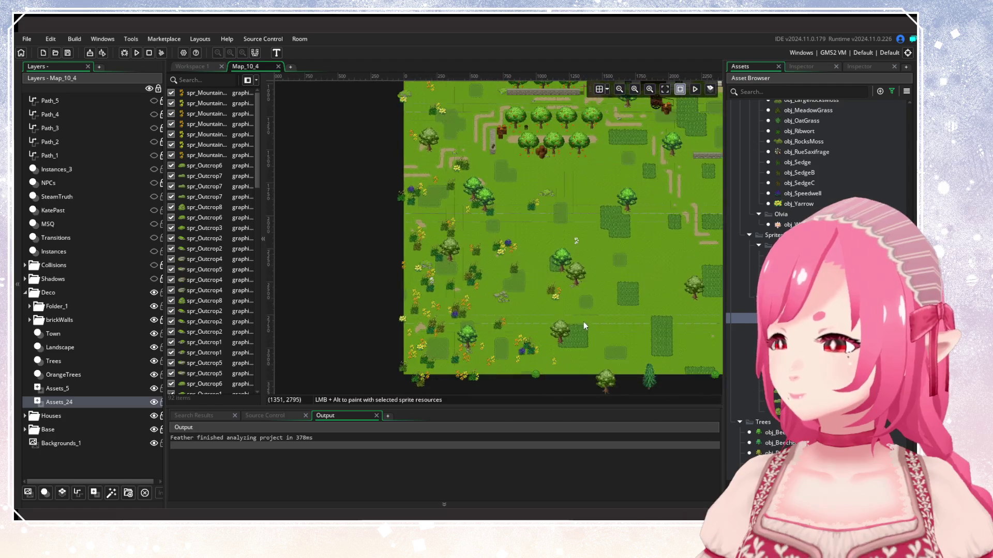
pyautogui.scroll(3, 523, 278)
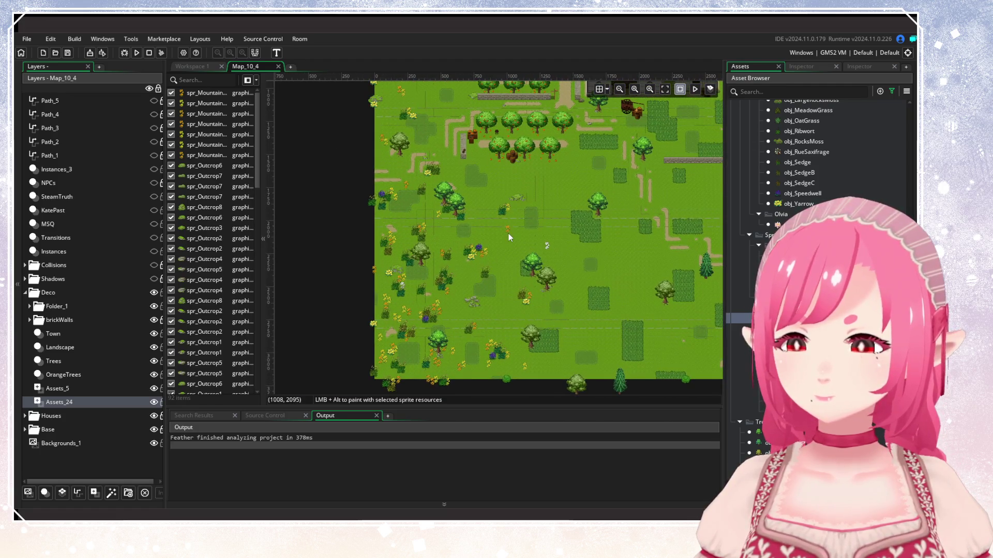
pyautogui.keyDown('alt'); pyautogui.click(514, 241); pyautogui.keyUp('alt')
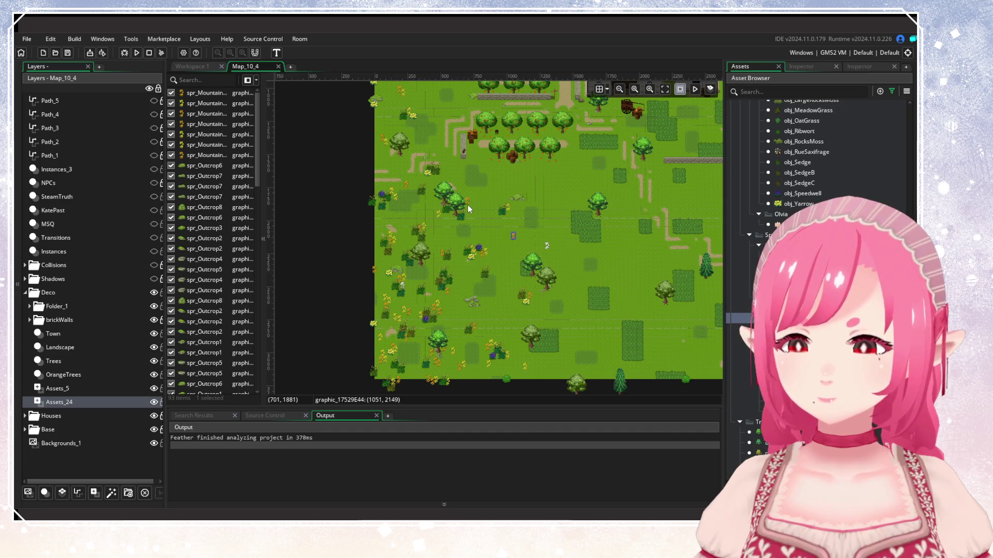
pyautogui.keyDown('alt'); pyautogui.click(524, 309); pyautogui.keyUp('alt')
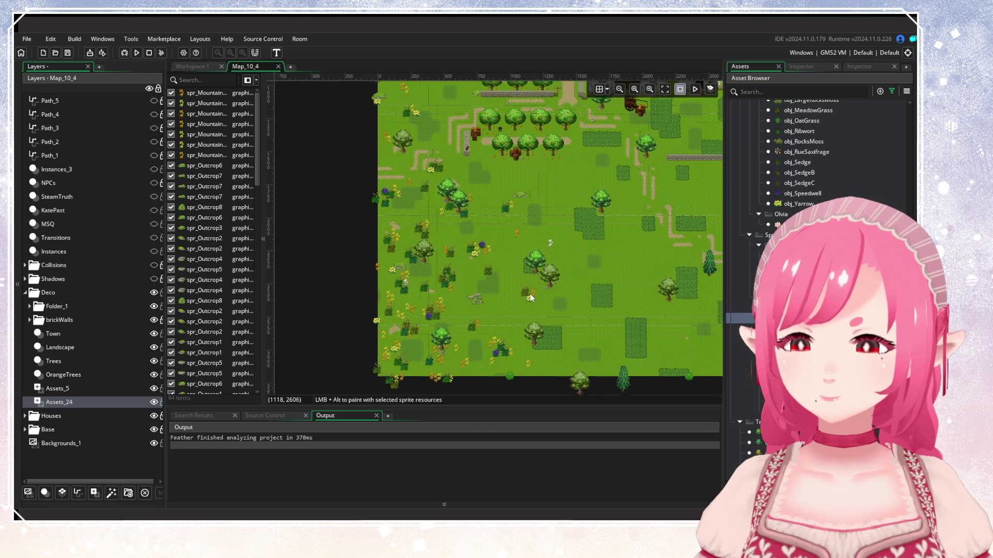
pyautogui.scroll(1, 516, 287)
pyautogui.scroll(4, 548, 290)
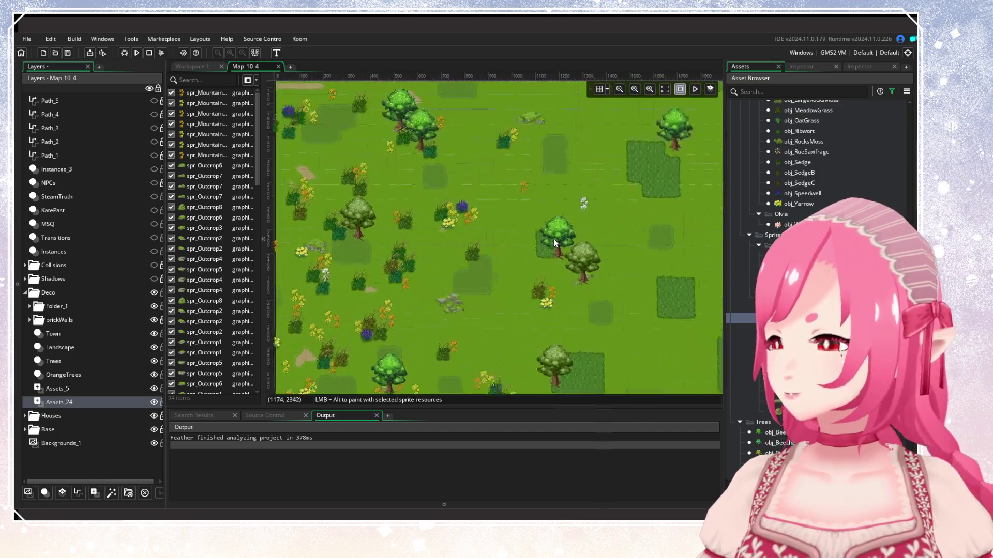
pyautogui.scroll(-5, 536, 257)
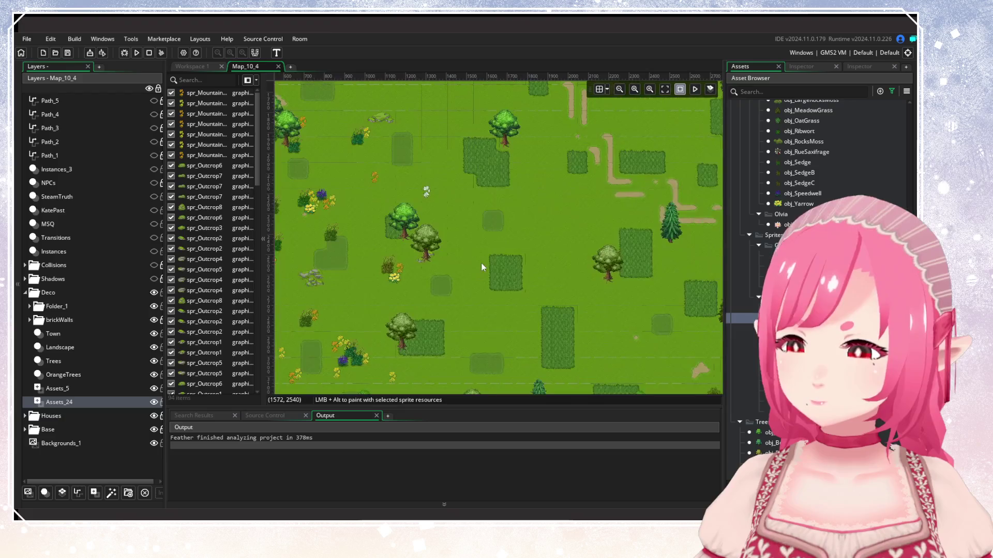
pyautogui.scroll(-1, 588, 272)
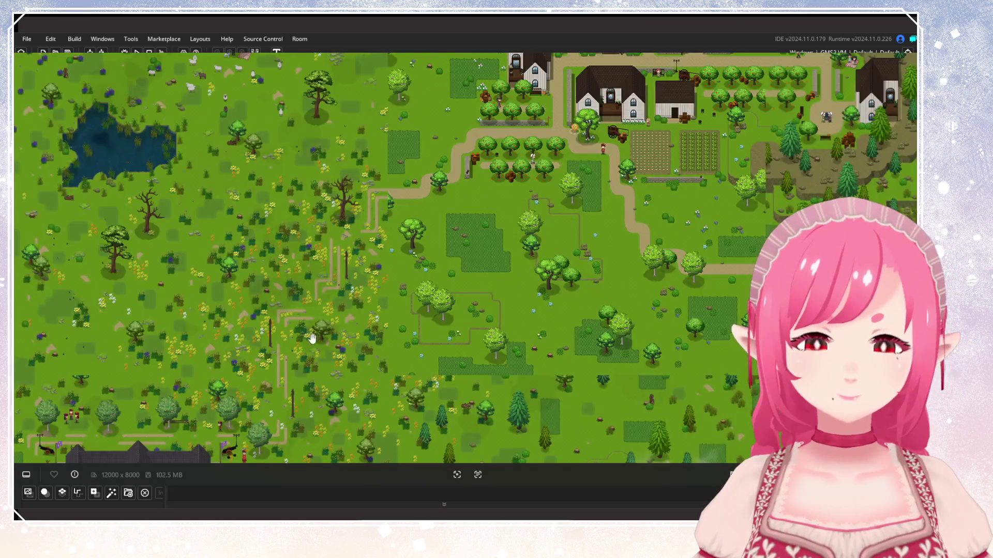
pyautogui.scroll(2, 312, 339)
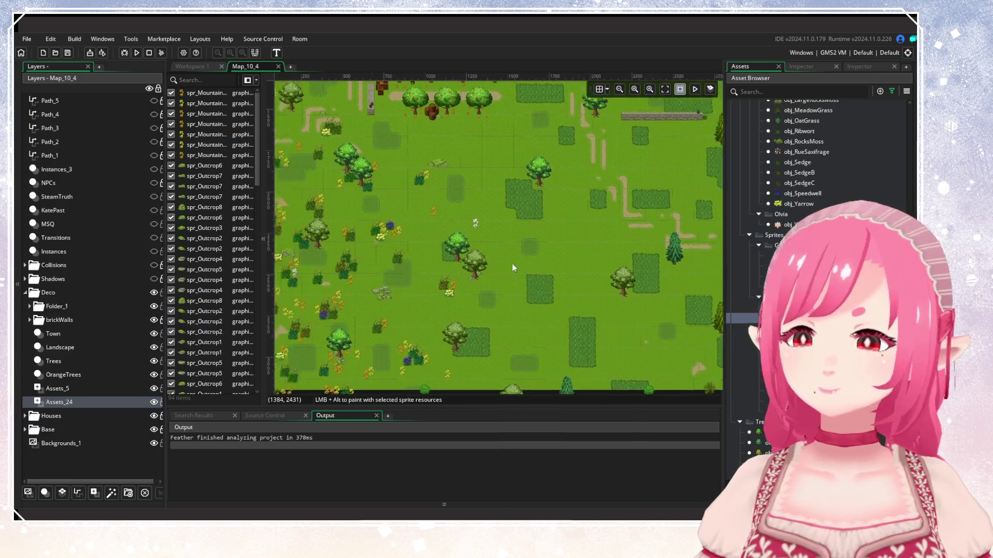
pyautogui.scroll(-1, 512, 268)
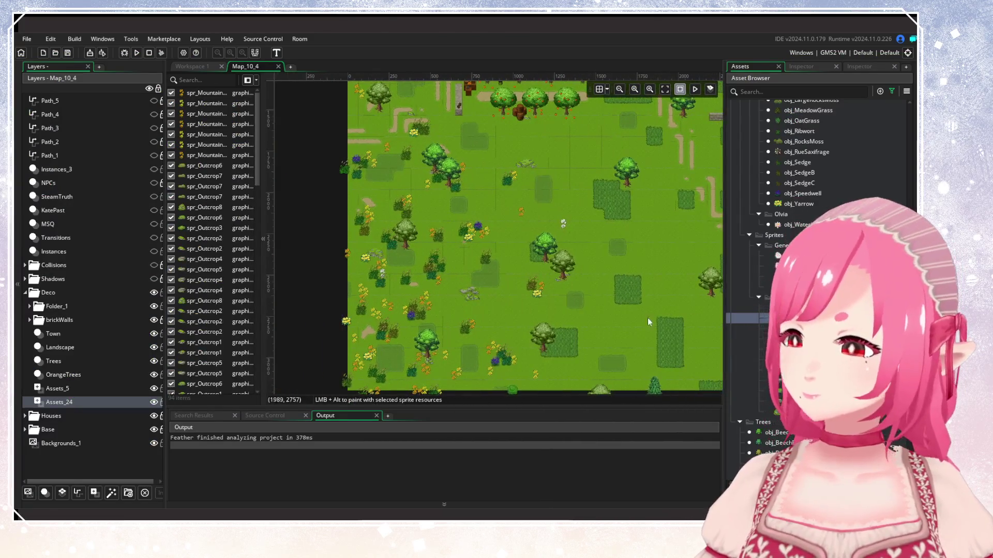
# On the Landscape layer, pick obj_TreeStump and place two pairs of stumps in the meadow.
pyautogui.scroll(1, 473, 305)
pyautogui.click(101, 345)
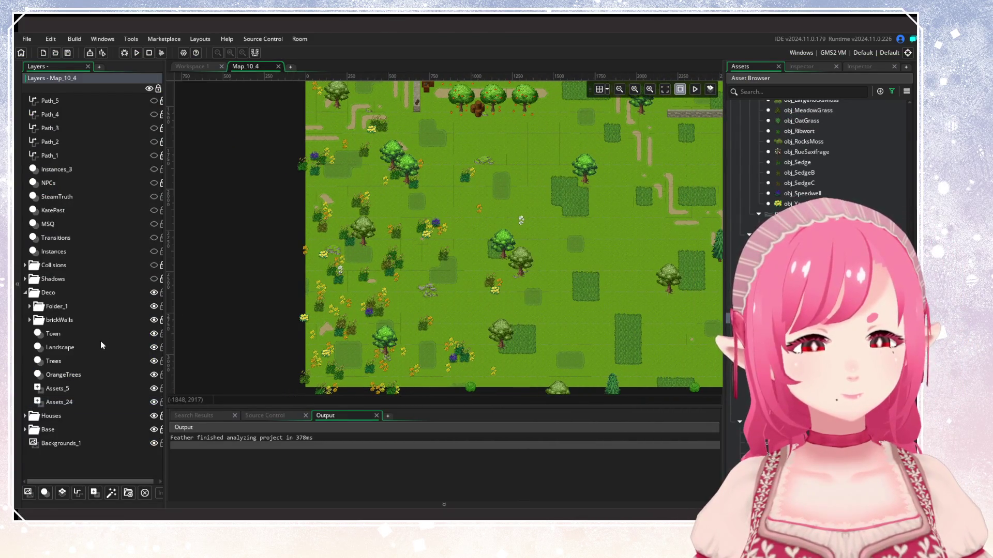
pyautogui.scroll(5, 805, 190)
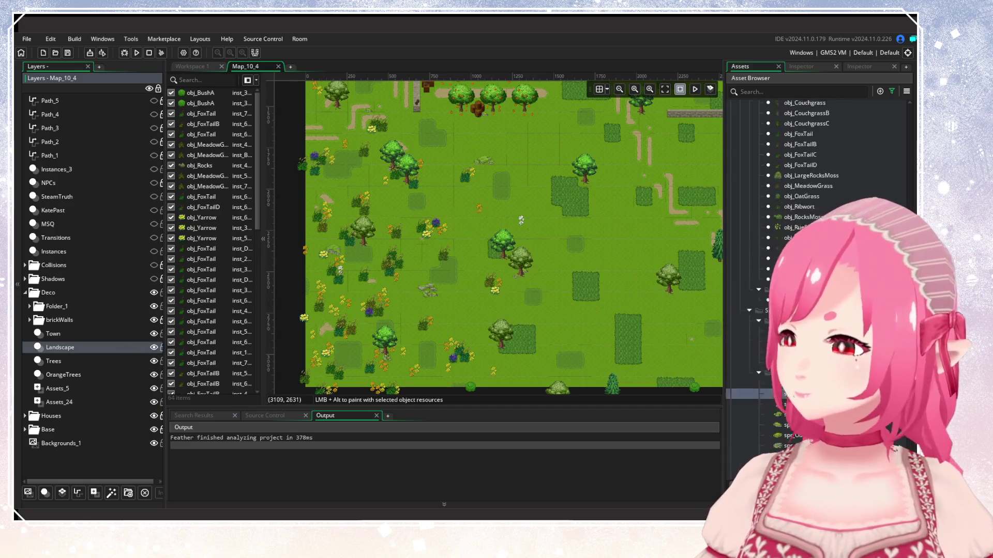
pyautogui.click(805, 185)
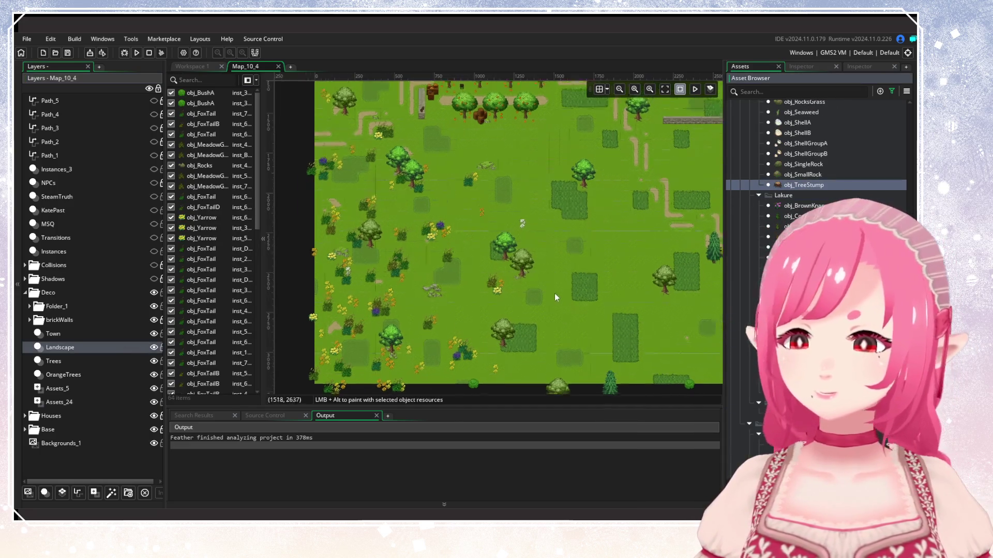
pyautogui.scroll(2, 557, 294)
pyautogui.keyDown('alt'); pyautogui.click(558, 178); pyautogui.keyUp('alt')
pyautogui.keyDown('alt'); pyautogui.click(570, 184); pyautogui.keyUp('alt')
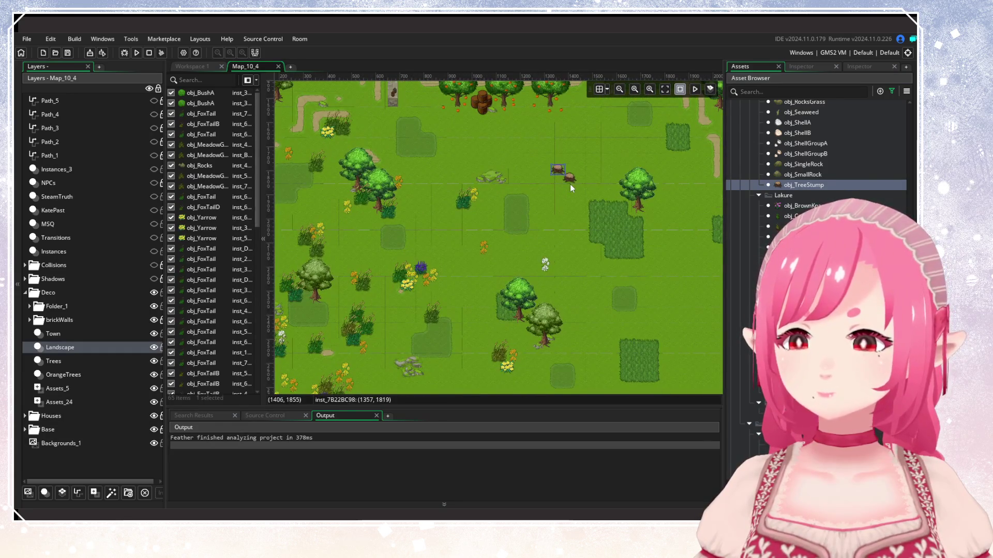
pyautogui.moveTo(495, 307); pyautogui.dragTo(548, 247)
pyautogui.keyDown('alt'); pyautogui.click(486, 268); pyautogui.keyUp('alt')
pyautogui.keyDown('alt'); pyautogui.click(475, 274); pyautogui.keyUp('alt')
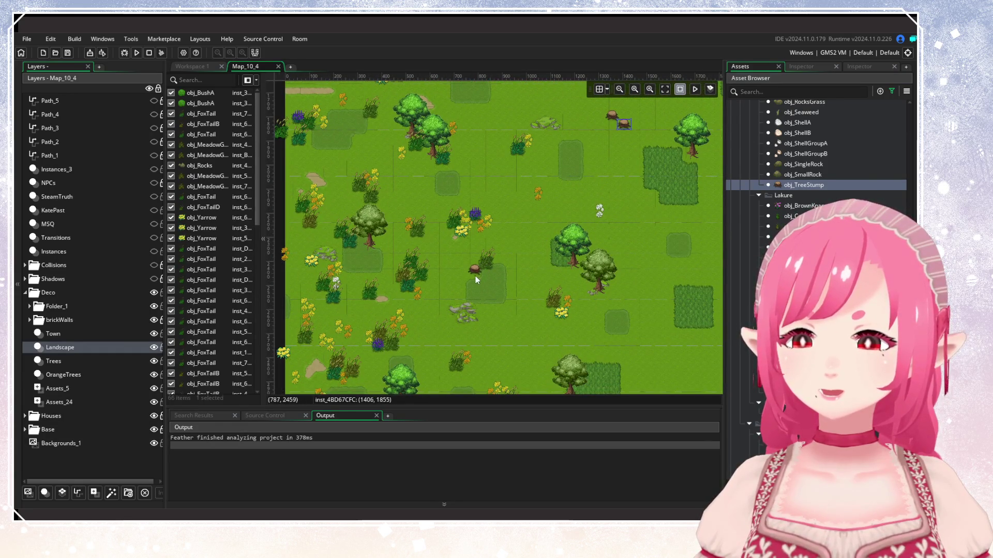
# Place stumps on a grass patch and in the meadow, moving the newest one left and slightly down.
pyautogui.moveTo(559, 311); pyautogui.dragTo(514, 222)
pyautogui.keyDown('alt'); pyautogui.click(614, 243); pyautogui.keyUp('alt')
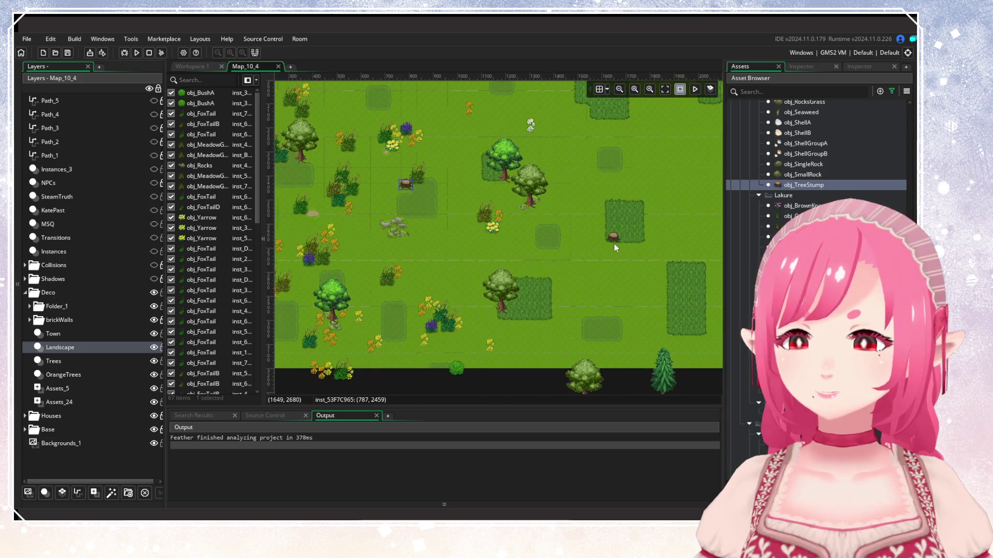
pyautogui.moveTo(662, 281); pyautogui.dragTo(480, 362)
pyautogui.scroll(10, 514, 272)
pyautogui.hscroll(-10, 514, 272)
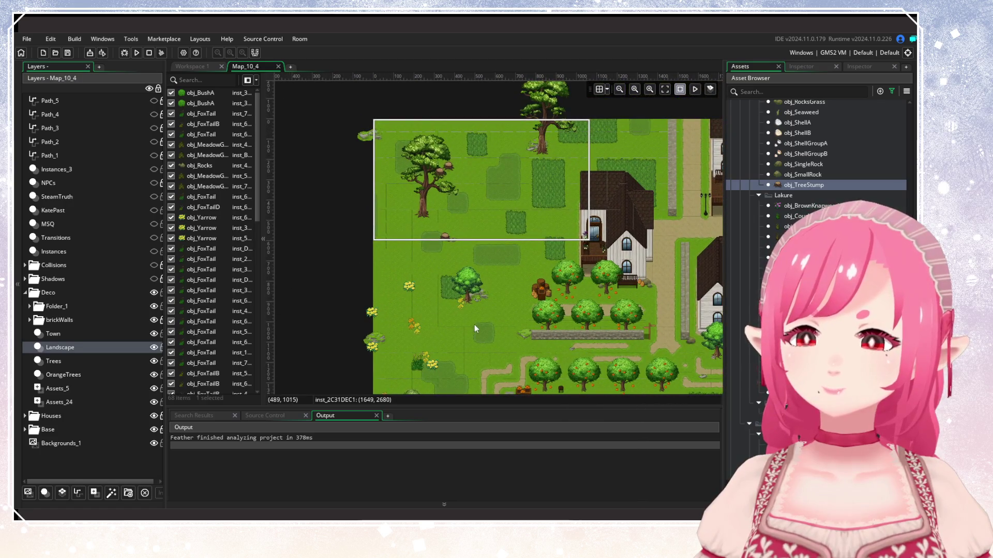
pyautogui.scroll(-5, 495, 269)
pyautogui.hscroll(1, 494, 269)
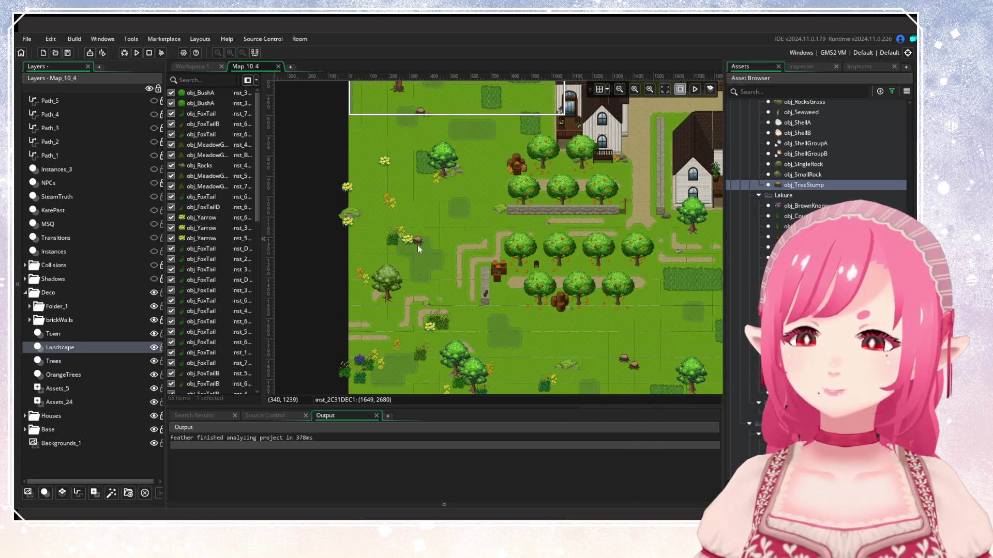
pyautogui.scroll(-4, 515, 216)
pyautogui.keyDown('ctrl'); pyautogui.scroll(-1, 579, 264); pyautogui.keyUp('ctrl')
pyautogui.keyDown('ctrl'); pyautogui.scroll(-1, 579, 264); pyautogui.keyUp('ctrl')
pyautogui.keyDown('ctrl'); pyautogui.scroll(1, 590, 281); pyautogui.keyUp('ctrl')
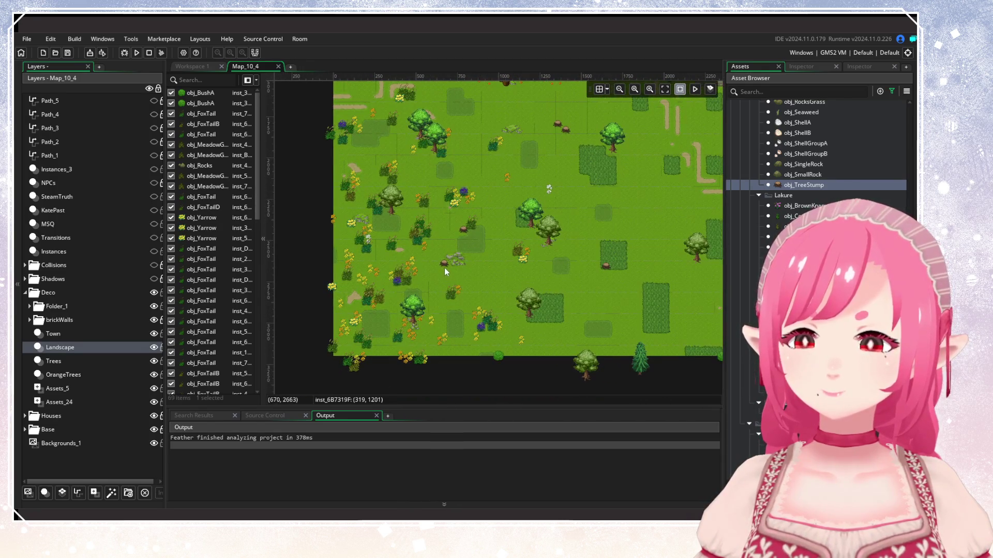
pyautogui.click(447, 268)
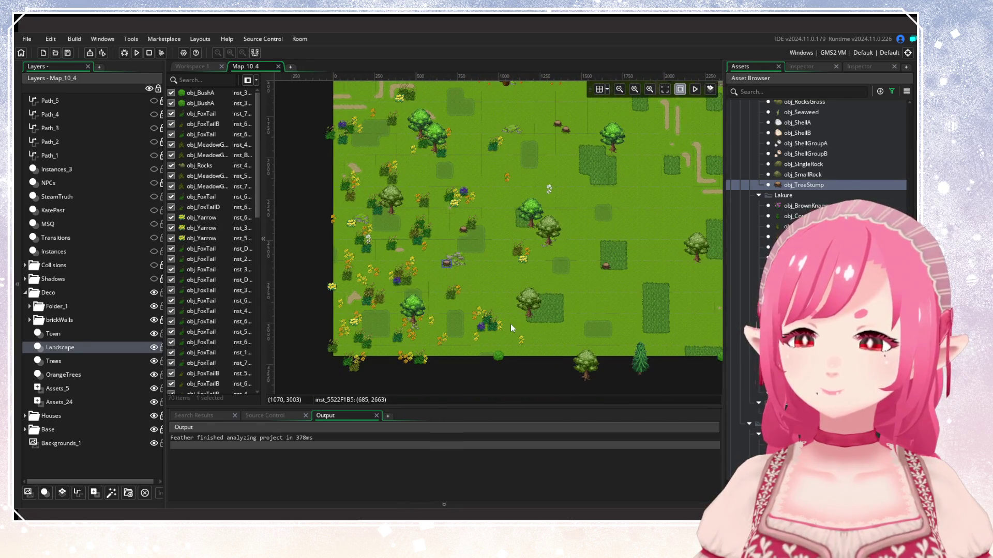
pyautogui.moveTo(558, 303)
pyautogui.mouseDown()
pyautogui.moveTo(451, 323)
pyautogui.moveTo(396, 291)
pyautogui.moveTo(380, 294)
pyautogui.mouseUp()
# Scatter five more tree stumps across different parts of the meadow.
pyautogui.hscroll(5, 446, 309)
pyautogui.keyDown('alt'); pyautogui.click(537, 336); pyautogui.keyUp('alt')
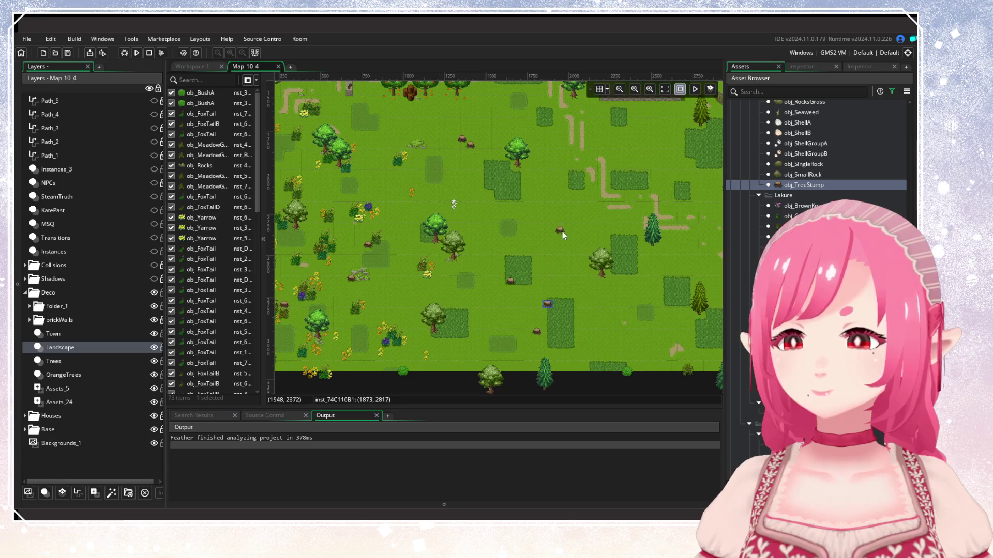
pyautogui.keyDown('alt'); pyautogui.click(572, 220); pyautogui.keyUp('alt')
pyautogui.scroll(5, 523, 310)
pyautogui.hscroll(7, 523, 252)
pyautogui.keyDown('alt'); pyautogui.click(512, 236); pyautogui.keyUp('alt')
pyautogui.scroll(-5, 579, 311)
pyautogui.keyDown('alt'); pyautogui.click(577, 292); pyautogui.keyUp('alt')
pyautogui.scroll(-3, 564, 316)
pyautogui.hscroll(-2, 561, 308)
pyautogui.keyDown('alt'); pyautogui.click(564, 328); pyautogui.keyUp('alt')
# Place one tree stump just below the village houses.
pyautogui.scroll(-3, 501, 312)
pyautogui.scroll(5, 567, 356)
pyautogui.hscroll(-2, 535, 330)
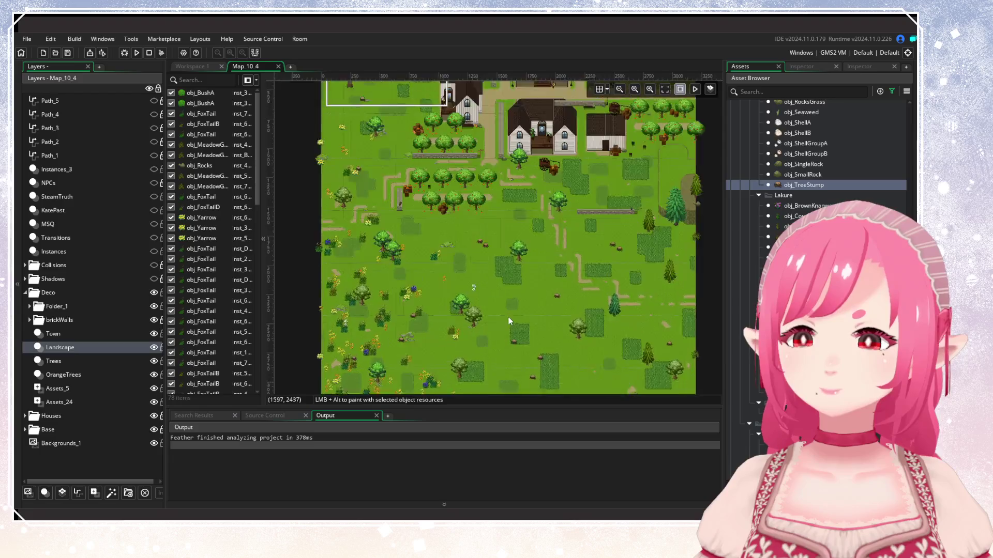
pyautogui.scroll(5, 510, 320)
pyautogui.scroll(2, 432, 290)
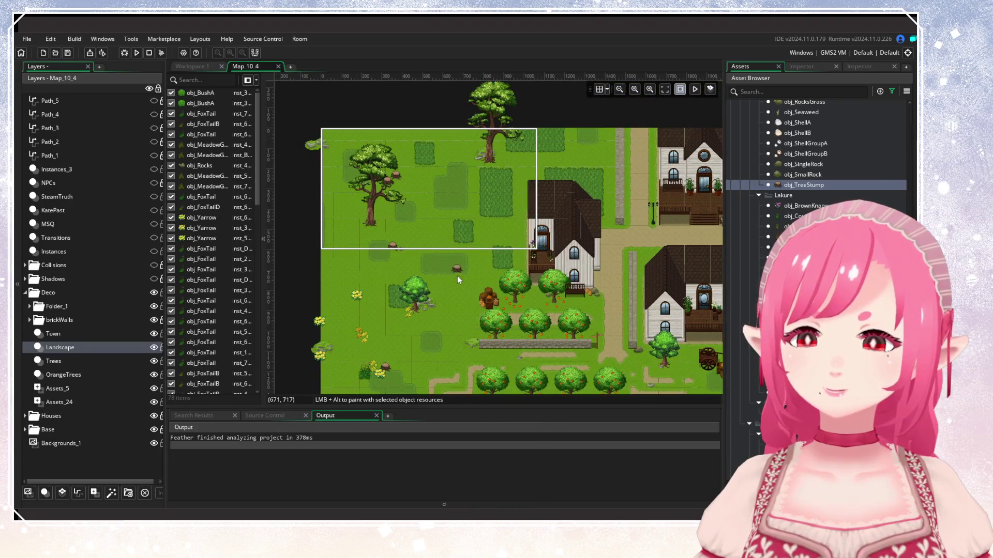
pyautogui.keyDown('alt'); pyautogui.click(432, 323); pyautogui.keyUp('alt')
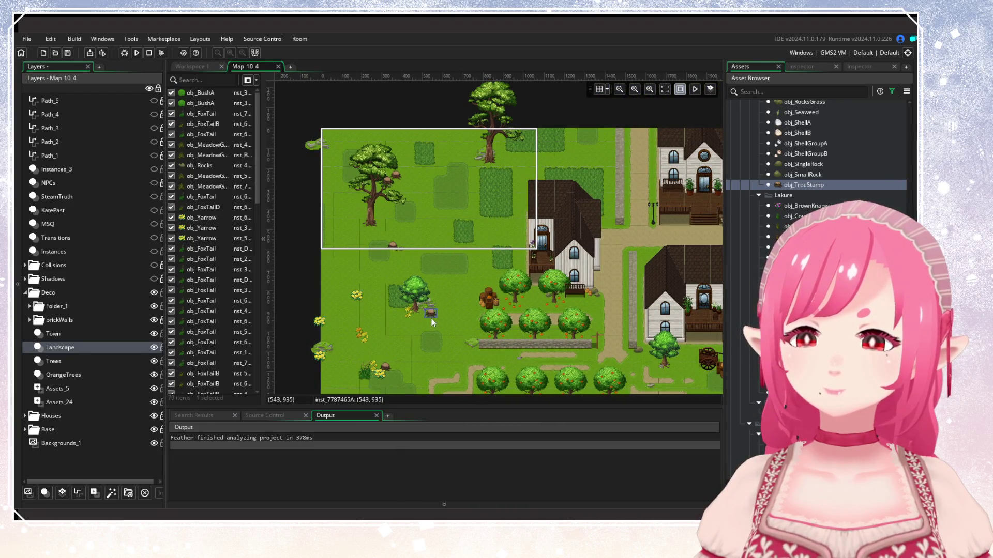
pyautogui.scroll(-3, 451, 331)
pyautogui.scroll(-3, 471, 253)
pyautogui.scroll(5, 524, 240)
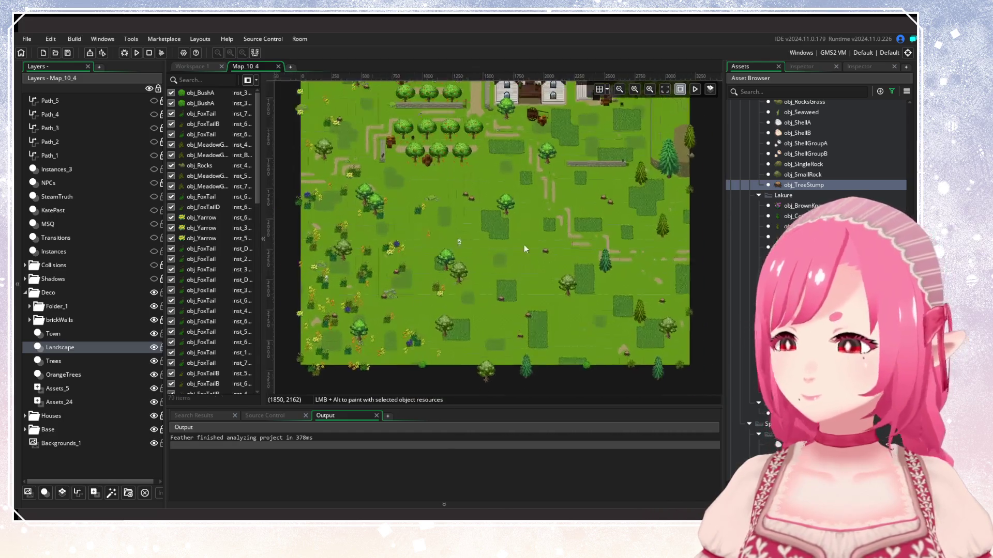
# Pan the reference world map to the village area for comparison.
pyautogui.scroll(4, 527, 285)
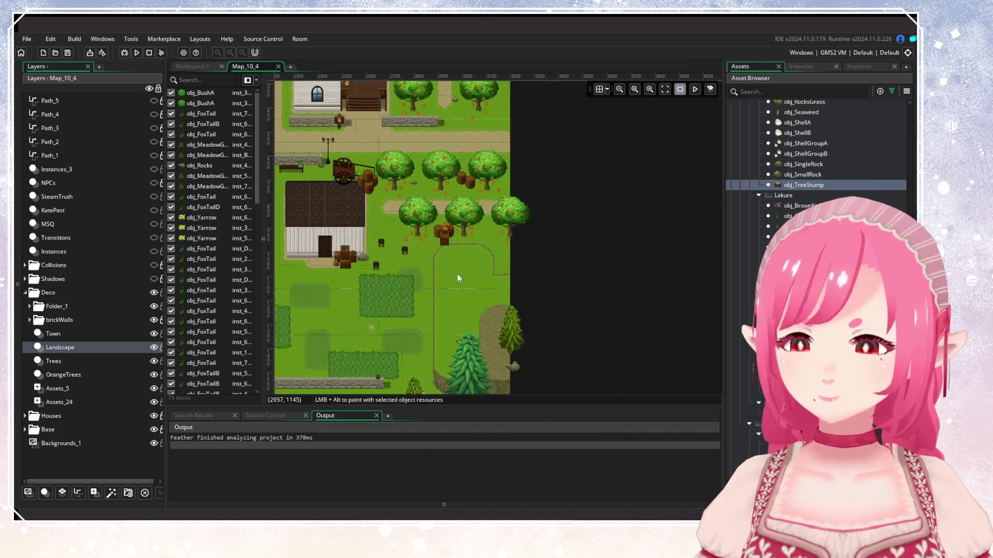
pyautogui.hotkey('alt', 'Tab')
pyautogui.moveTo(537, 212); pyautogui.dragTo(331, 134)
pyautogui.moveTo(621, 259); pyautogui.dragTo(310, 161)
pyautogui.moveTo(465, 207); pyautogui.dragTo(504, 182)
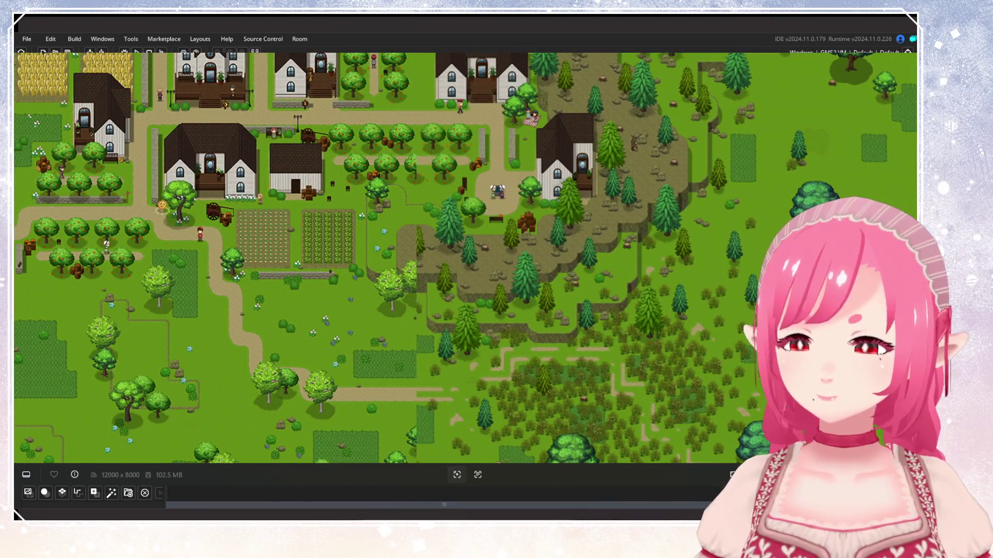
pyautogui.hotkey('alt', 'Tab')
# Place two tree stumps beside the meadow path.
pyautogui.keyDown('alt'); pyautogui.click(485, 227); pyautogui.keyUp('alt')
pyautogui.keyDown('alt'); pyautogui.click(495, 234); pyautogui.keyUp('alt')
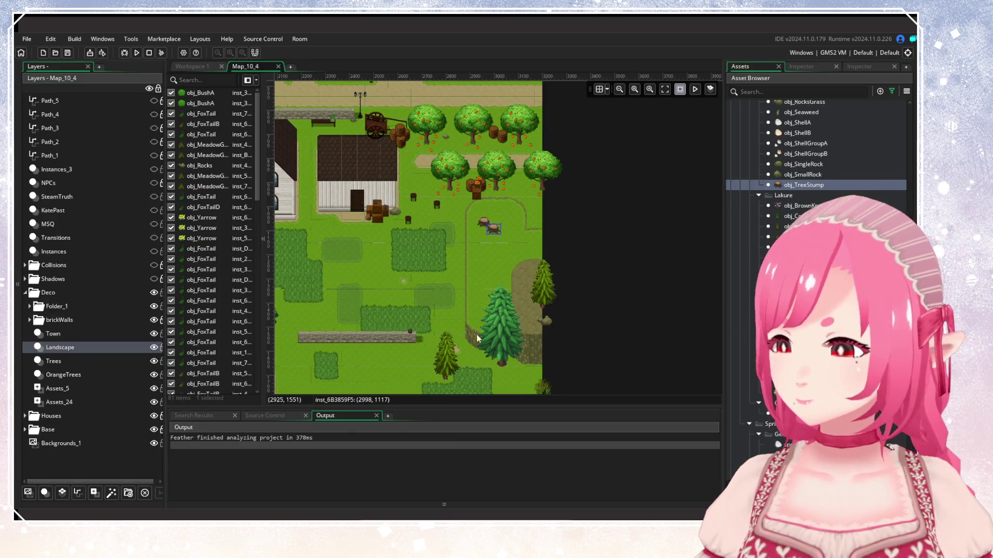
pyautogui.scroll(-5, 544, 264)
pyautogui.scroll(-3, 573, 176)
pyautogui.scroll(10, 554, 259)
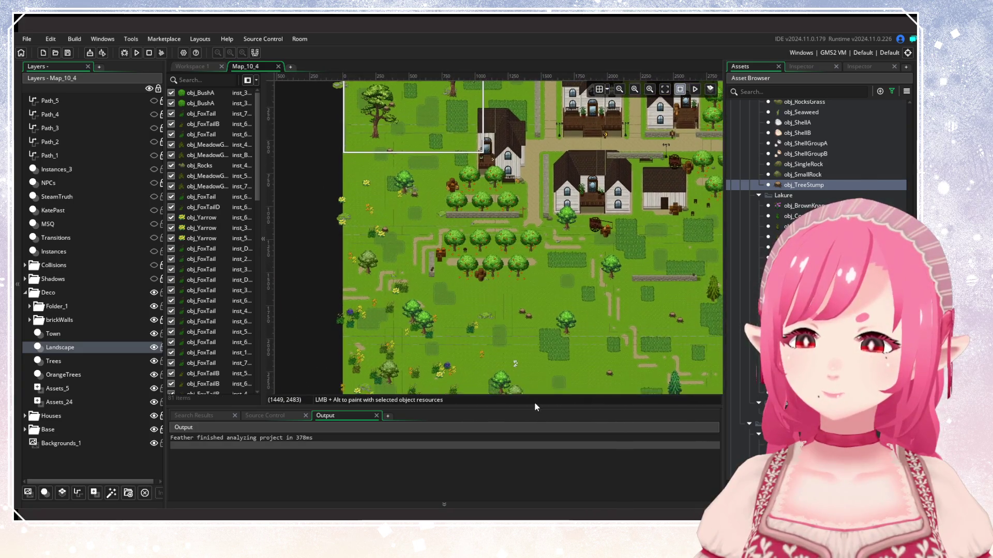
pyautogui.scroll(-5, 500, 272)
pyautogui.scroll(5, 510, 269)
pyautogui.scroll(-8, 510, 269)
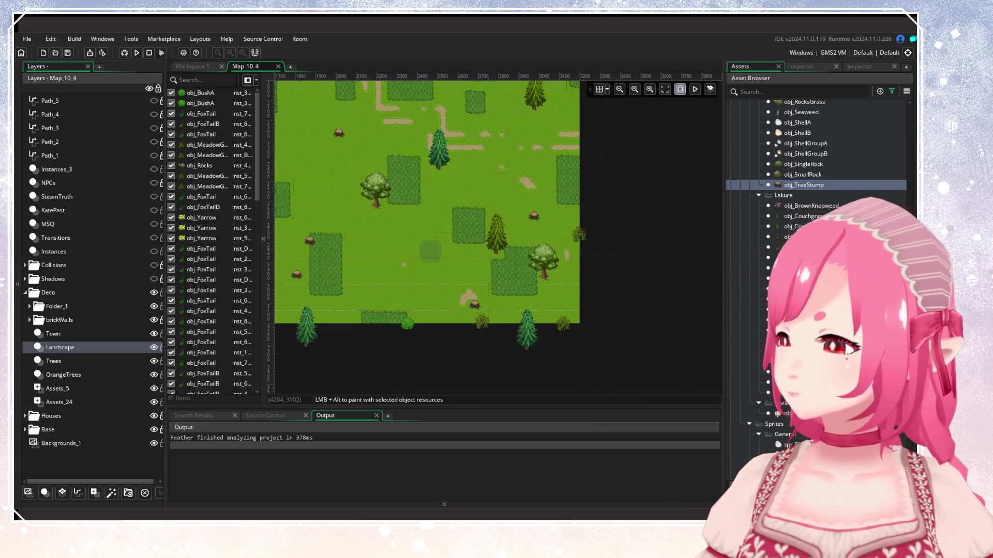
# Switch to a bush object and check the meadow area on the reference map.
pyautogui.click(796, 299)
pyautogui.scroll(3, 501, 256)
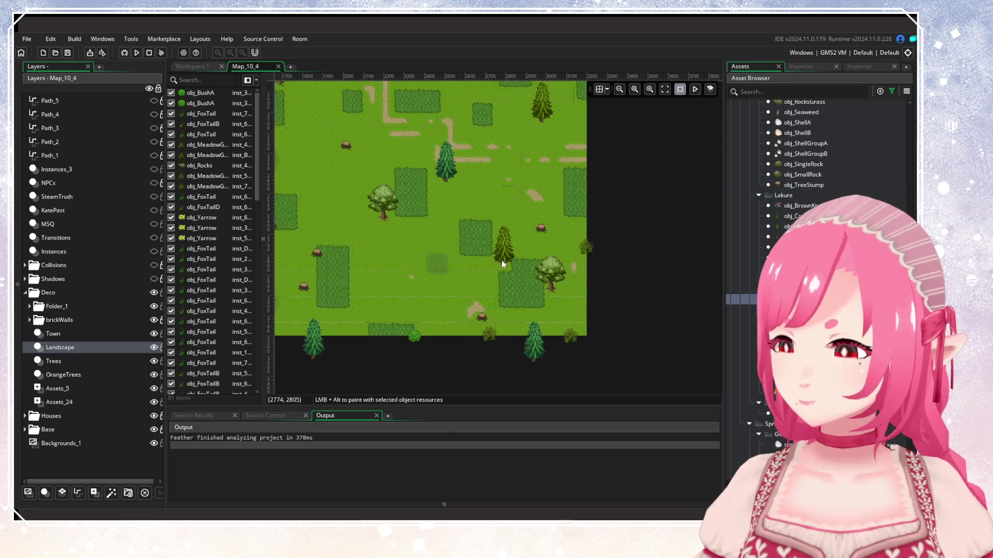
pyautogui.hotkey('alt', 'Tab')
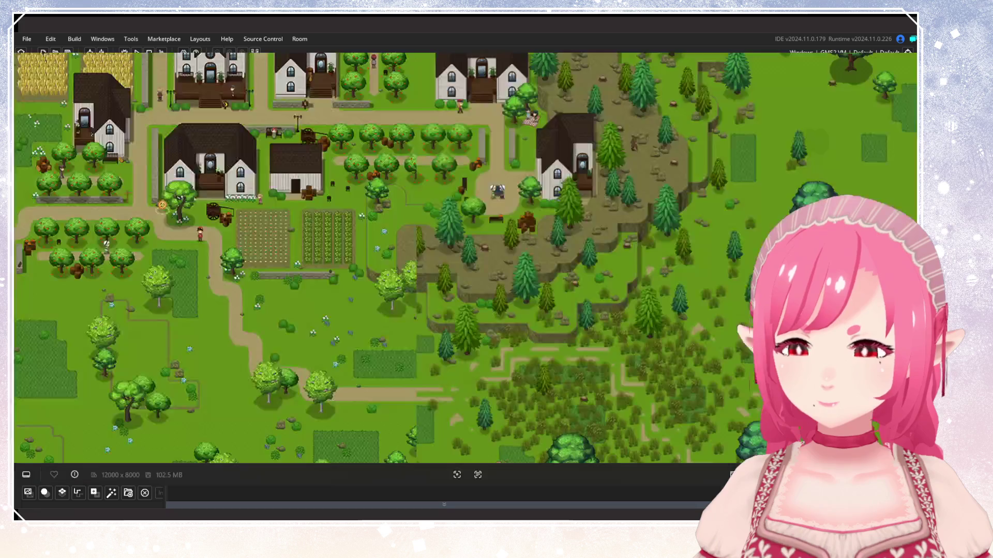
pyautogui.scroll(-3, 597, 344)
pyautogui.moveTo(597, 344)
pyautogui.mouseDown()
pyautogui.moveTo(527, 344)
pyautogui.moveTo(579, 272)
pyautogui.moveTo(421, 391)
pyautogui.mouseUp()
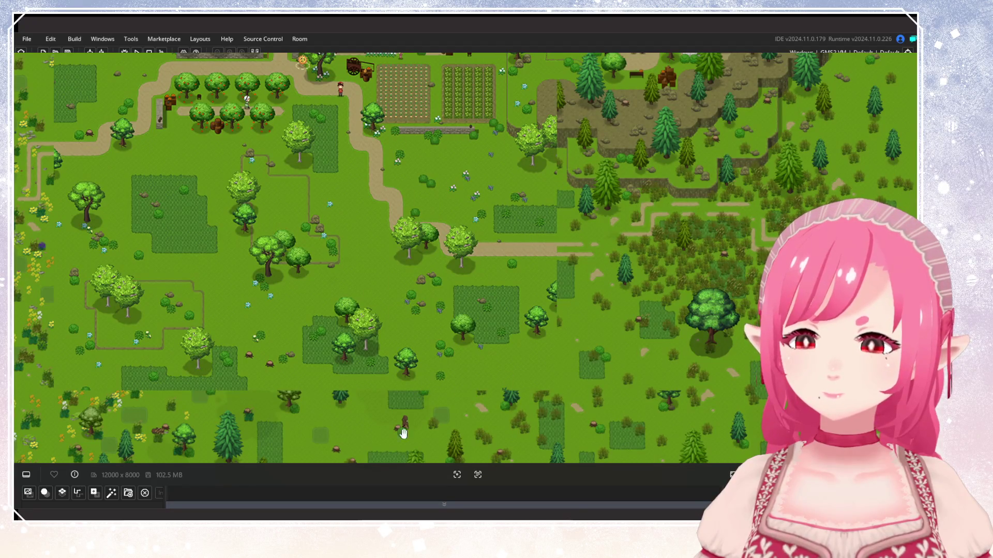
pyautogui.hotkey('alt', 'Tab')
# Place seven bushes around the grass patches, dirt path and below the stone wall.
pyautogui.scroll(2, 465, 337)
pyautogui.moveTo(465, 337); pyautogui.dragTo(507, 253)
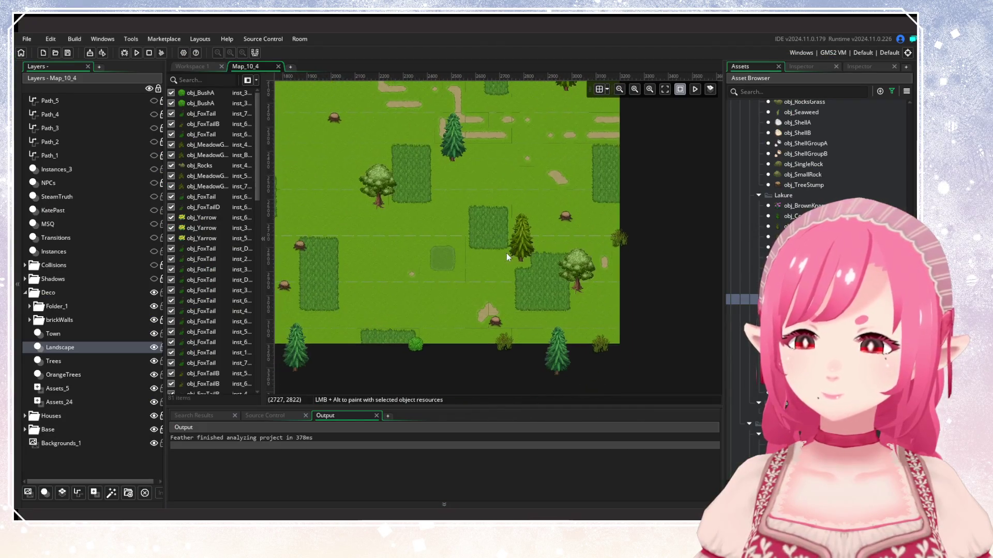
pyautogui.keyDown('alt'); pyautogui.click(564, 313); pyautogui.keyUp('alt')
pyautogui.keyDown('alt'); pyautogui.click(471, 258); pyautogui.keyUp('alt')
pyautogui.moveTo(318, 252); pyautogui.dragTo(455, 299)
pyautogui.keyDown('alt'); pyautogui.click(429, 303); pyautogui.keyUp('alt')
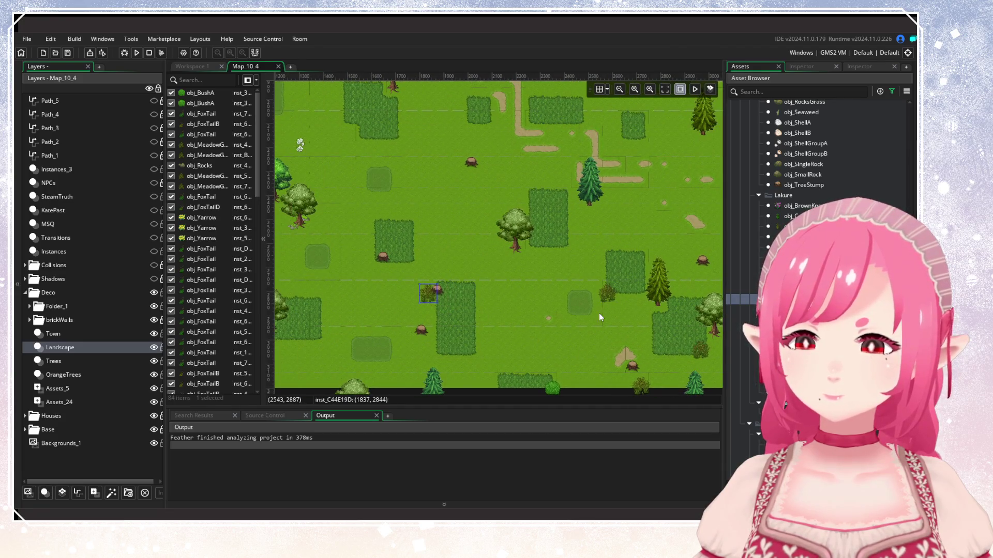
pyautogui.scroll(4, 599, 313)
pyautogui.keyDown('alt'); pyautogui.click(470, 268); pyautogui.keyUp('alt')
pyautogui.keyDown('alt'); pyautogui.click(480, 277); pyautogui.keyUp('alt')
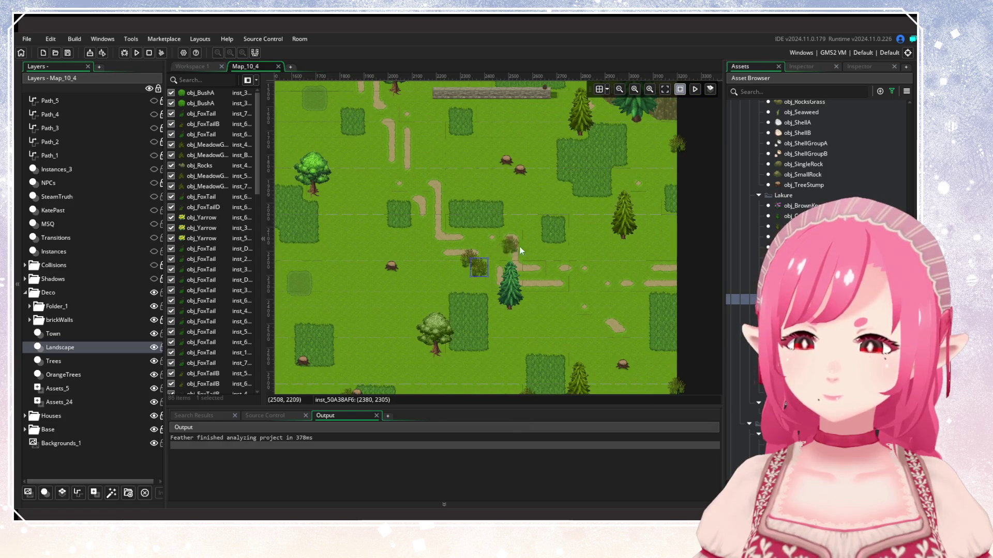
pyautogui.keyDown('alt'); pyautogui.click(576, 192); pyautogui.keyUp('alt')
pyautogui.scroll(4, 553, 244)
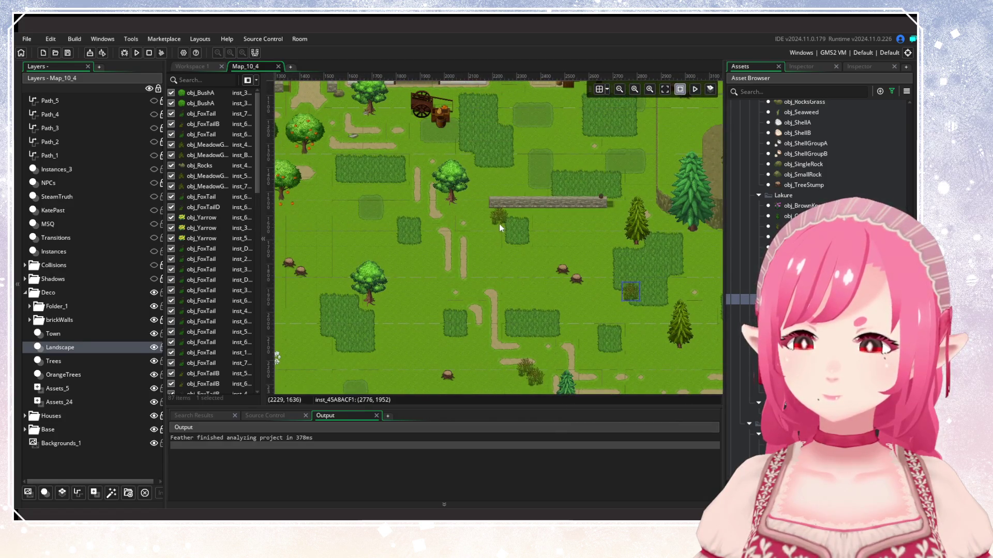
pyautogui.keyDown('alt'); pyautogui.click(494, 219); pyautogui.keyUp('alt')
pyautogui.scroll(-4, 520, 260)
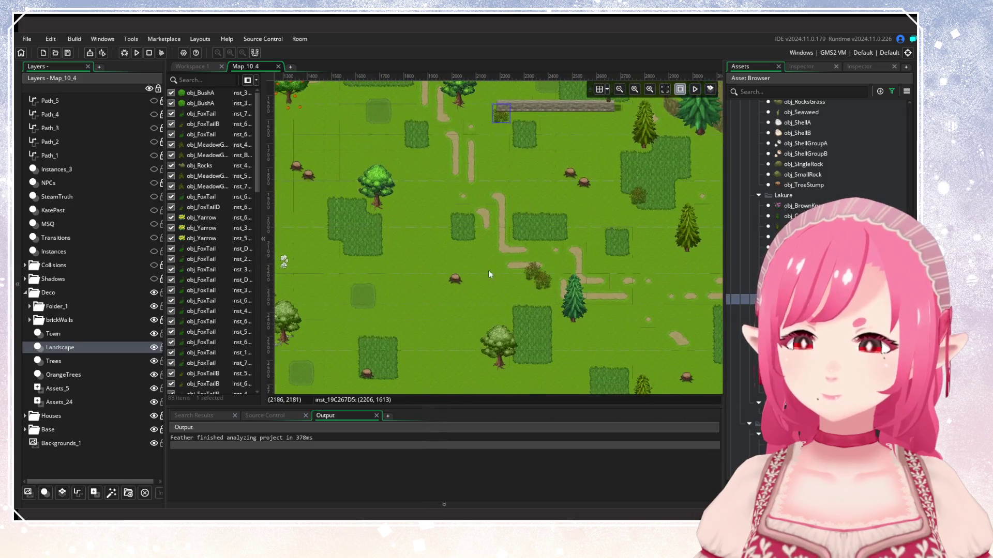
pyautogui.scroll(-4, 458, 303)
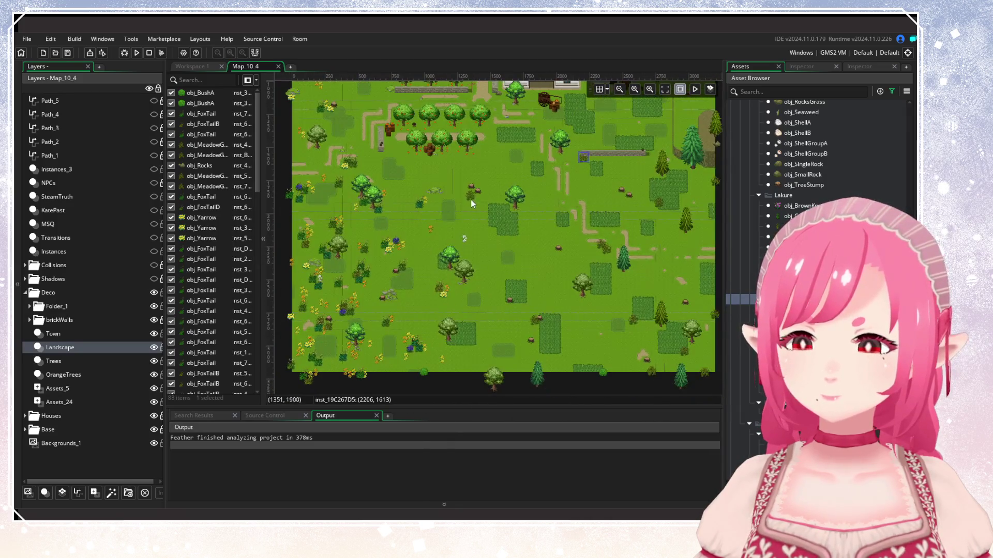
# Add six more bushes across the middle, right edge and bottom edge of the meadow.
pyautogui.keyDown('alt'); pyautogui.click(470, 197); pyautogui.keyUp('alt')
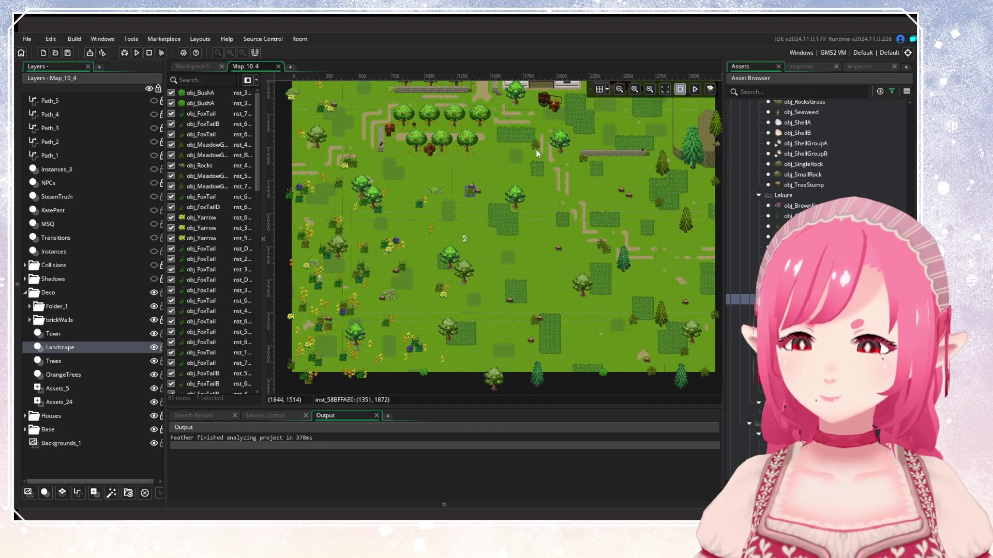
pyautogui.keyDown('alt'); pyautogui.click(552, 221); pyautogui.keyUp('alt')
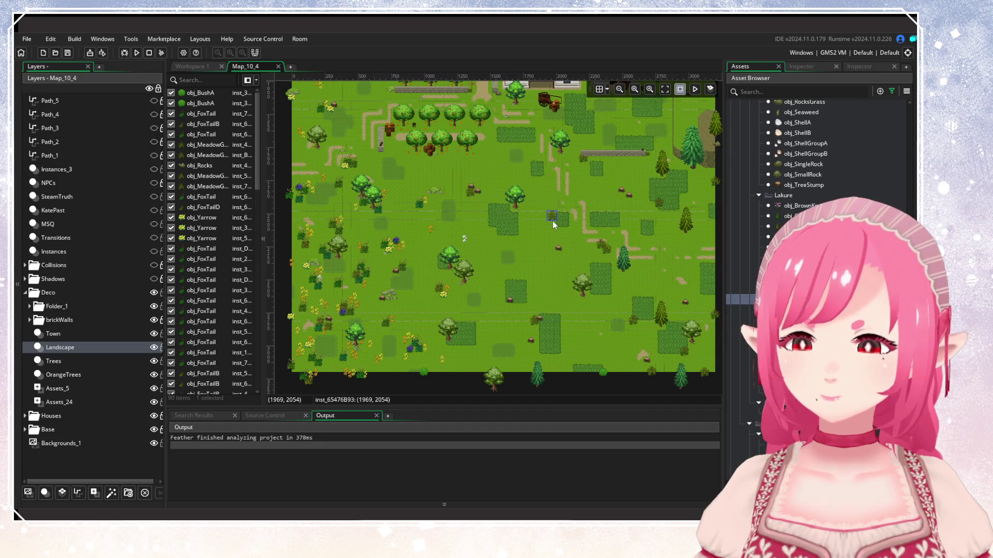
pyautogui.scroll(4, 630, 317)
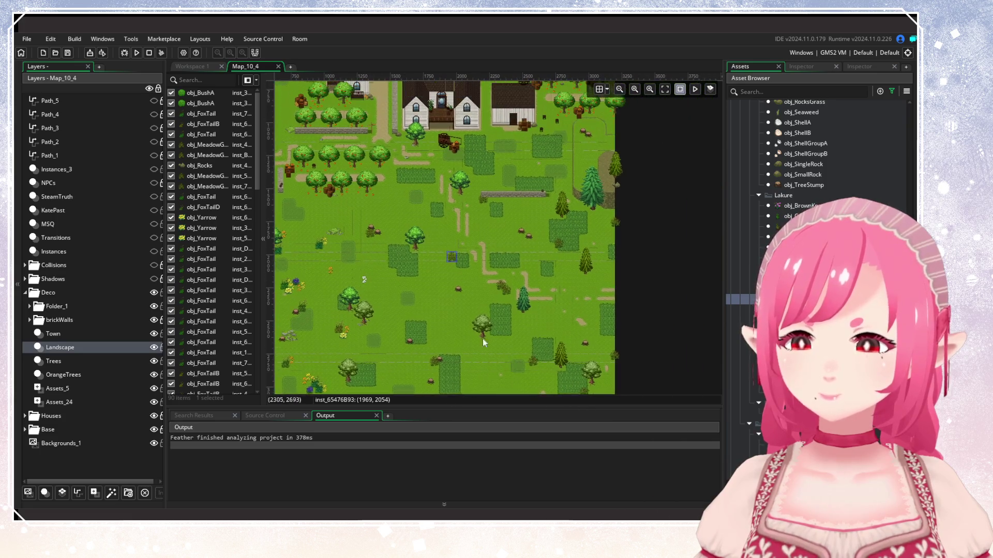
pyautogui.scroll(2, 535, 279)
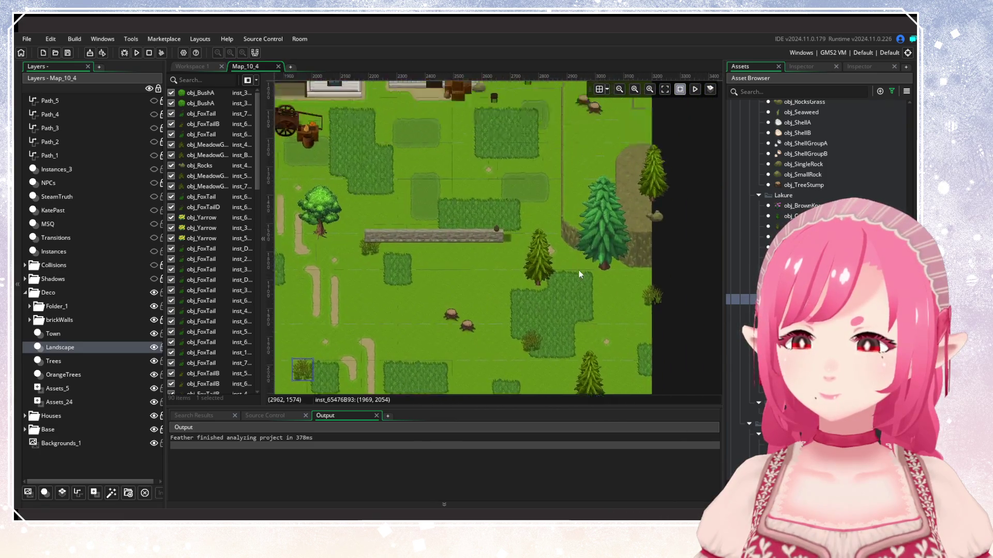
pyautogui.keyDown('alt'); pyautogui.click(547, 220); pyautogui.keyUp('alt')
pyautogui.scroll(-3, 554, 279)
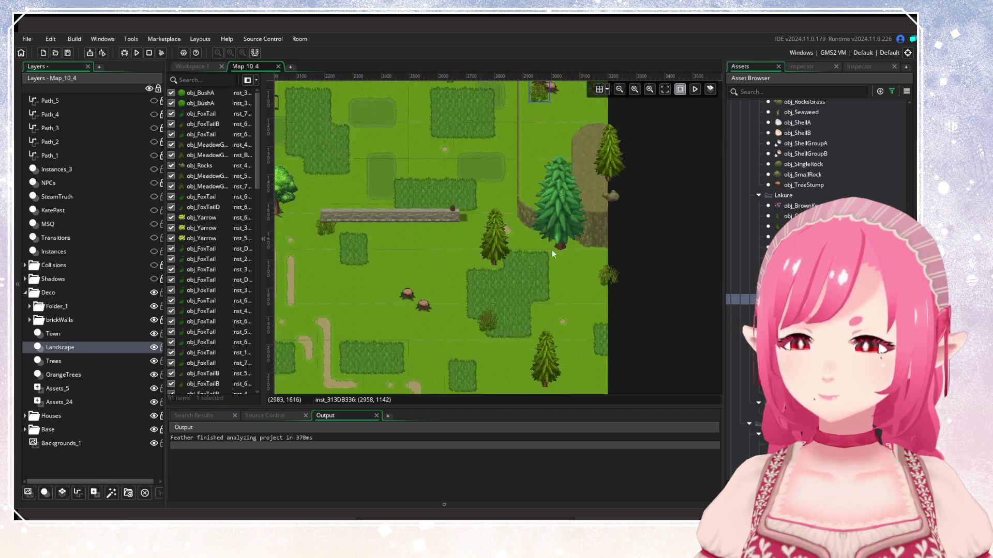
pyautogui.scroll(-3, 541, 303)
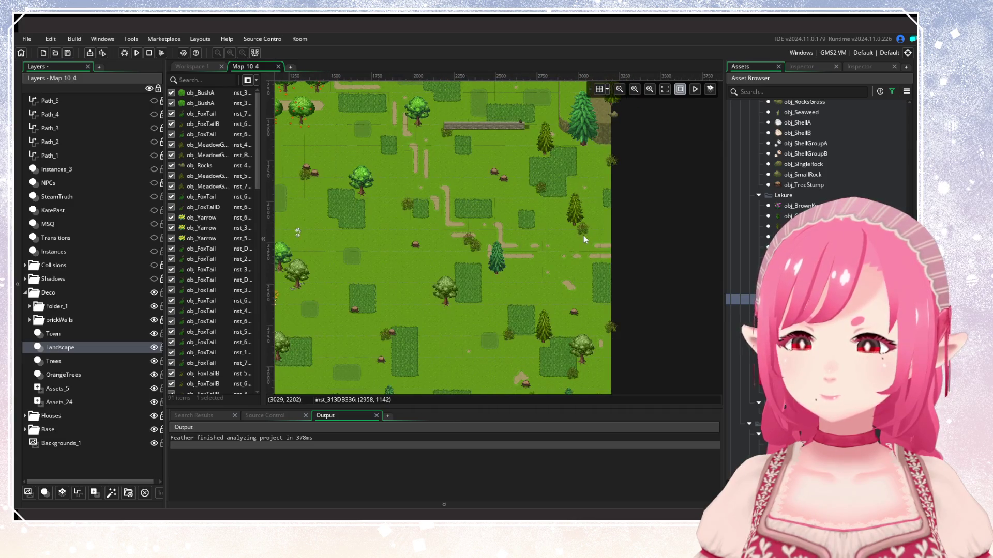
pyautogui.keyDown('alt'); pyautogui.click(583, 236); pyautogui.keyUp('alt')
pyautogui.scroll(-2, 567, 257)
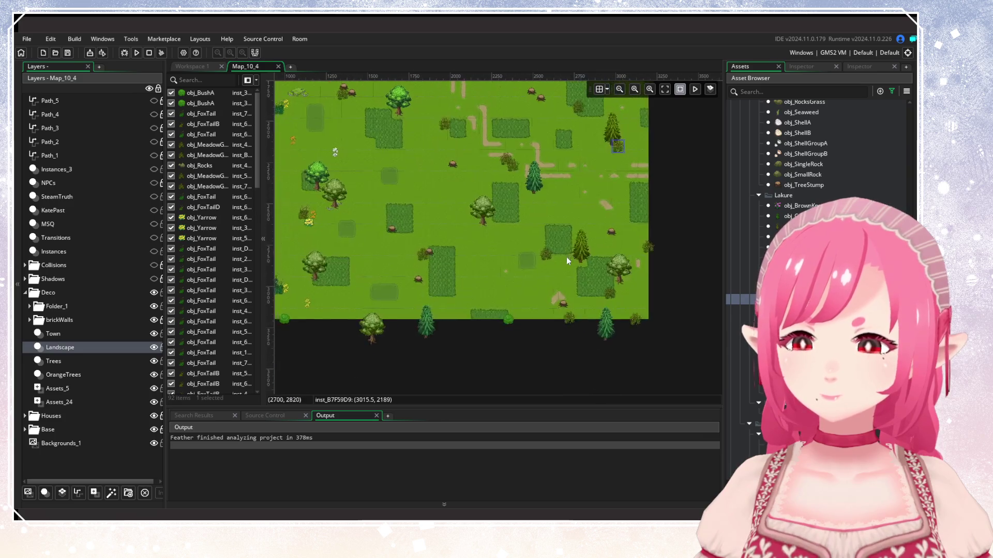
pyautogui.keyDown('alt'); pyautogui.click(583, 211); pyautogui.keyUp('alt')
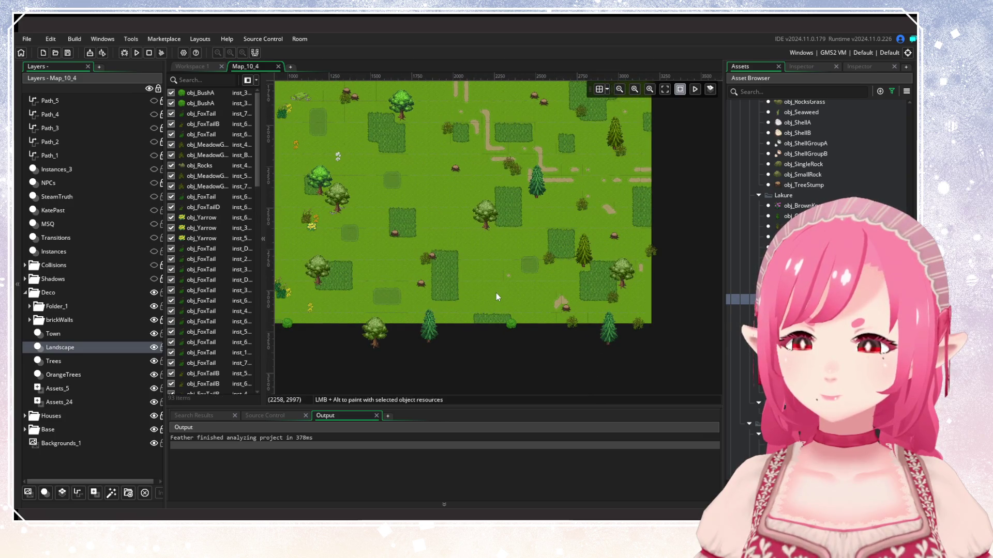
pyautogui.keyDown('alt'); pyautogui.click(484, 300); pyautogui.keyUp('alt')
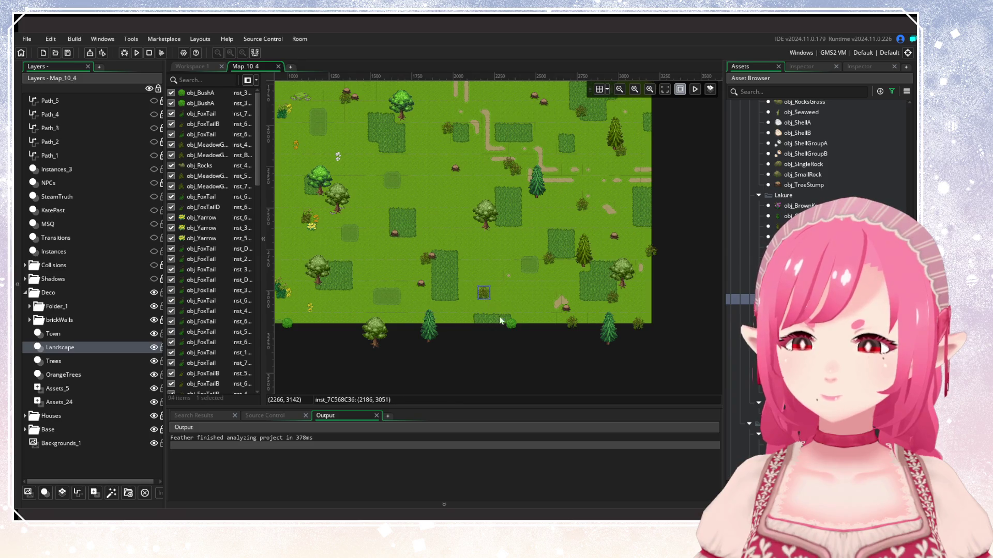
pyautogui.hscroll(-3, 495, 316)
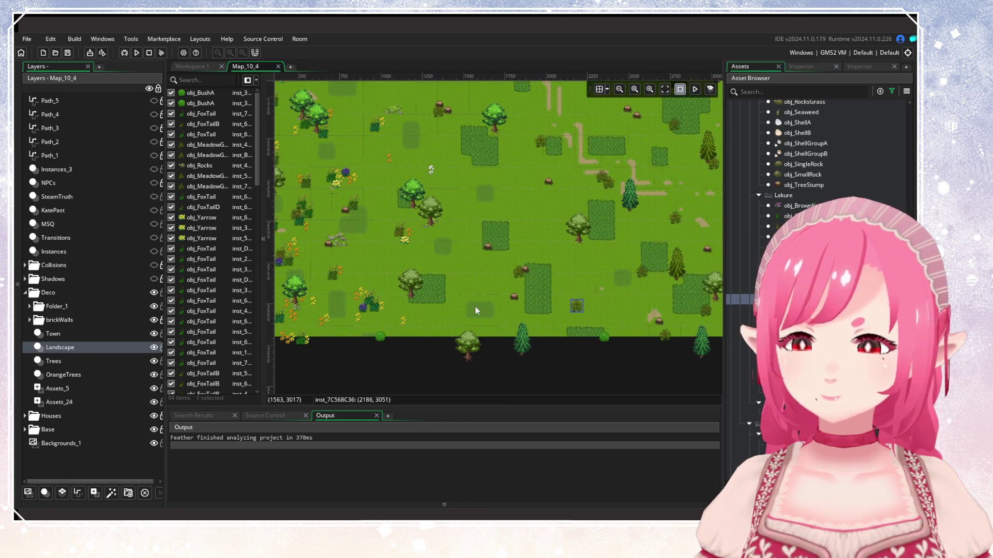
pyautogui.scroll(3, 476, 306)
pyautogui.hscroll(2, 432, 380)
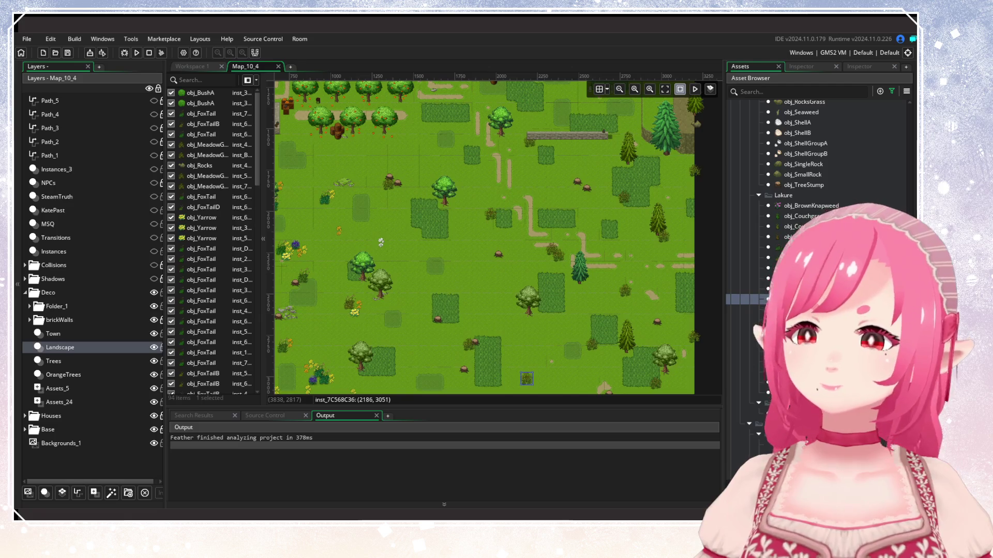
pyautogui.hotkey('alt', 'Tab')
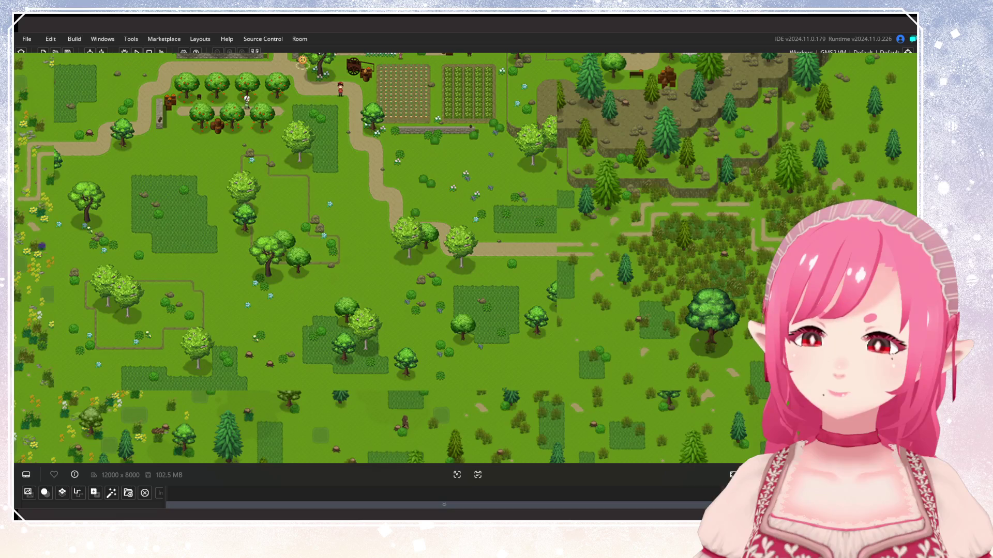
# Select an obj_Rocks variant and place four small rocks in the meadow.
pyautogui.hotkey('alt', 'Tab')
pyautogui.scroll(5, 586, 295)
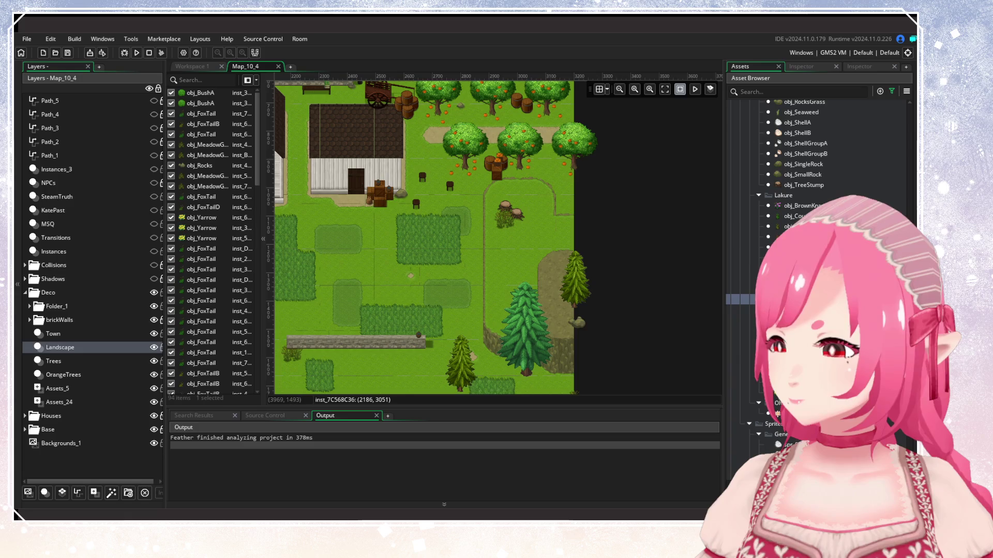
pyautogui.scroll(5, 827, 207)
pyautogui.click(828, 205)
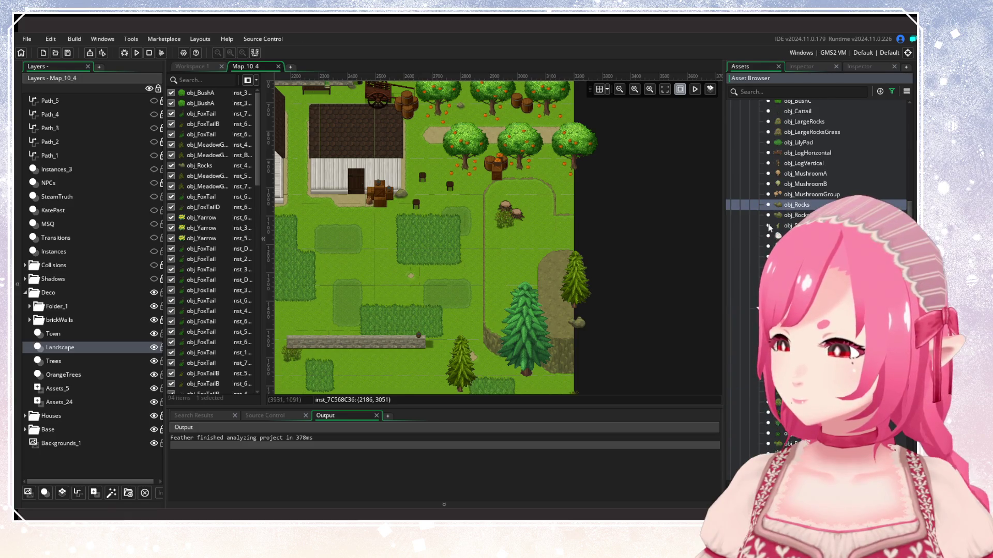
pyautogui.click(794, 215)
pyautogui.keyDown('alt'); pyautogui.click(519, 235); pyautogui.keyUp('alt')
pyautogui.keyDown('alt'); pyautogui.click(542, 196); pyautogui.keyUp('alt')
pyautogui.scroll(-2, 533, 238)
pyautogui.keyDown('alt'); pyautogui.click(519, 285); pyautogui.keyUp('alt')
pyautogui.scroll(-2, 537, 280)
pyautogui.keyDown('alt'); pyautogui.click(571, 284); pyautogui.keyUp('alt')
# Place five more small rocks, one just below the stone wall.
pyautogui.keyDown('alt'); pyautogui.click(432, 254); pyautogui.keyUp('alt')
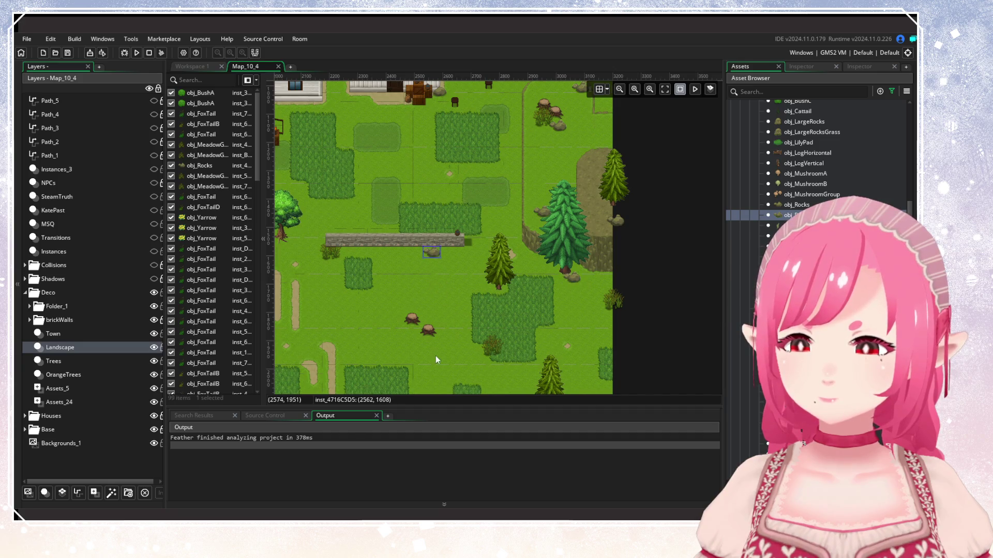
pyautogui.scroll(-1, 440, 331)
pyautogui.keyDown('alt'); pyautogui.click(443, 299); pyautogui.keyUp('alt')
pyautogui.scroll(-6, 454, 307)
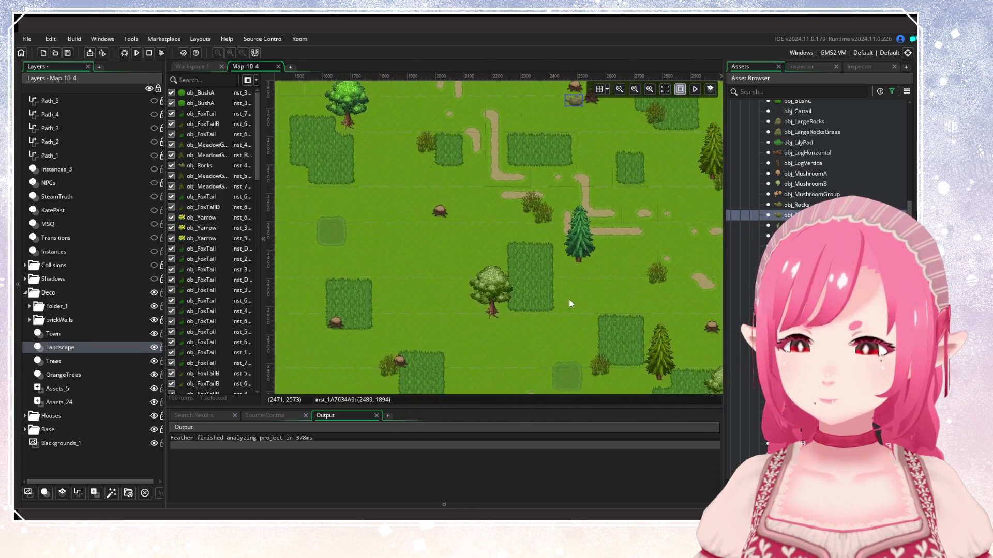
pyautogui.keyDown('alt'); pyautogui.click(525, 224); pyautogui.keyUp('alt')
pyautogui.scroll(-3, 542, 282)
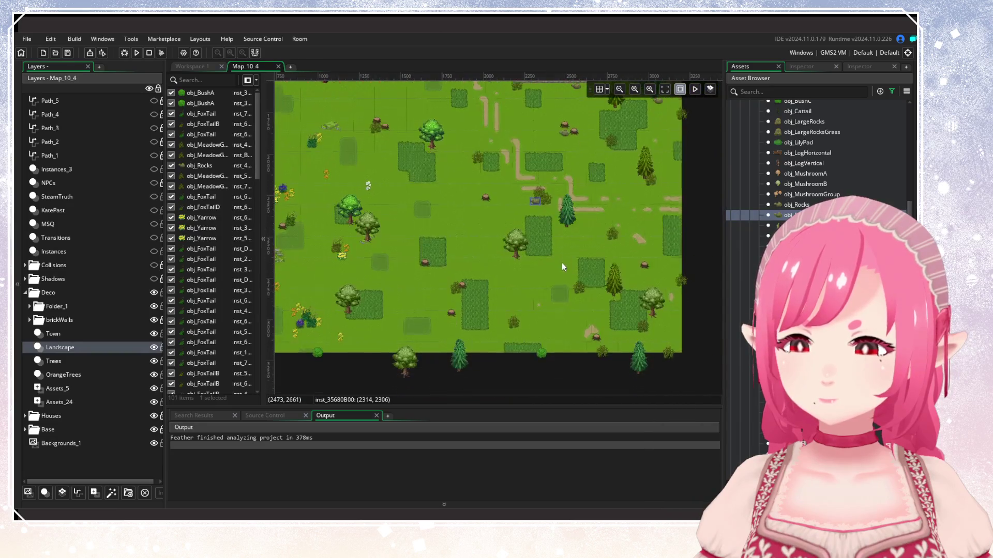
pyautogui.keyDown('alt'); pyautogui.click(523, 262); pyautogui.keyUp('alt')
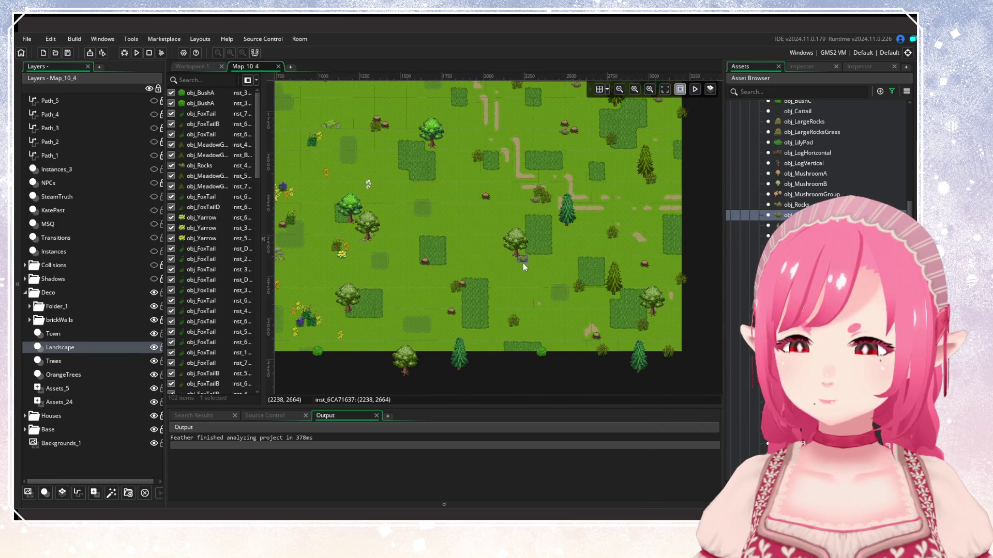
pyautogui.scroll(3, 519, 358)
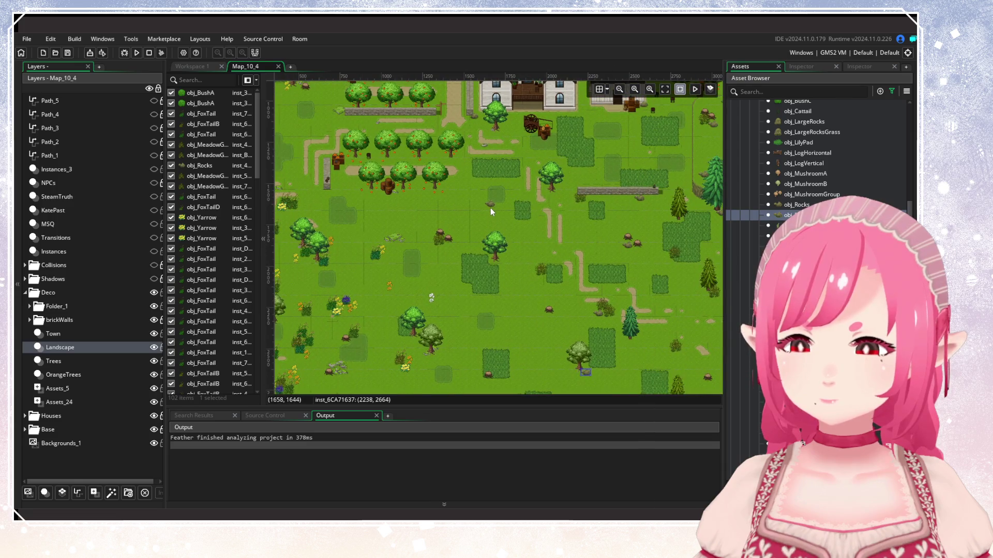
pyautogui.keyDown('alt'); pyautogui.click(565, 285); pyautogui.keyUp('alt')
# Place one rock of a different rock prop in the meadow.
pyautogui.hscroll(3, 637, 284)
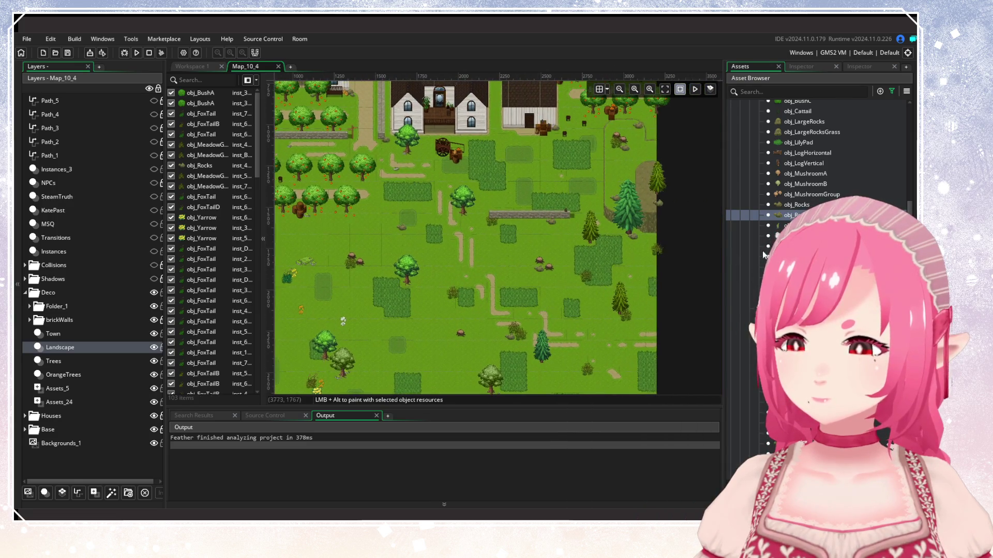
pyautogui.click(725, 286)
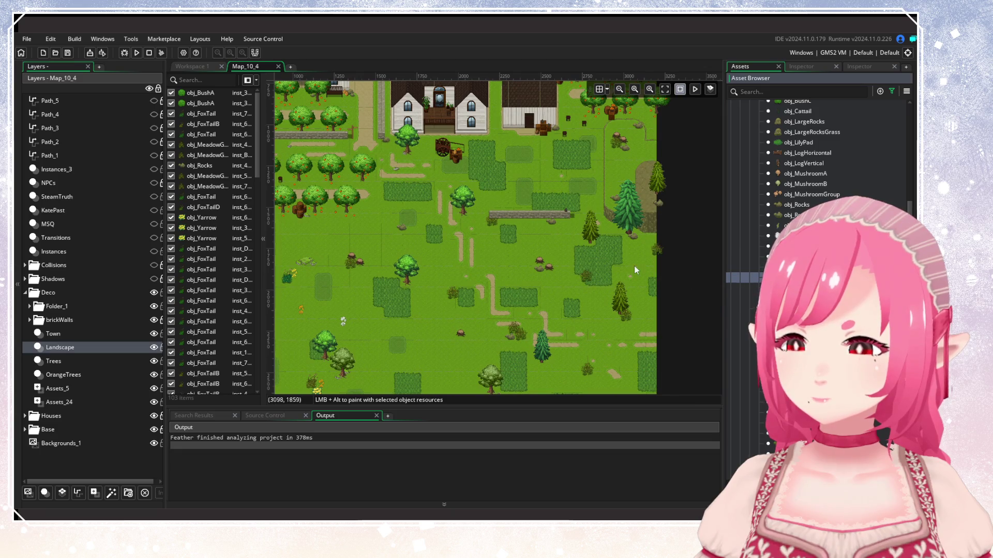
pyautogui.scroll(1, 615, 274)
pyautogui.keyDown('alt'); pyautogui.click(534, 278); pyautogui.keyUp('alt')
pyautogui.click(578, 287)
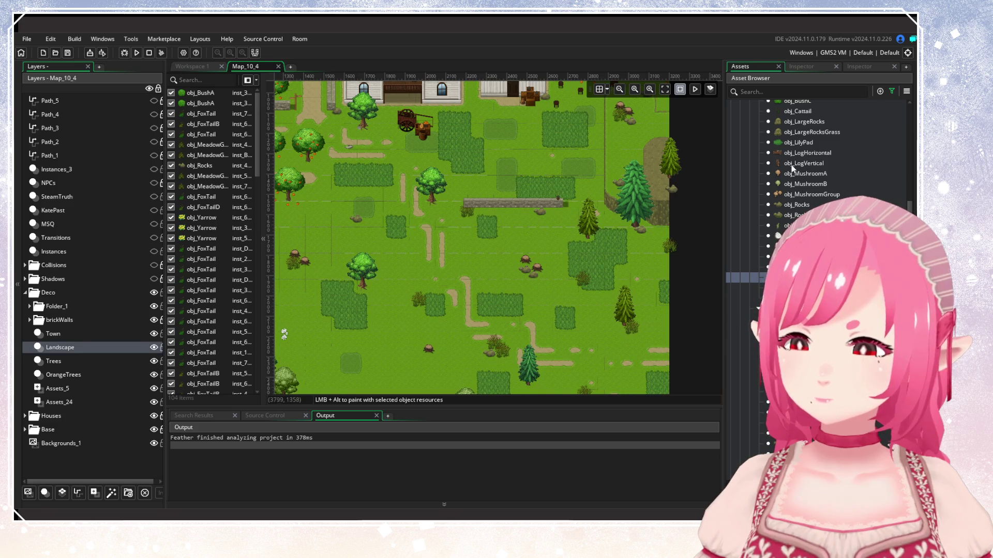
# Place three obj_LargeRocksGrass clusters near the pines, plus one obj_LargeRocks beside the pine.
pyautogui.click(807, 132)
pyautogui.scroll(2, 576, 297)
pyautogui.keyDown('alt'); pyautogui.click(509, 223); pyautogui.keyUp('alt')
pyautogui.keyDown('alt'); pyautogui.click(520, 233); pyautogui.keyUp('alt')
pyautogui.keyDown('alt'); pyautogui.click(566, 188); pyautogui.keyUp('alt')
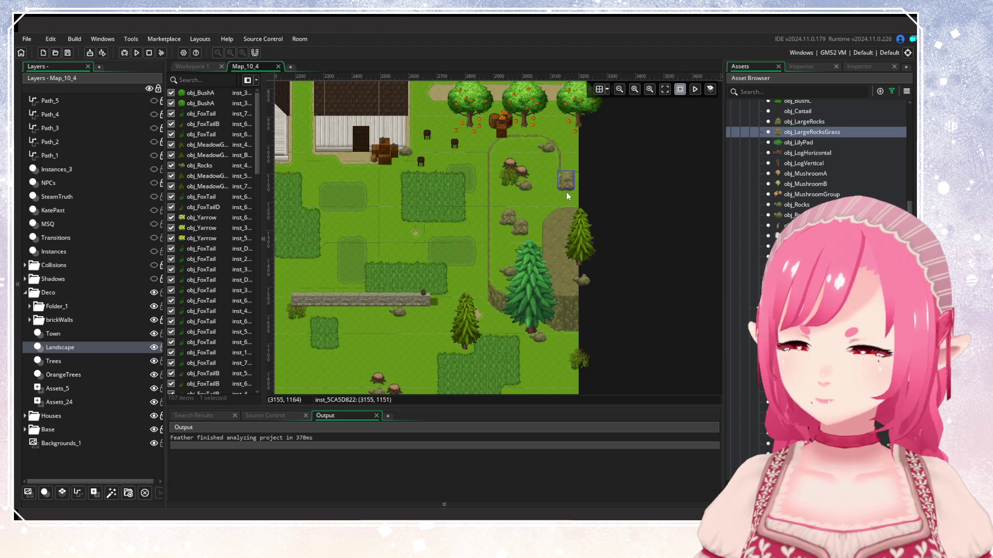
pyautogui.moveTo(566, 182); pyautogui.dragTo(565, 187)
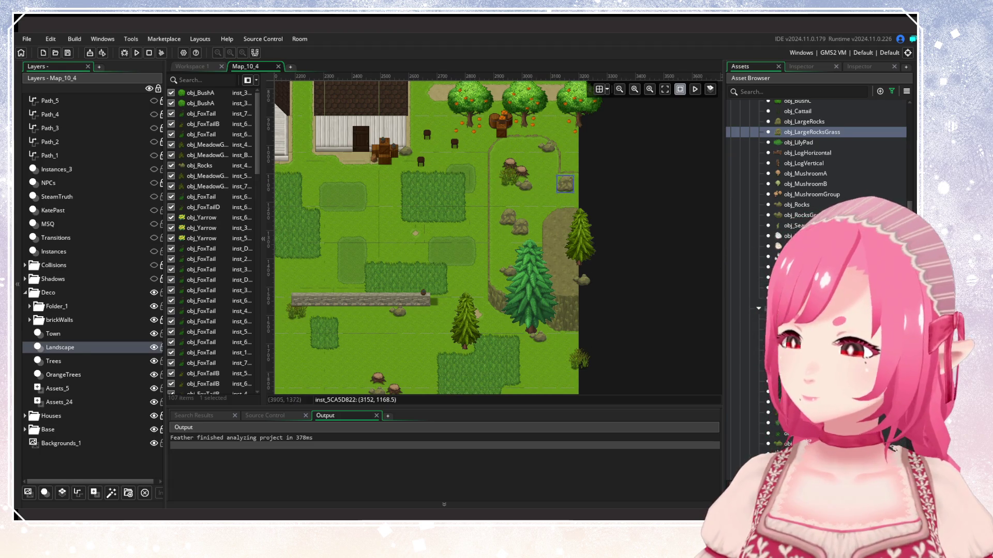
pyautogui.click(804, 121)
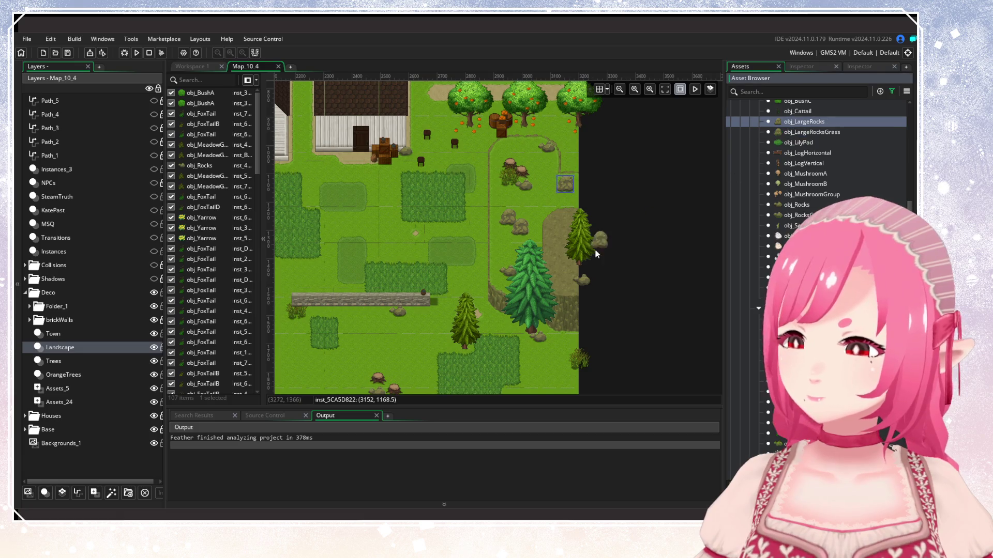
pyautogui.keyDown('alt'); pyautogui.click(562, 243); pyautogui.keyUp('alt')
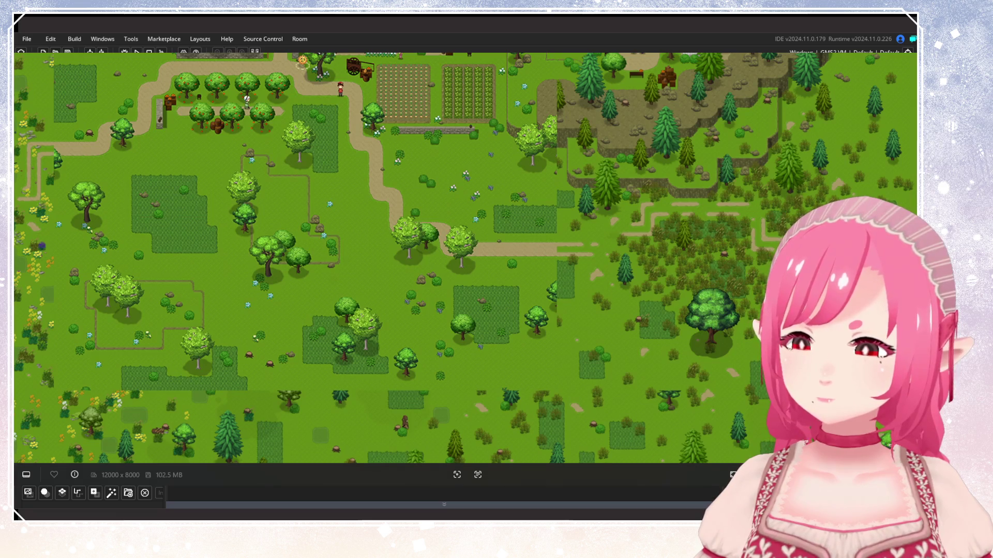
# Paint four obj_BushA bushes: two by the stone wall, two beside the tall pine.
pyautogui.press('Escape')
pyautogui.scroll(2, 792, 135)
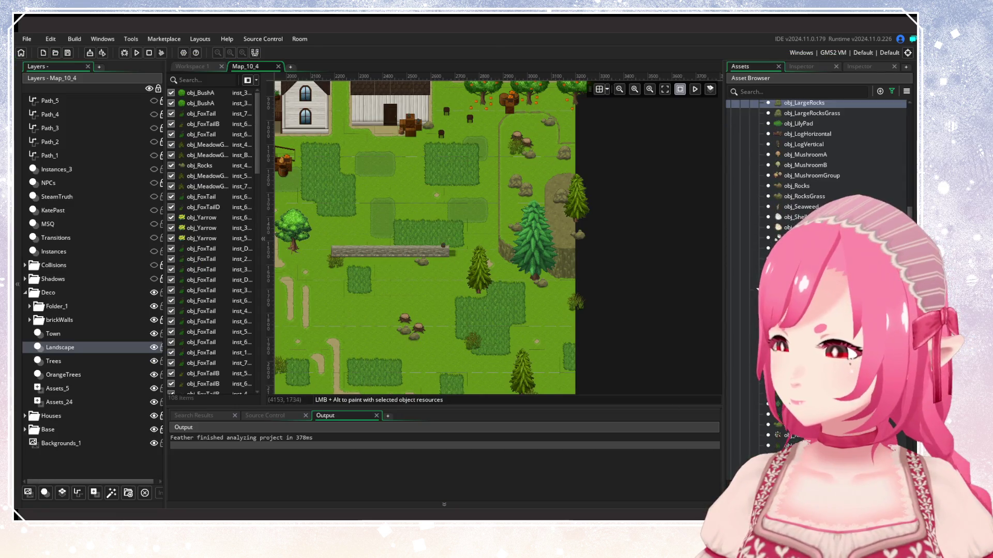
pyautogui.click(797, 117)
pyautogui.scroll(2, 458, 305)
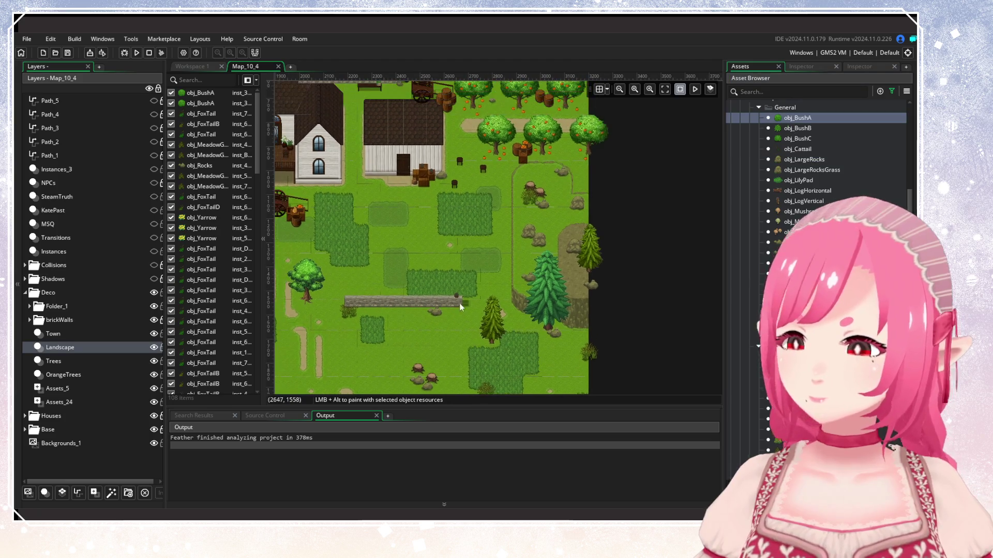
pyautogui.keyDown('alt'); pyautogui.click(556, 190); pyautogui.keyUp('alt')
pyautogui.keyDown('alt'); pyautogui.click(552, 222); pyautogui.keyUp('alt')
pyautogui.keyDown('alt'); pyautogui.click(518, 317); pyautogui.keyUp('alt')
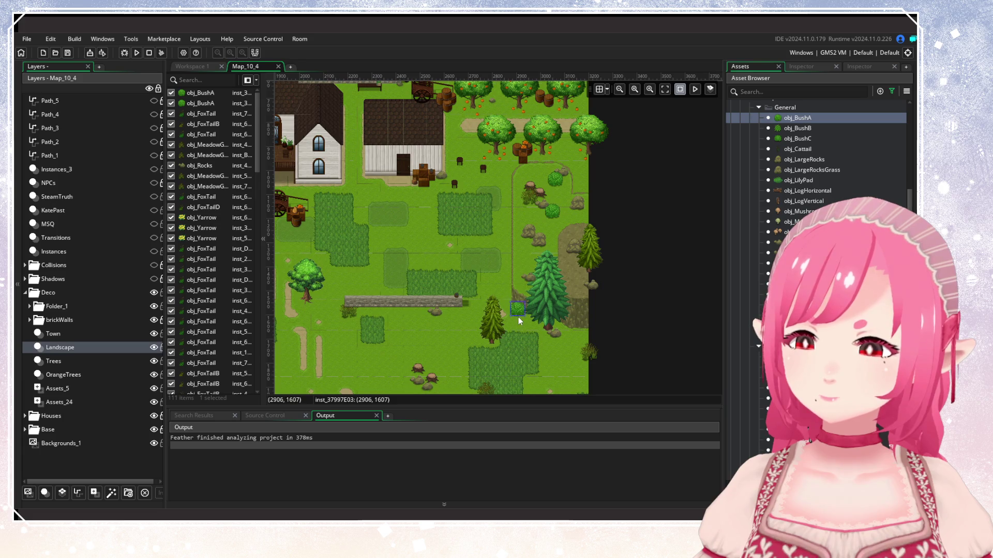
pyautogui.keyDown('alt'); pyautogui.click(527, 324); pyautogui.keyUp('alt')
pyautogui.moveTo(386, 329); pyautogui.dragTo(452, 243)
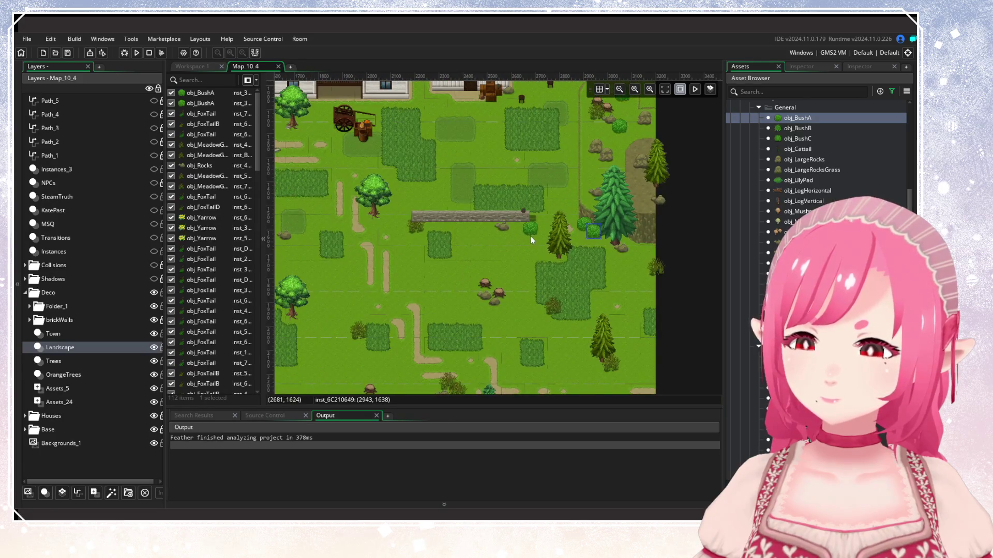
pyautogui.scroll(-4, 516, 279)
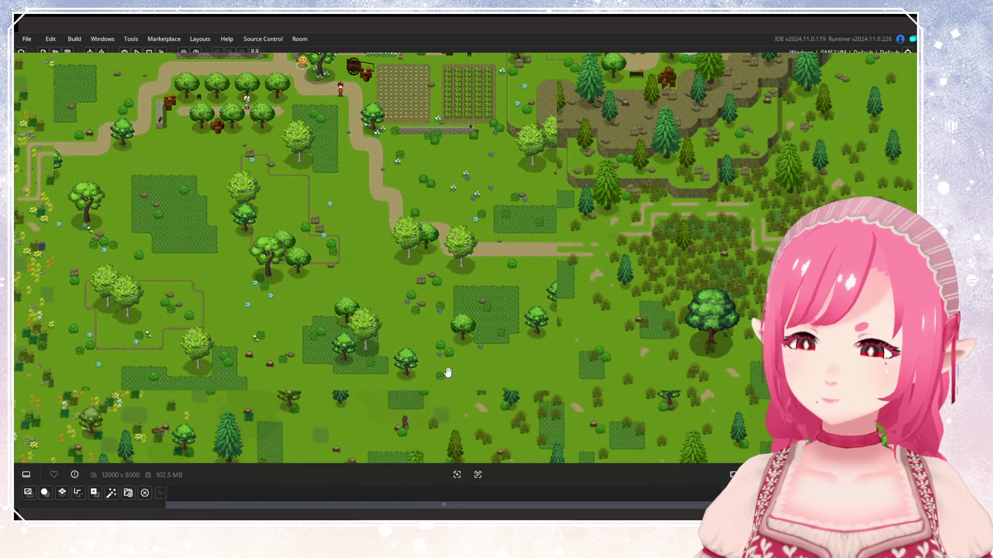
pyautogui.moveTo(448, 372); pyautogui.dragTo(531, 312)
# Survey the reference map's factory, flower meadow, sheep meadow, pond and farm fields.
pyautogui.moveTo(606, 353); pyautogui.dragTo(556, 284)
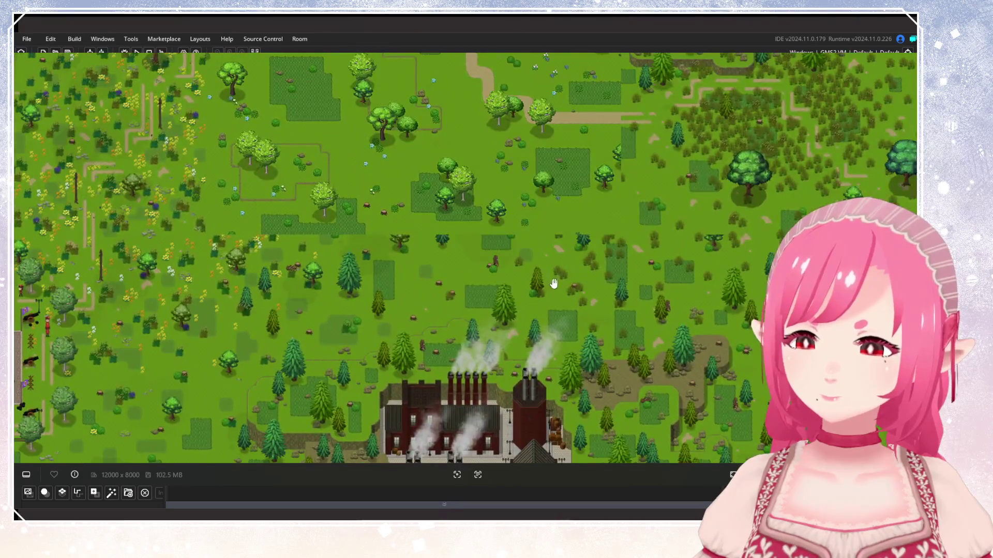
pyautogui.scroll(2, 534, 275)
pyautogui.moveTo(702, 232)
pyautogui.mouseDown()
pyautogui.moveTo(749, 206)
pyautogui.moveTo(620, 372)
pyautogui.moveTo(582, 340)
pyautogui.mouseUp()
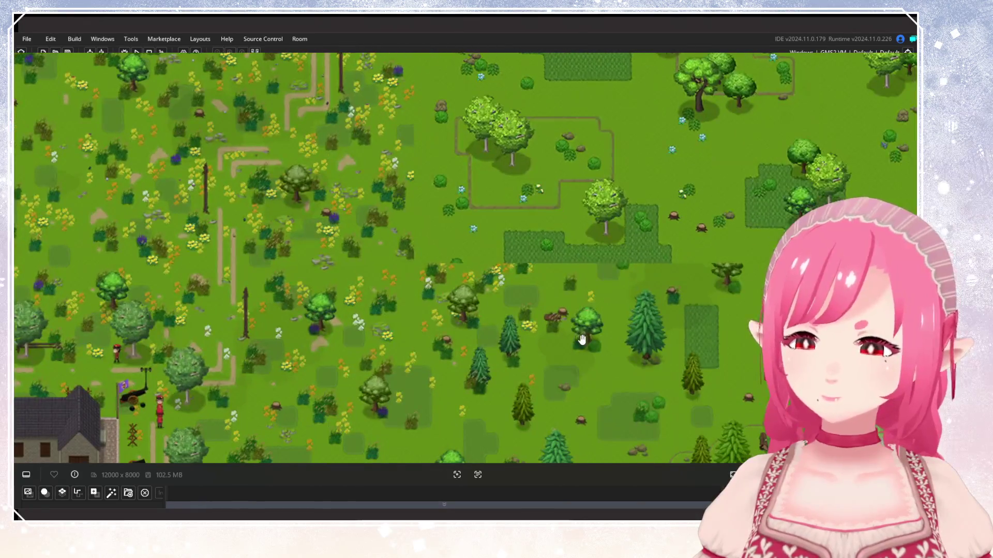
pyautogui.moveTo(614, 266)
pyautogui.mouseDown()
pyautogui.moveTo(470, 227)
pyautogui.moveTo(509, 394)
pyautogui.moveTo(479, 275)
pyautogui.moveTo(490, 320)
pyautogui.mouseUp()
pyautogui.scroll(-2, 474, 333)
pyautogui.scroll(5, 304, 365)
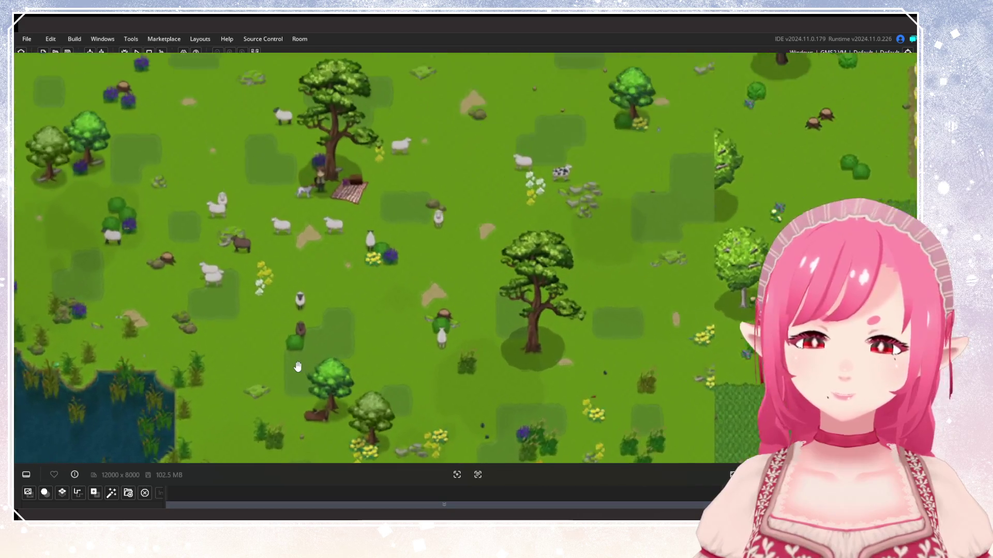
pyautogui.scroll(-2, 306, 351)
pyautogui.scroll(-3, 307, 352)
pyautogui.moveTo(447, 325); pyautogui.dragTo(502, 307)
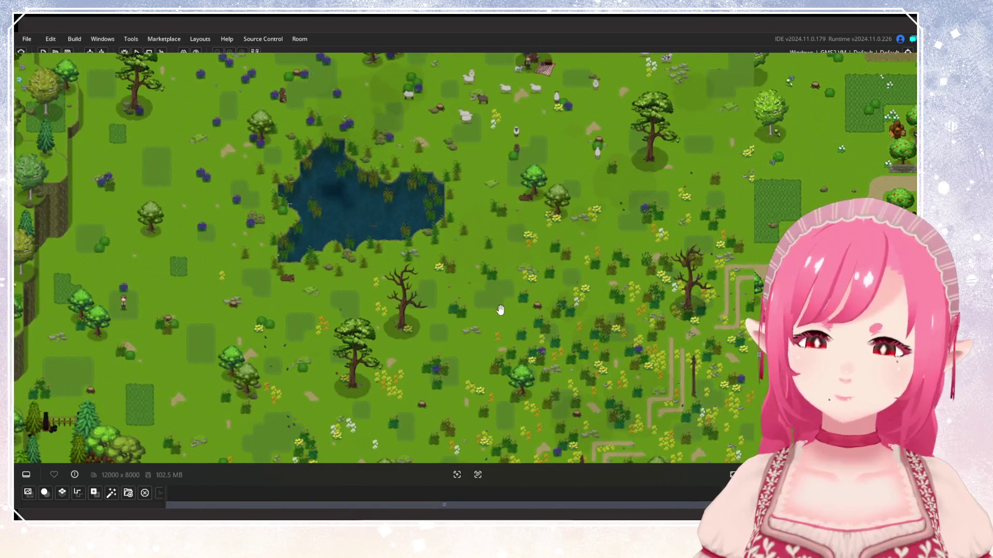
pyautogui.moveTo(439, 303); pyautogui.dragTo(493, 354)
pyautogui.moveTo(615, 172)
pyautogui.mouseDown()
pyautogui.moveTo(424, 281)
pyautogui.moveTo(424, 329)
pyautogui.mouseUp()
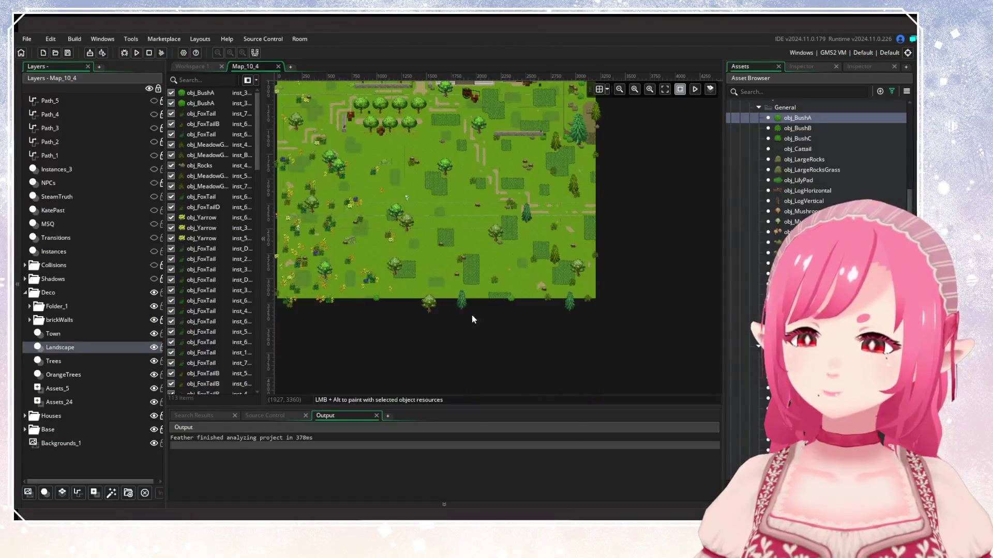
# Place six obj_BushA bushes across the meadow, including the lower and right sides.
pyautogui.moveTo(435, 316); pyautogui.dragTo(505, 336)
pyautogui.keyDown('alt'); pyautogui.click(530, 317); pyautogui.keyUp('alt')
pyautogui.keyDown('alt'); pyautogui.click(575, 266); pyautogui.keyUp('alt')
pyautogui.moveTo(520, 241); pyautogui.dragTo(430, 313)
pyautogui.keyDown('alt'); pyautogui.click(473, 274); pyautogui.keyUp('alt')
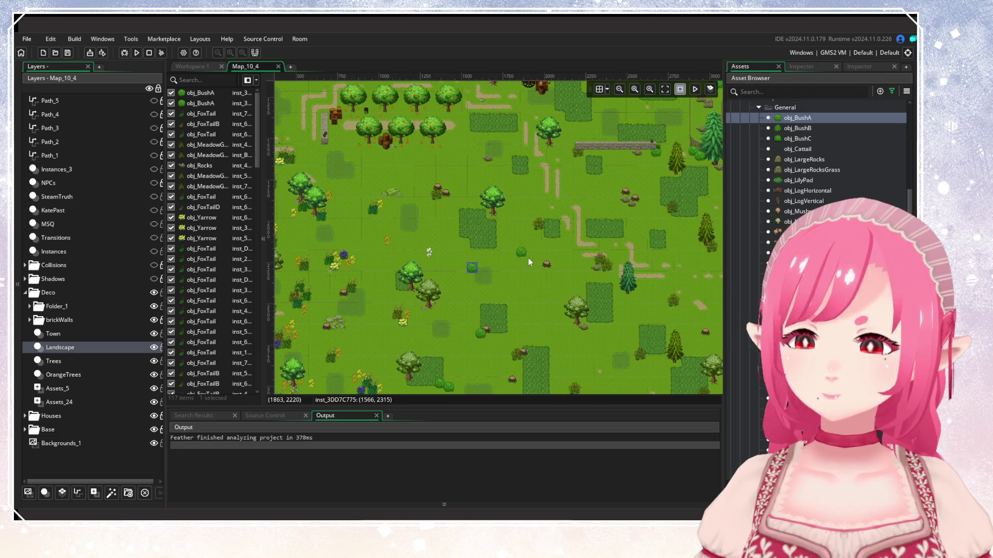
pyautogui.keyDown('alt'); pyautogui.click(553, 275); pyautogui.keyUp('alt')
pyautogui.moveTo(527, 299)
pyautogui.mouseDown()
pyautogui.moveTo(497, 352)
pyautogui.moveTo(336, 357)
pyautogui.mouseUp()
pyautogui.moveTo(433, 236)
pyautogui.mouseDown()
pyautogui.moveTo(464, 300)
pyautogui.moveTo(467, 260)
pyautogui.mouseUp()
pyautogui.moveTo(529, 322); pyautogui.dragTo(524, 280)
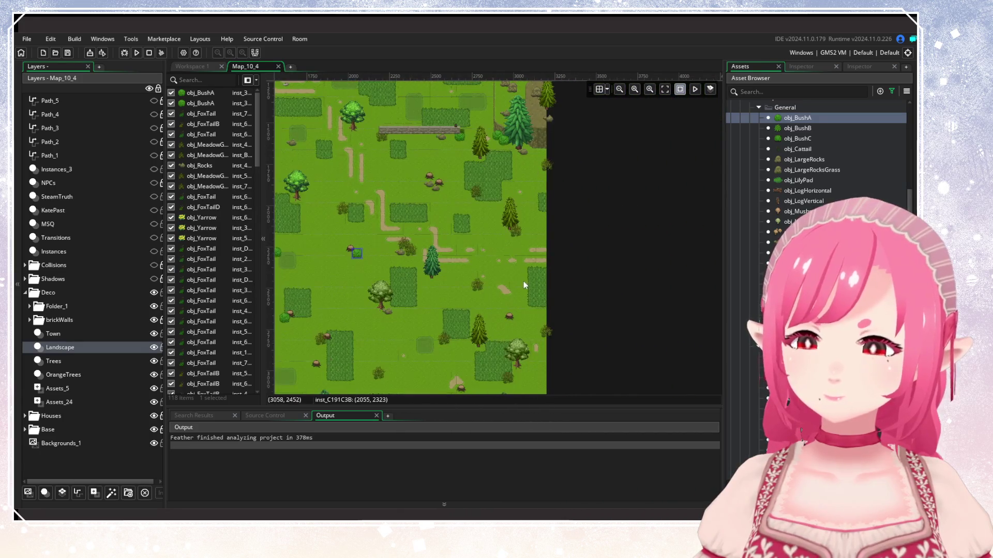
pyautogui.keyDown('alt'); pyautogui.click(504, 324); pyautogui.keyUp('alt')
pyautogui.moveTo(348, 350)
pyautogui.mouseDown()
pyautogui.moveTo(400, 285)
pyautogui.moveTo(476, 300)
pyautogui.mouseUp()
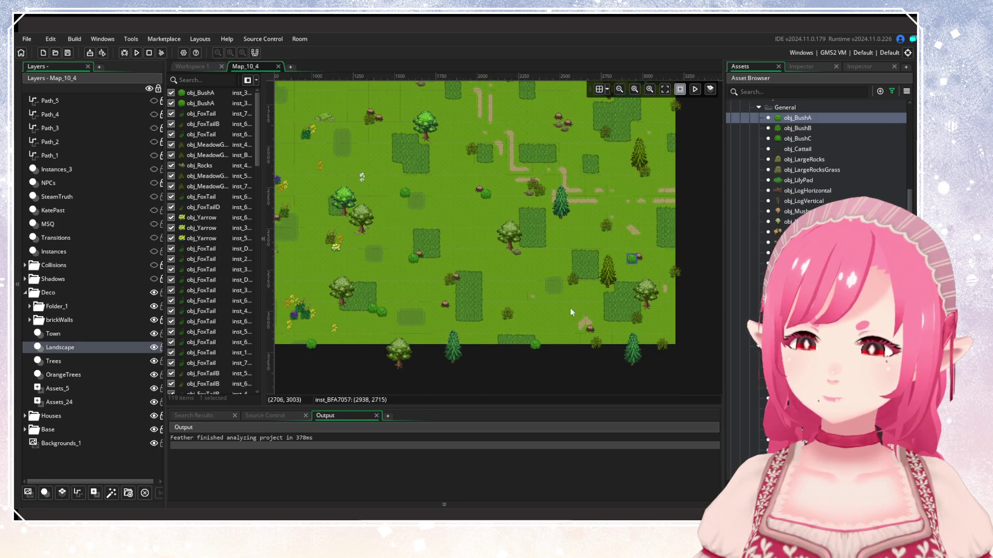
pyautogui.hscroll(-5, 545, 305)
pyautogui.scroll(2, 512, 268)
pyautogui.keyDown('alt'); pyautogui.click(466, 310); pyautogui.keyUp('alt')
# Place a bush near the western path and two beside the barn door.
pyautogui.scroll(4, 502, 324)
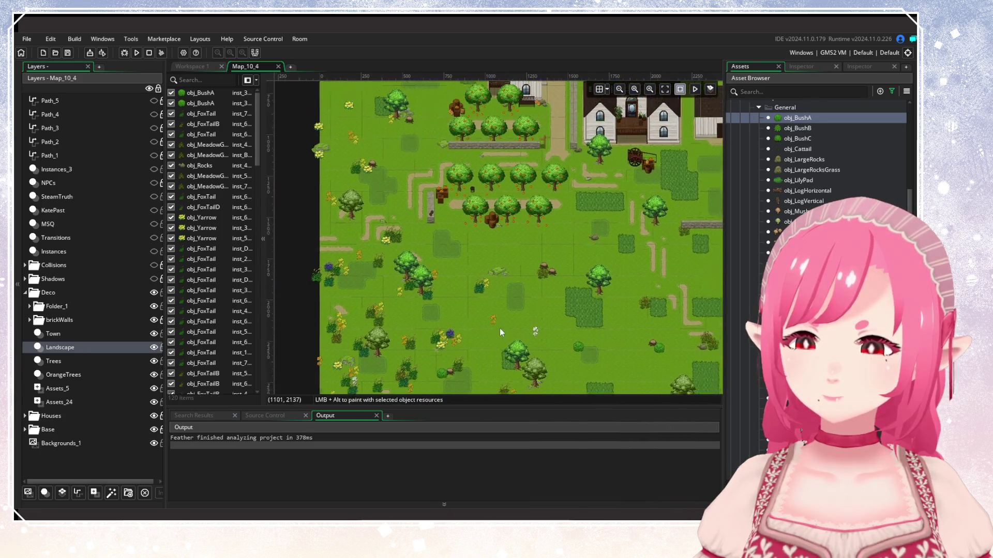
pyautogui.keyDown('alt'); pyautogui.click(431, 248); pyautogui.keyUp('alt')
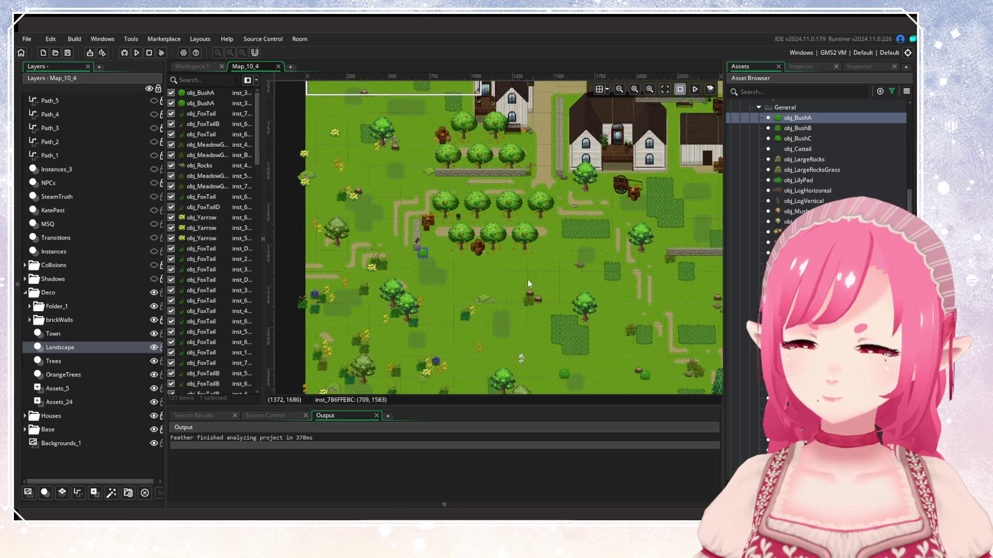
pyautogui.scroll(5, 530, 277)
pyautogui.hscroll(3, 529, 277)
pyautogui.keyDown('ctrl'); pyautogui.scroll(3, 472, 361); pyautogui.keyUp('ctrl')
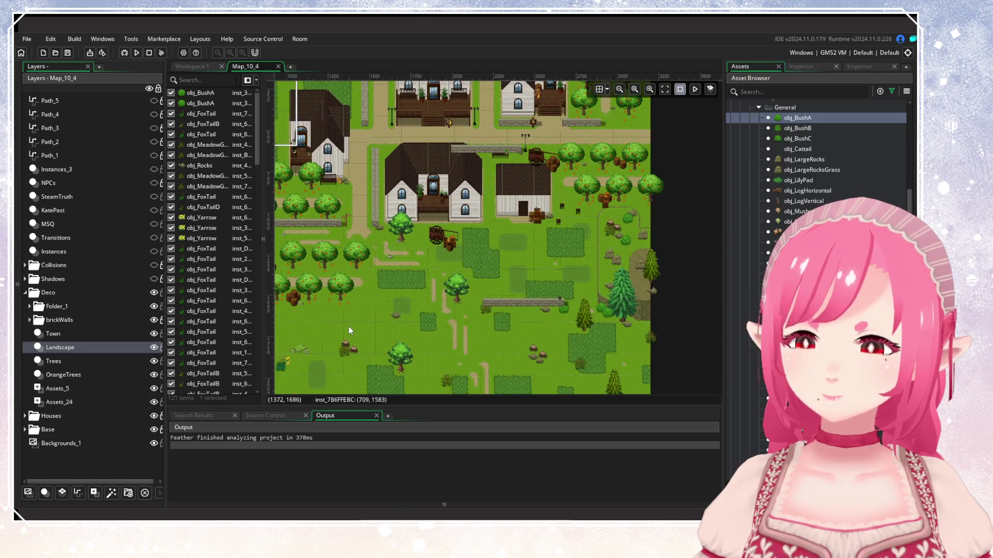
pyautogui.scroll(-4, 349, 327)
pyautogui.scroll(2, 493, 231)
pyautogui.keyDown('ctrl'); pyautogui.scroll(2, 487, 240); pyautogui.keyUp('ctrl')
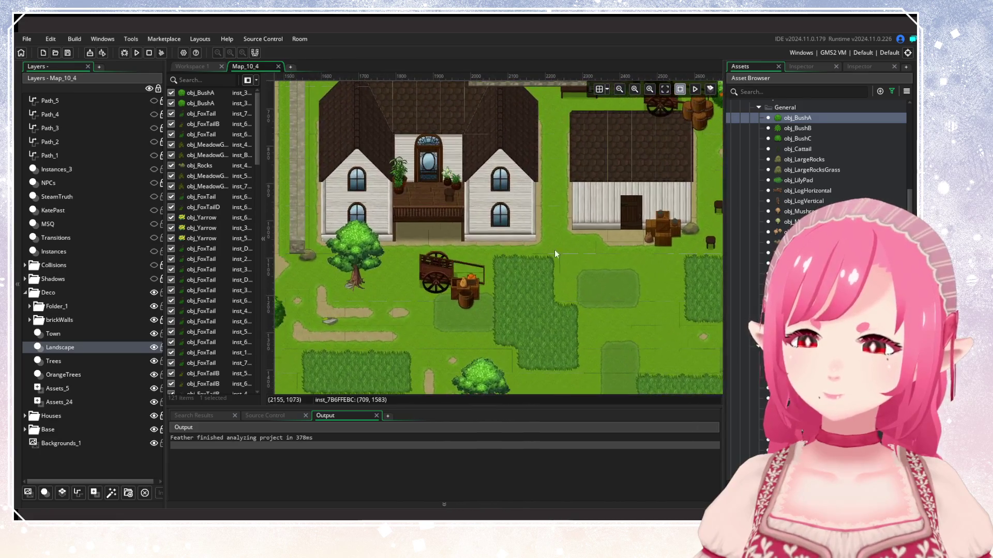
pyautogui.keyDown('alt'); pyautogui.click(578, 241); pyautogui.keyUp('alt')
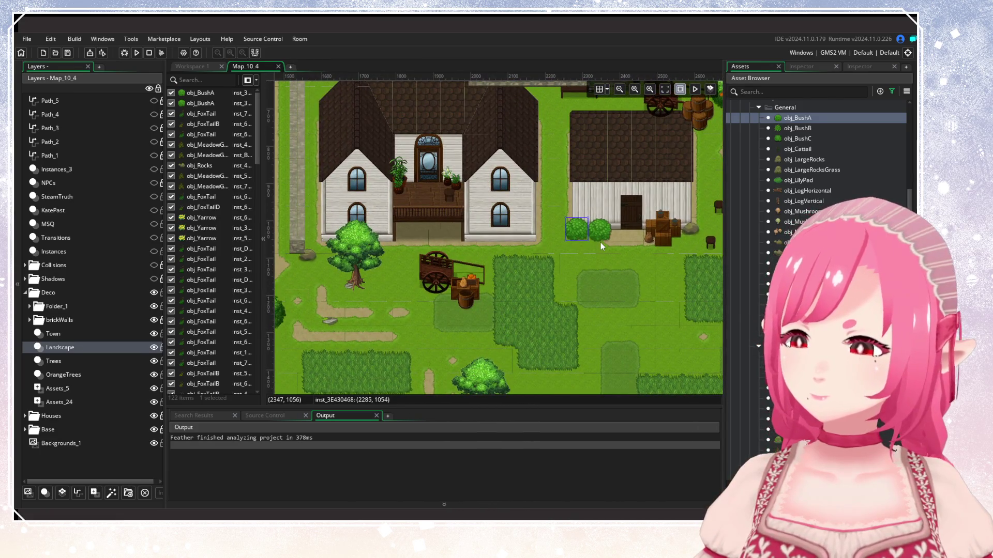
pyautogui.keyDown('alt'); pyautogui.click(601, 243); pyautogui.keyUp('alt')
pyautogui.scroll(-3, 600, 243)
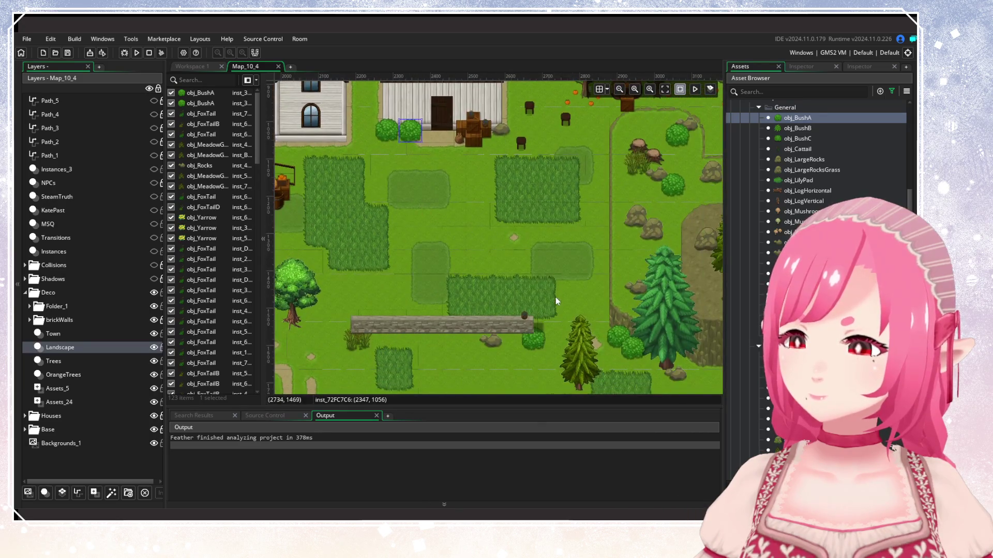
pyautogui.hscroll(2, 496, 238)
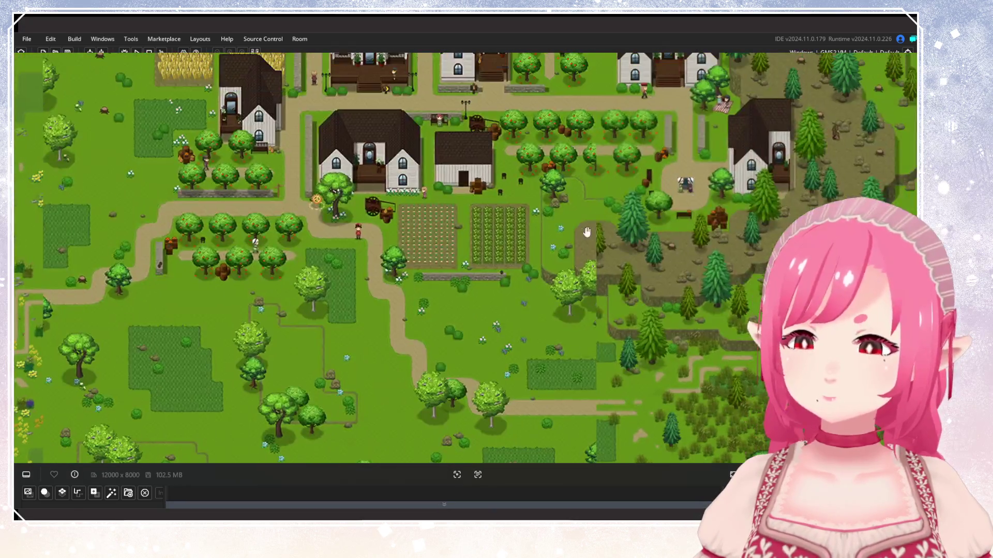
# Place one obj_BushA bush just below the large house's porch beside the cart.
pyautogui.scroll(2, 531, 269)
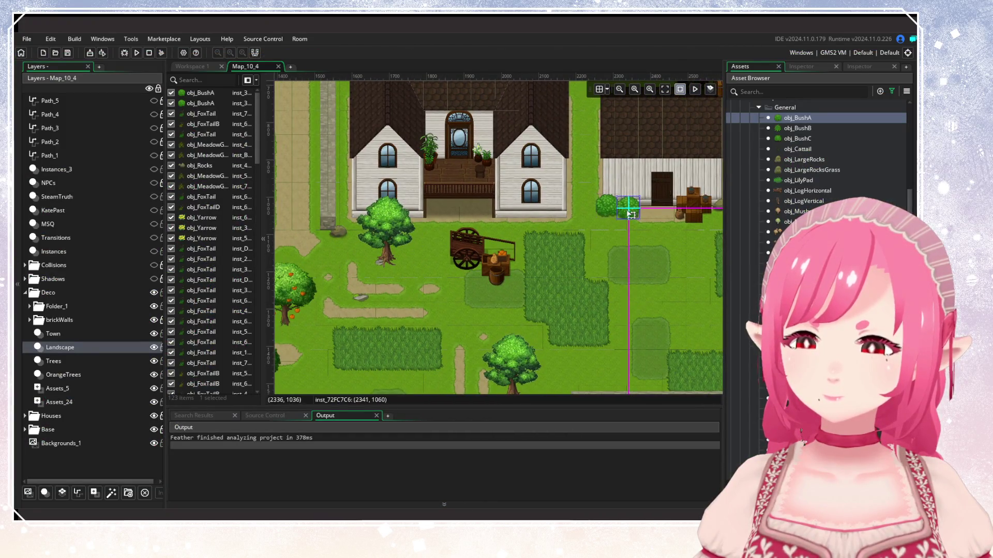
pyautogui.click(610, 243)
pyautogui.moveTo(555, 293); pyautogui.dragTo(625, 324)
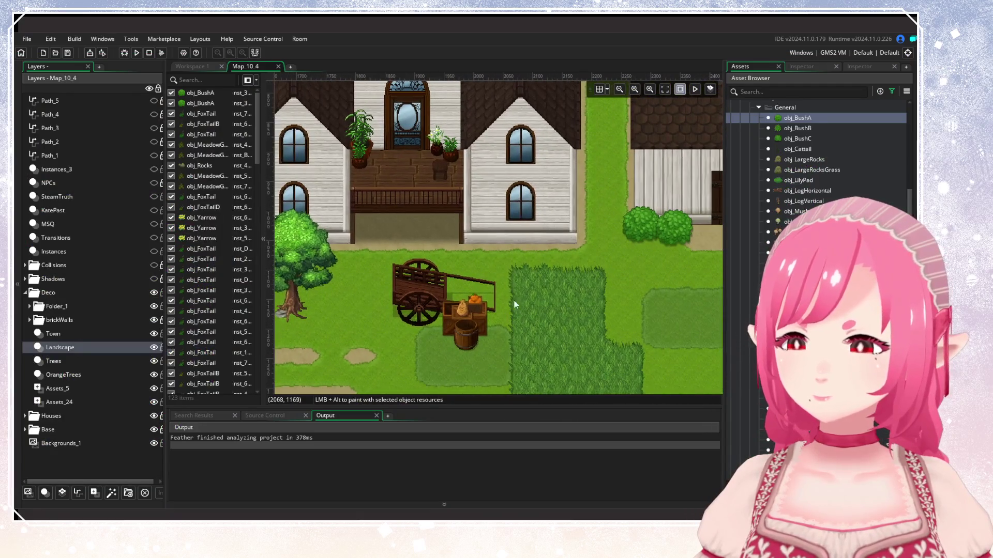
pyautogui.keyDown('alt'); pyautogui.click(485, 259); pyautogui.keyUp('alt')
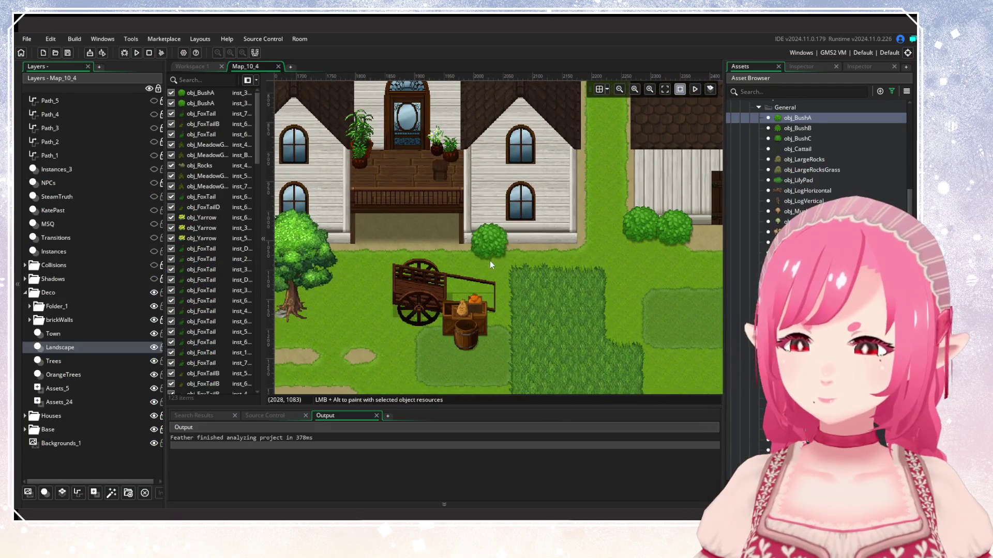
# Place three obj_BushA bushes along the front of the large house.
pyautogui.keyDown('alt'); pyautogui.click(520, 260); pyautogui.keyUp('alt')
pyautogui.keyDown('alt'); pyautogui.click(522, 259); pyautogui.keyUp('alt')
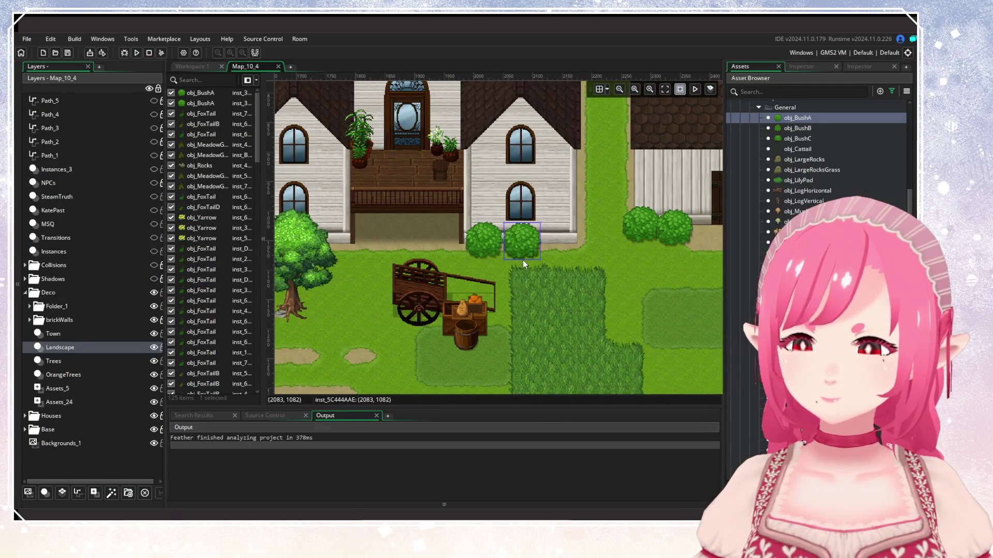
pyautogui.keyDown('alt'); pyautogui.click(560, 259); pyautogui.keyUp('alt')
# Cluster three more obj_BushA bushes around the tree just west of the house.
pyautogui.hscroll(-5, 574, 263)
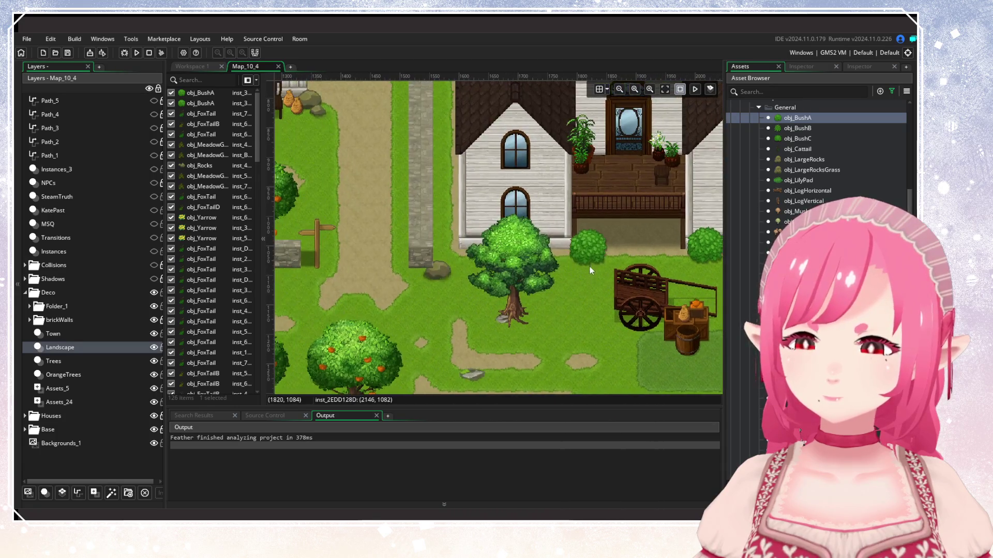
pyautogui.keyDown('alt'); pyautogui.click(554, 269); pyautogui.keyUp('alt')
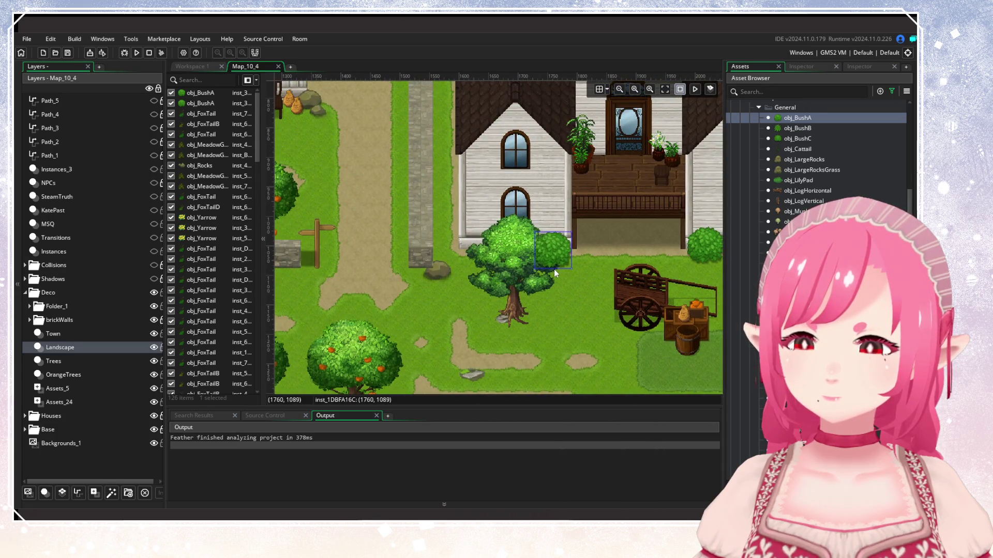
pyautogui.keyDown('alt'); pyautogui.click(517, 269); pyautogui.keyUp('alt')
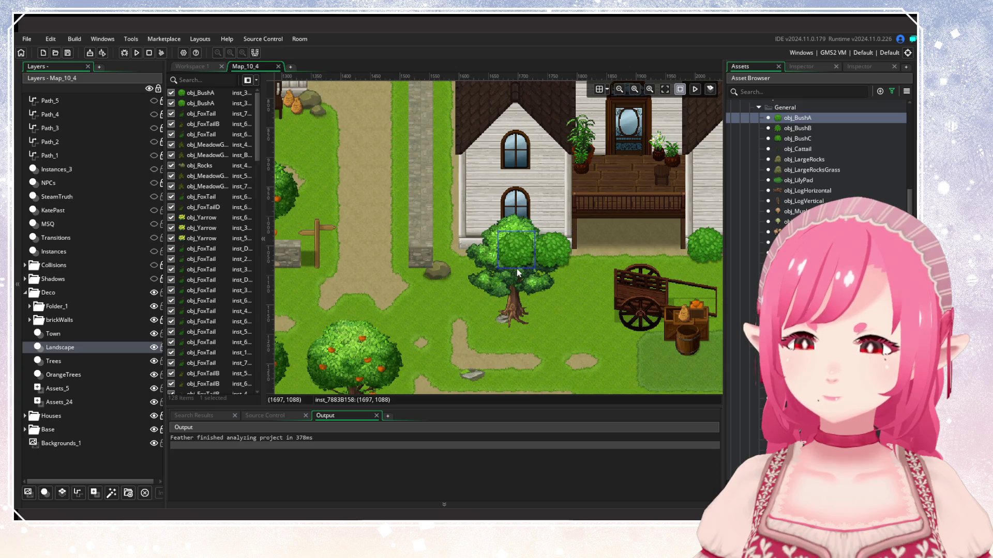
pyautogui.keyDown('alt'); pyautogui.click(478, 268); pyautogui.keyUp('alt')
pyautogui.scroll(-4, 452, 305)
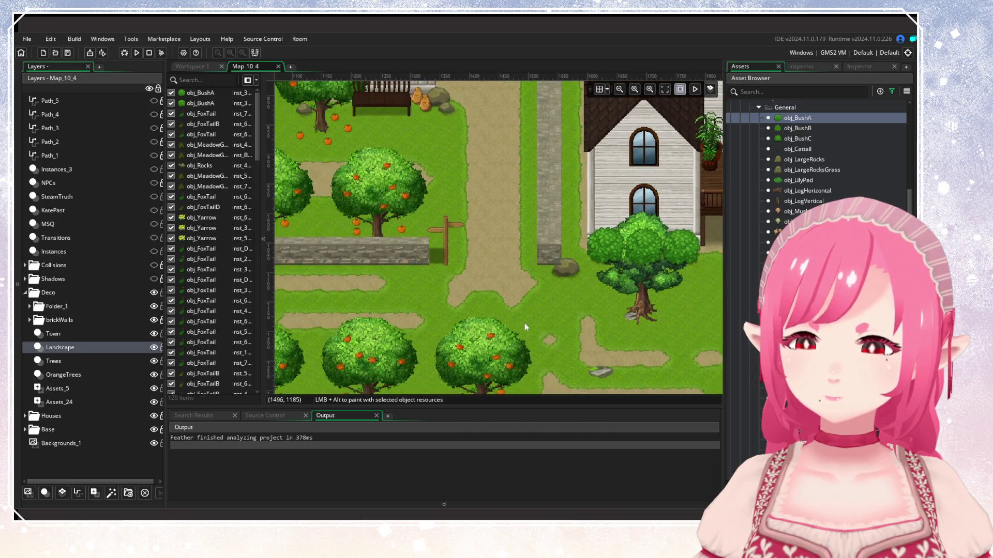
pyautogui.scroll(-2, 495, 331)
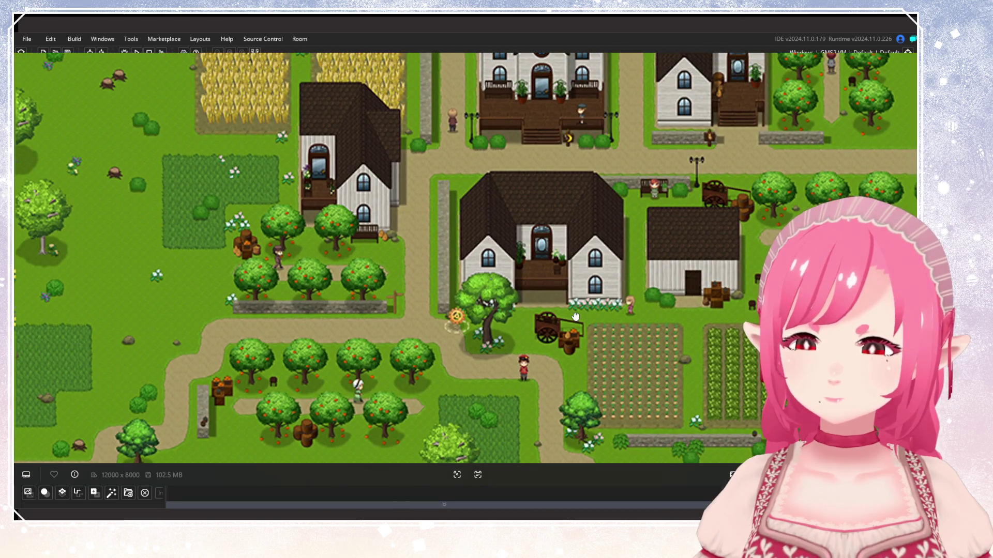
# Switch to obj_BushC and place one bush in the open western meadow.
pyautogui.click(456, 473)
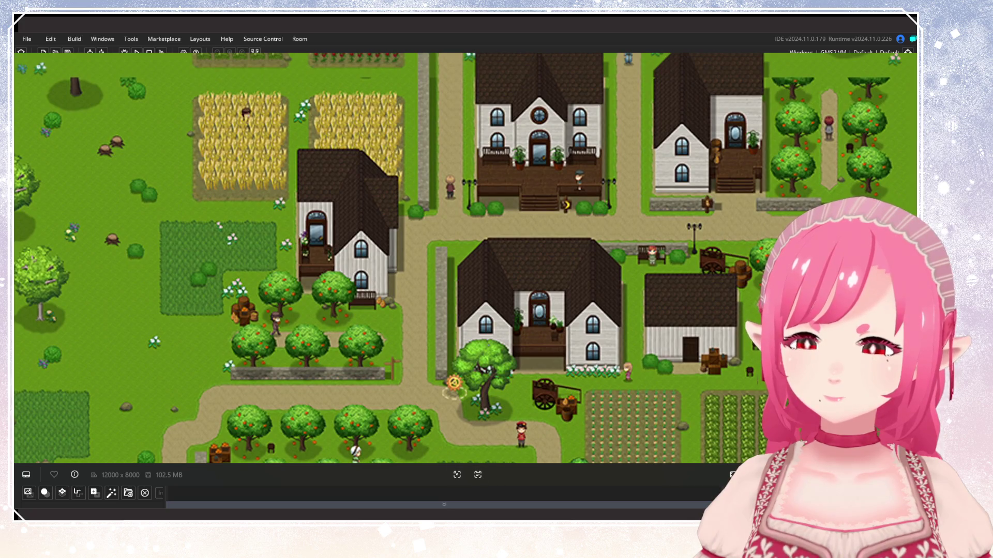
pyautogui.scroll(3, 413, 317)
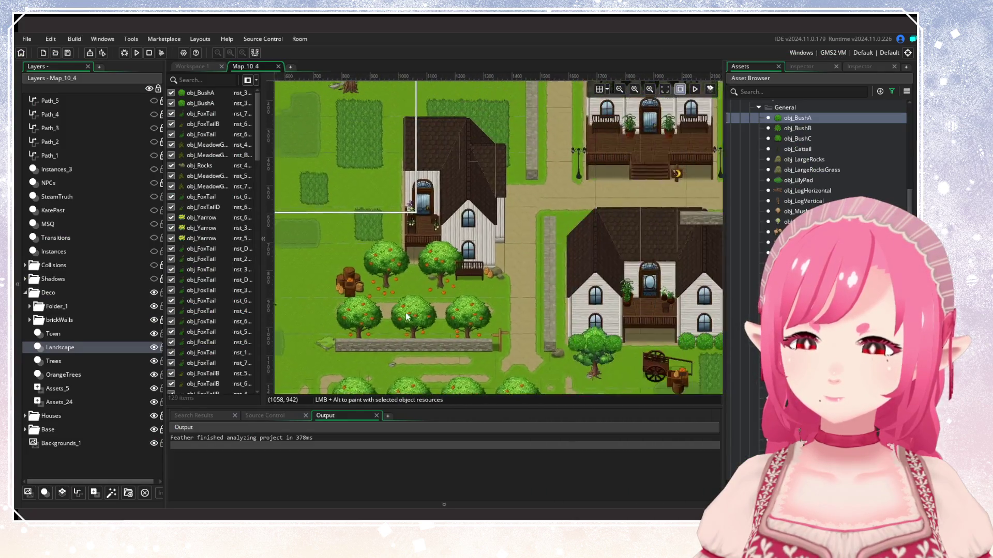
pyautogui.scroll(3, 807, 155)
pyautogui.click(796, 195)
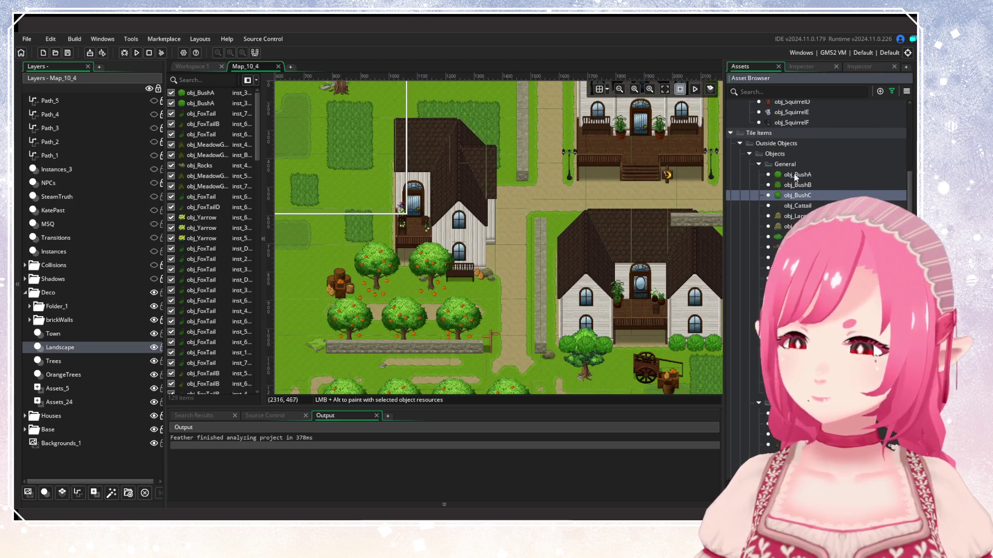
pyautogui.hscroll(-5, 559, 246)
pyautogui.scroll(-2, 454, 221)
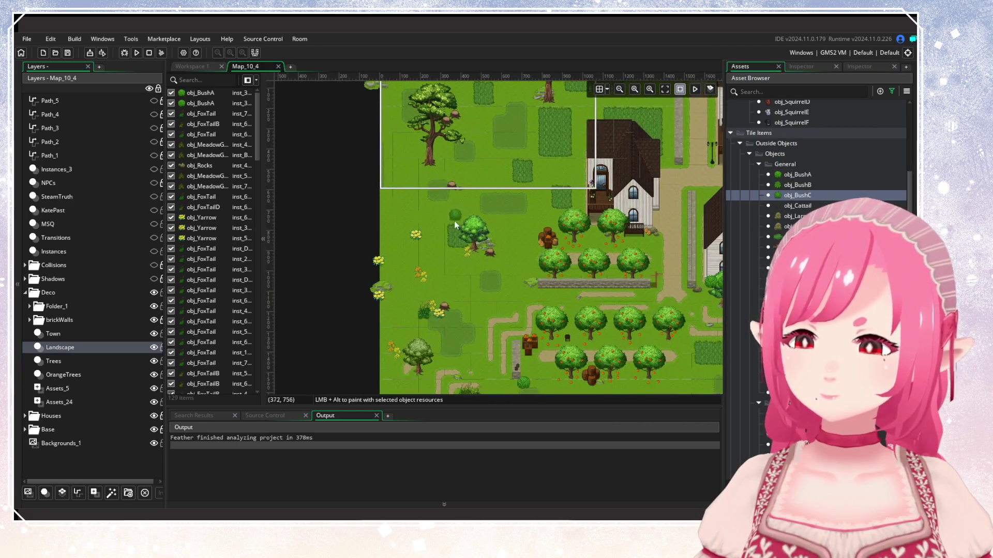
pyautogui.keyDown('alt'); pyautogui.click(442, 197); pyautogui.keyUp('alt')
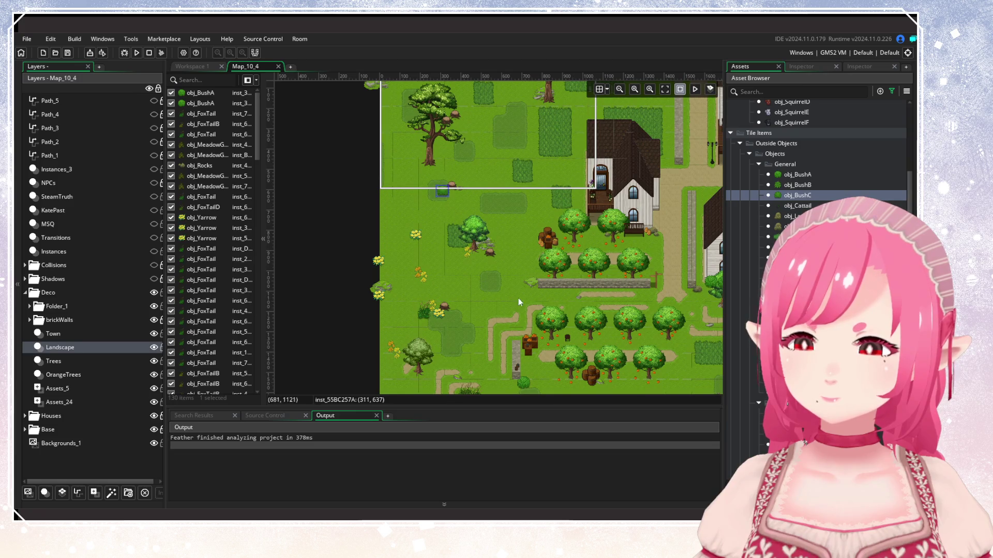
# Check the reference map and place four bushes along the manor porch, two each side.
pyautogui.hscroll(5, 518, 297)
pyautogui.scroll(2, 438, 296)
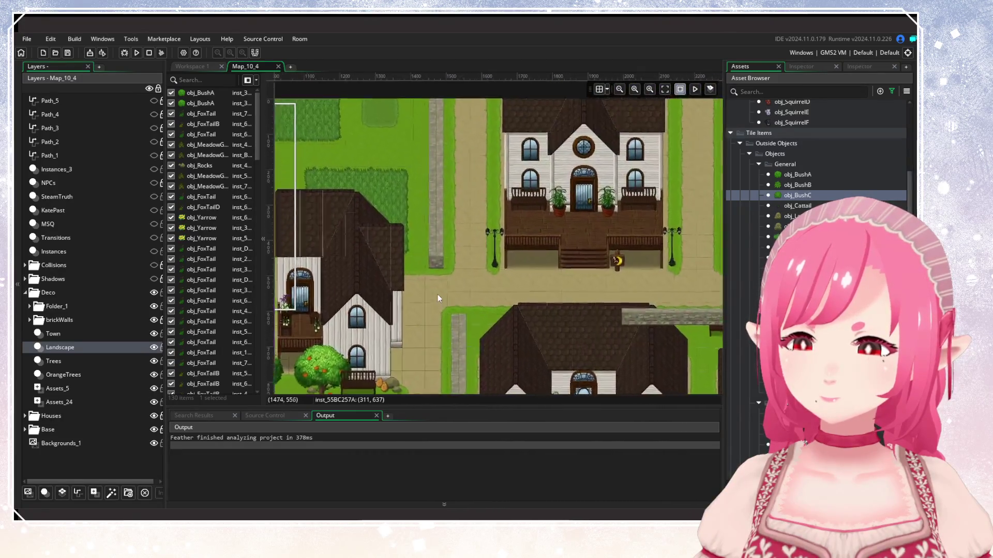
pyautogui.hotkey('alt', 'Tab')
pyautogui.hotkey('alt', 'Tab')
pyautogui.scroll(3, 443, 312)
pyautogui.click(408, 296)
pyautogui.click(445, 296)
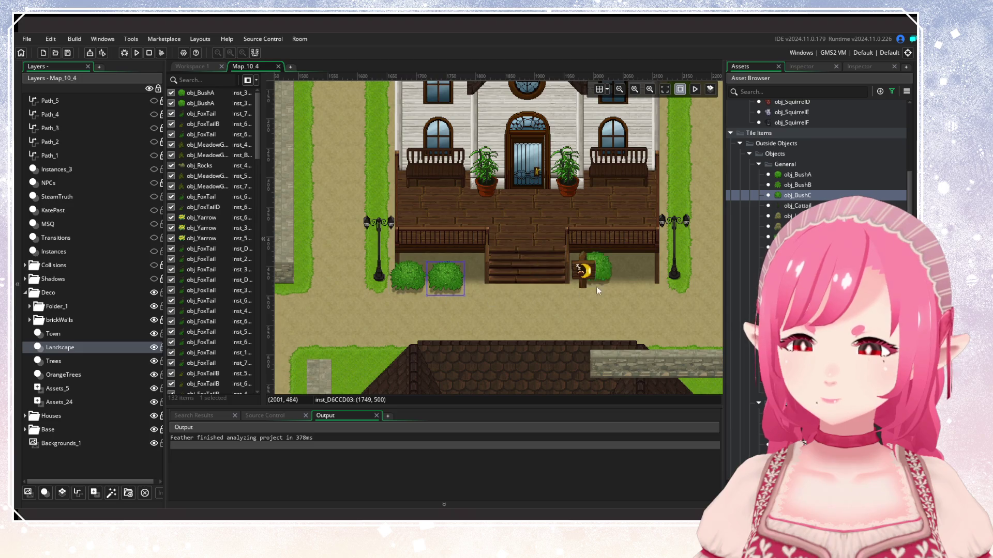
pyautogui.click(645, 297)
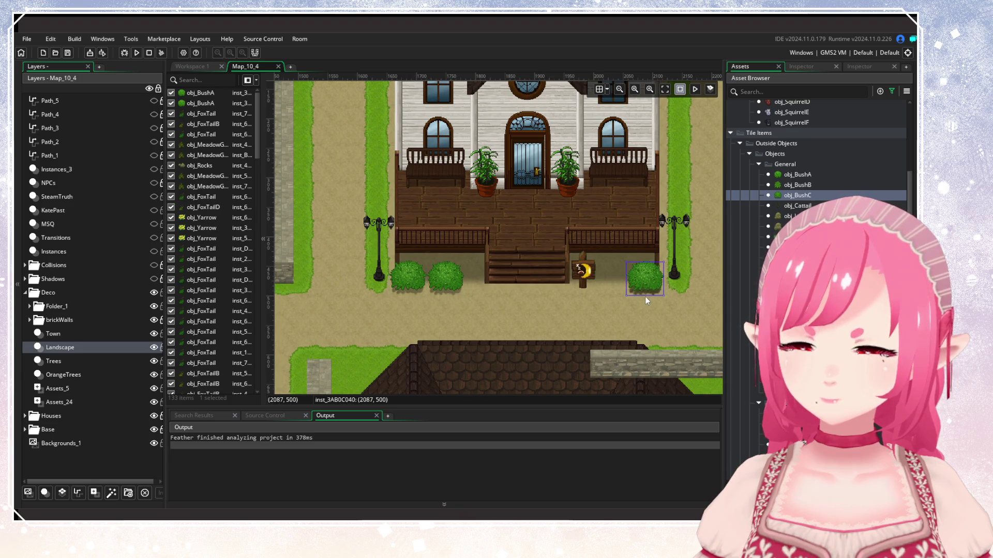
pyautogui.click(612, 298)
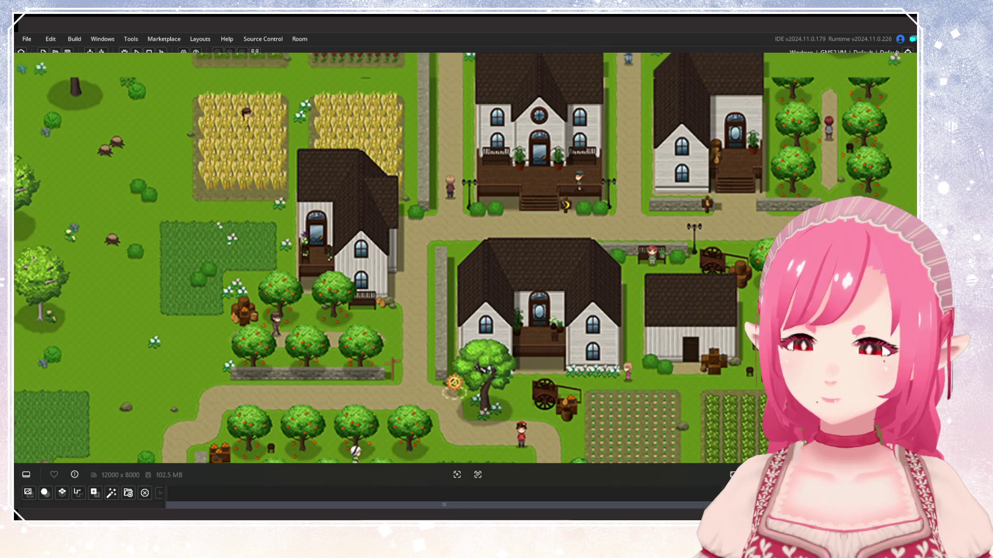
# Place obj_BushC bushes beside the bench near the cart.
pyautogui.scroll(-3, 405, 289)
pyautogui.hscroll(-3, 413, 305)
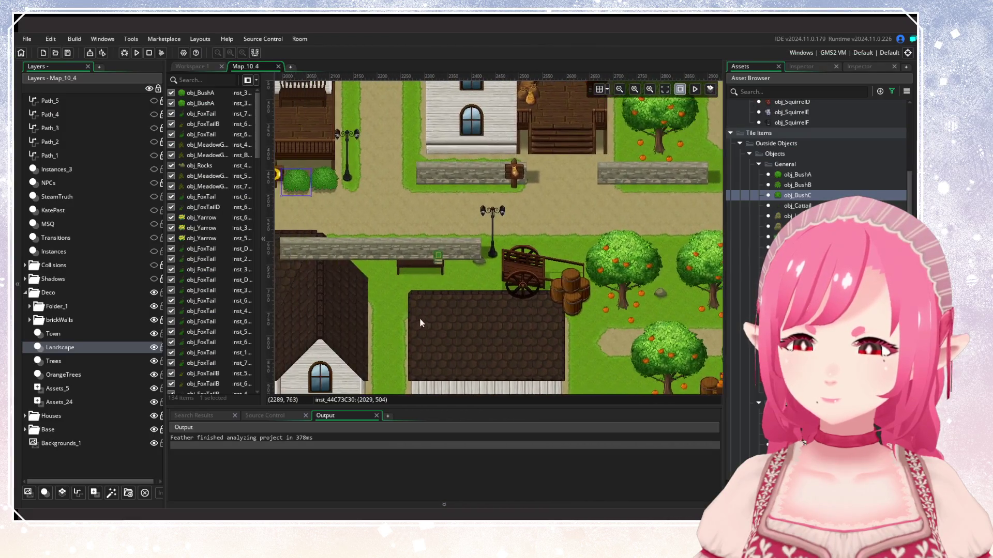
pyautogui.keyDown('alt'); pyautogui.click(376, 277); pyautogui.keyUp('alt')
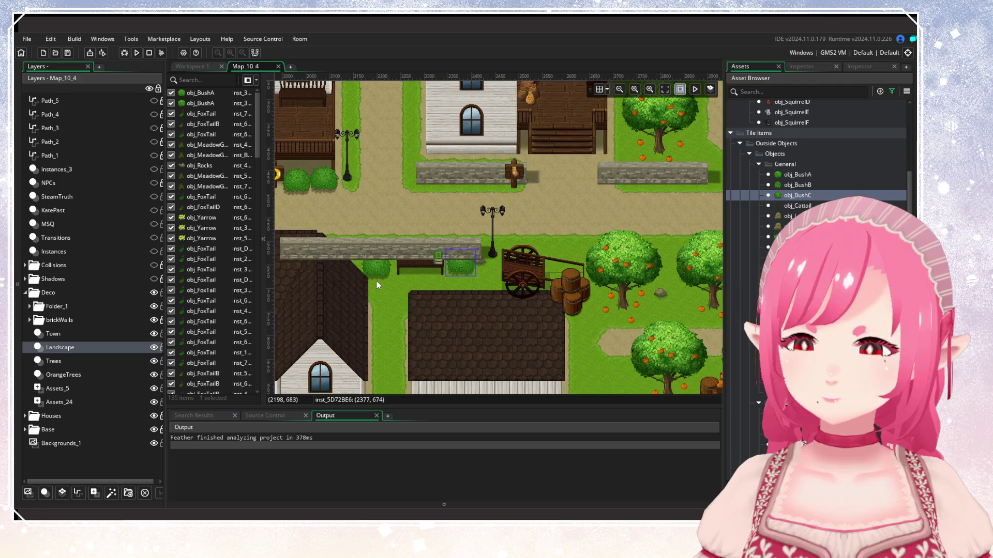
# Compare the western meadow on the reference map, then close it and pan the room there.
pyautogui.scroll(3, 444, 301)
pyautogui.hscroll(4, 444, 301)
pyautogui.scroll(3, 403, 362)
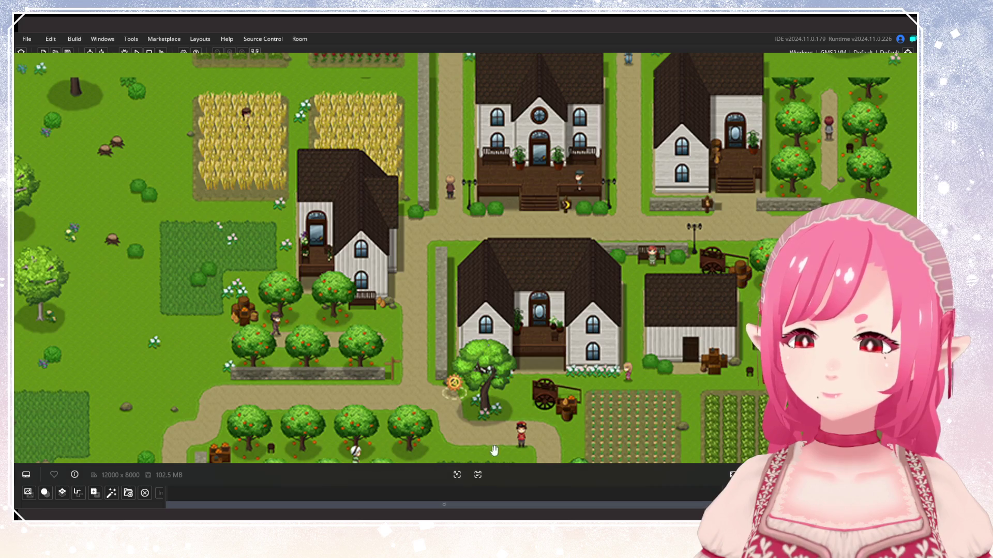
pyautogui.moveTo(494, 451)
pyautogui.mouseDown()
pyautogui.moveTo(204, 451)
pyautogui.moveTo(355, 383)
pyautogui.moveTo(528, 279)
pyautogui.moveTo(587, 288)
pyautogui.moveTo(743, 389)
pyautogui.mouseUp()
pyautogui.moveTo(464, 432); pyautogui.dragTo(475, 468)
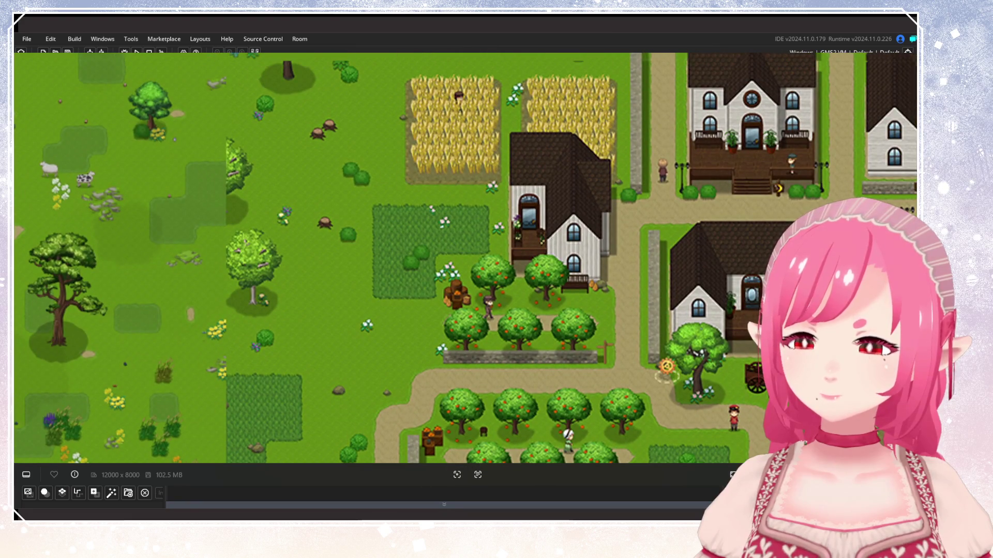
pyautogui.press('Escape')
pyautogui.moveTo(449, 258); pyautogui.dragTo(622, 286)
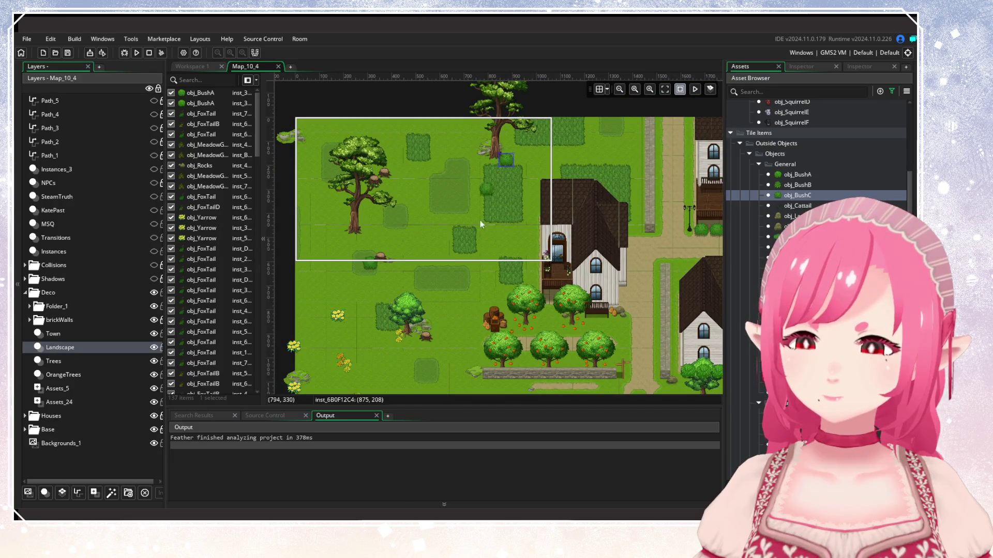
# Scatter obj_BushC bushes at the meadow's top by the tree, its middle, and lower area.
pyautogui.keyDown('alt'); pyautogui.click(510, 151); pyautogui.keyUp('alt')
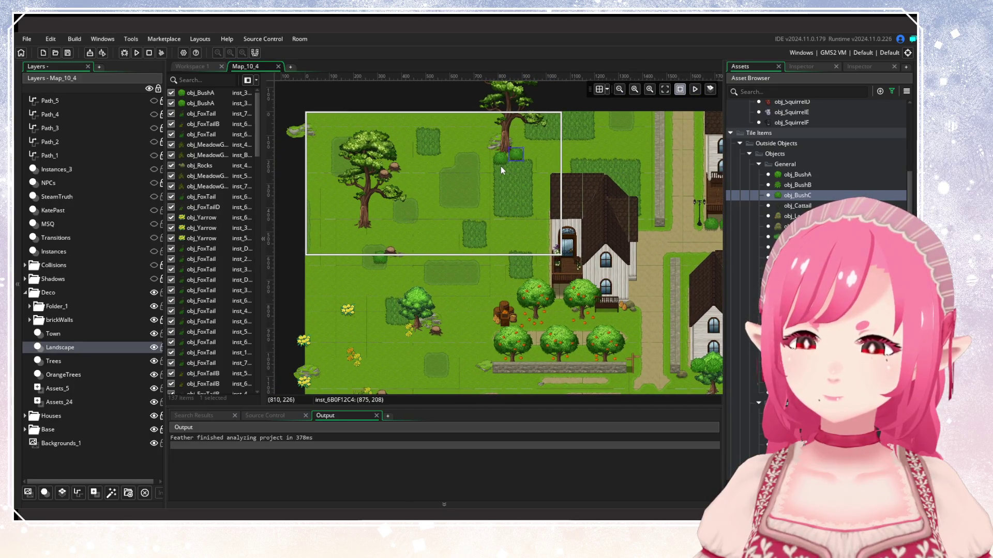
pyautogui.keyDown('alt'); pyautogui.click(468, 226); pyautogui.keyUp('alt')
pyautogui.scroll(-2, 511, 238)
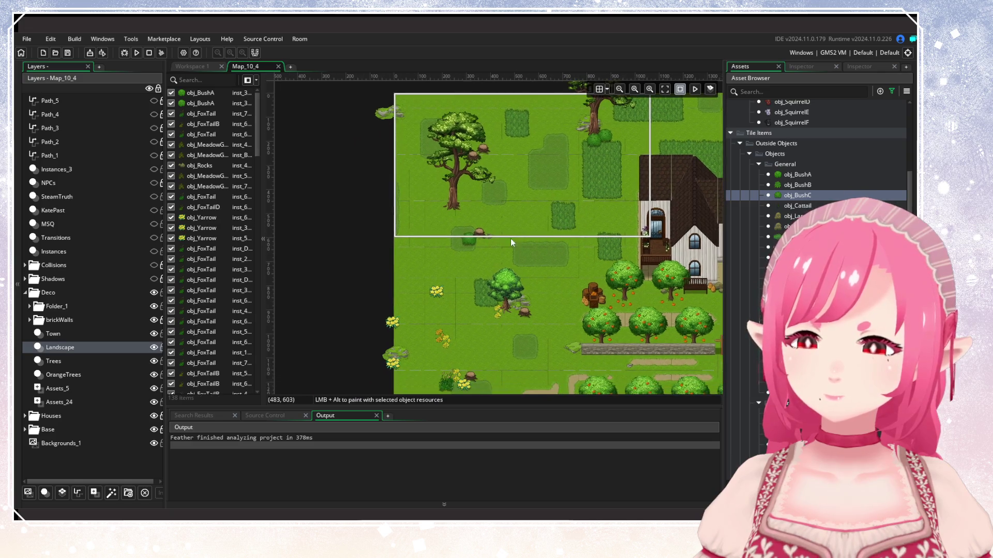
pyautogui.scroll(-3, 466, 233)
pyautogui.scroll(-2, 463, 209)
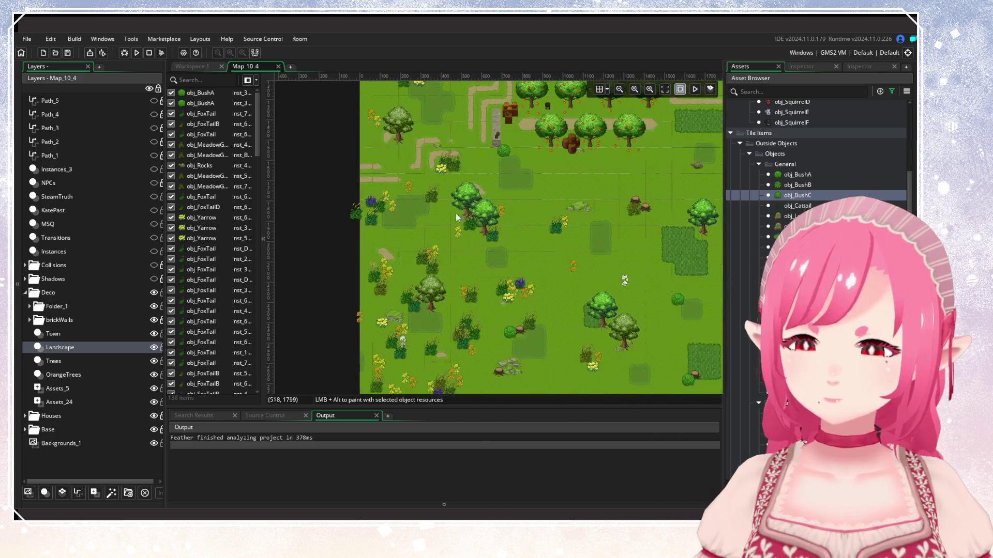
pyautogui.keyDown('alt'); pyautogui.click(452, 181); pyautogui.keyUp('alt')
# Pan the reference map over to the wild lake and forest area.
pyautogui.scroll(2, 517, 264)
pyautogui.scroll(-3, 607, 291)
pyautogui.hscroll(2, 519, 134)
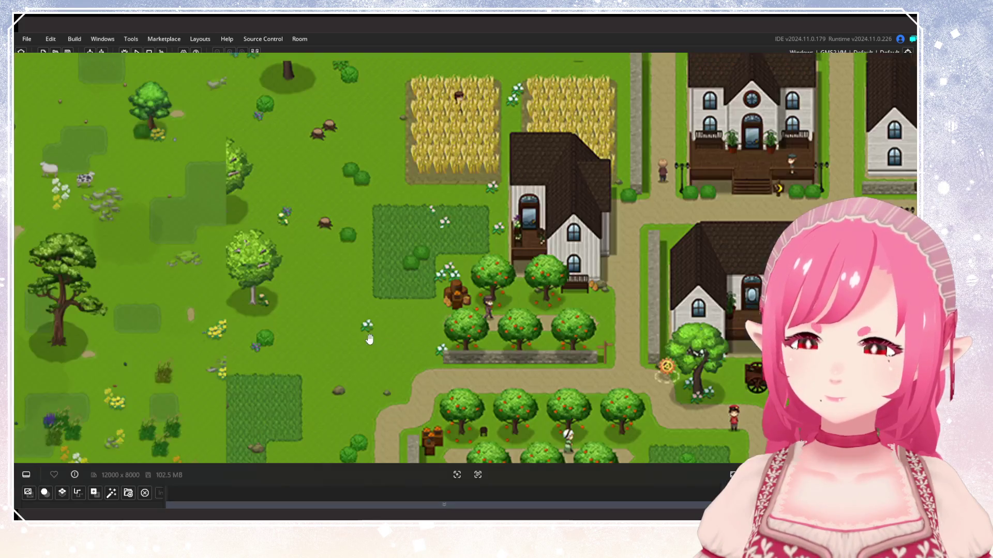
pyautogui.moveTo(369, 339)
pyautogui.mouseDown()
pyautogui.moveTo(594, 221)
pyautogui.moveTo(572, 195)
pyautogui.moveTo(606, 148)
pyautogui.mouseUp()
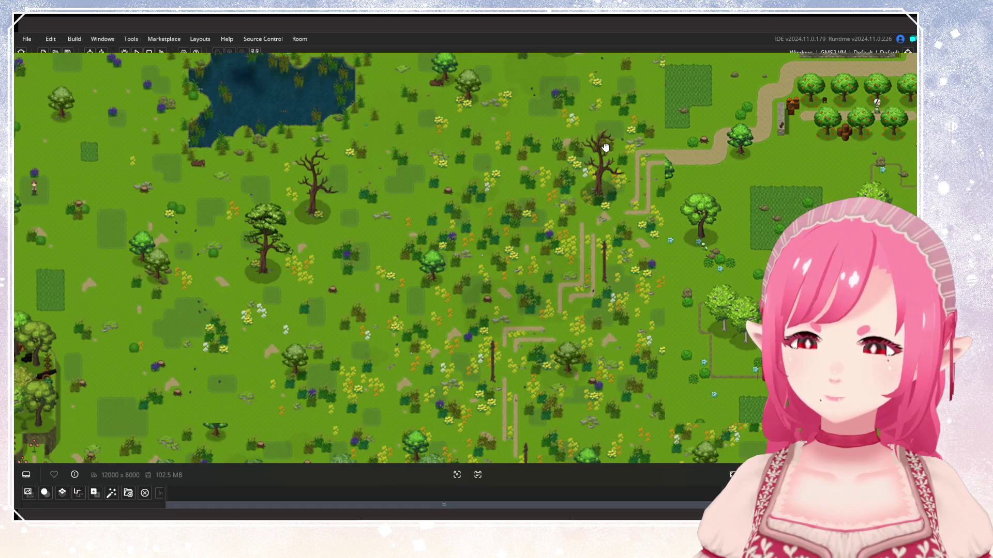
# Pan the reference map back to the town, close it, and view the western meadow.
pyautogui.moveTo(606, 148)
pyautogui.mouseDown()
pyautogui.moveTo(364, 108)
pyautogui.moveTo(376, 57)
pyautogui.moveTo(663, 226)
pyautogui.moveTo(591, 247)
pyautogui.moveTo(689, 211)
pyautogui.moveTo(794, 225)
pyautogui.moveTo(528, 173)
pyautogui.moveTo(335, 359)
pyautogui.moveTo(151, 348)
pyautogui.mouseUp()
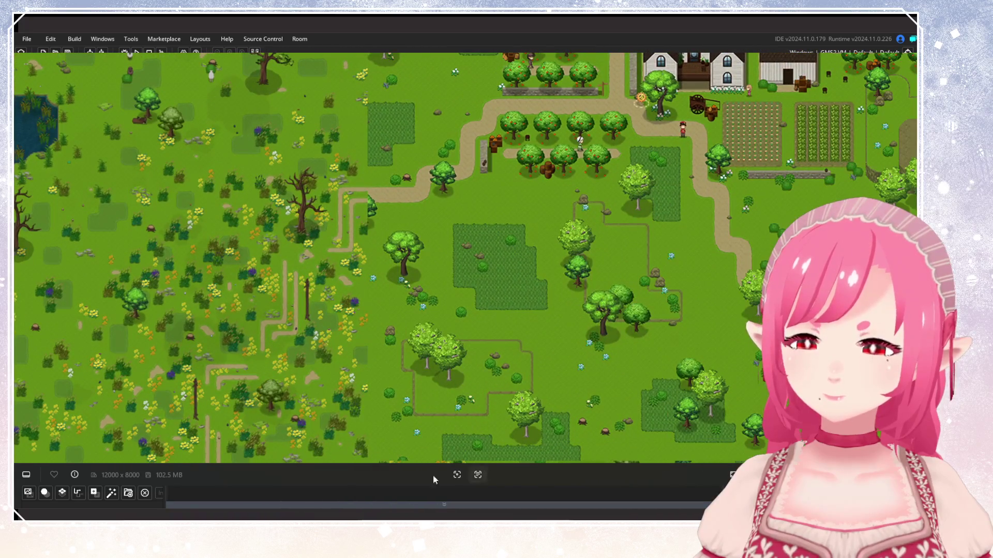
pyautogui.press('Escape')
pyautogui.moveTo(491, 315)
pyautogui.mouseDown()
pyautogui.moveTo(548, 296)
pyautogui.moveTo(427, 271)
pyautogui.mouseUp()
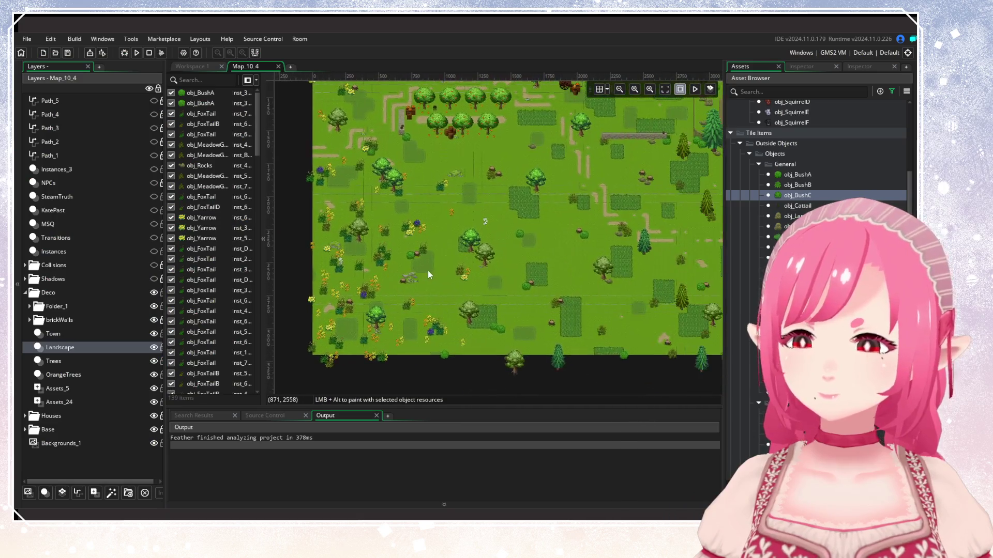
# Select the squirrel sprite in the meadow and nudge it slightly upward.
pyautogui.scroll(1, 427, 271)
pyautogui.moveTo(486, 291)
pyautogui.mouseDown()
pyautogui.moveTo(590, 257)
pyautogui.moveTo(435, 286)
pyautogui.moveTo(492, 250)
pyautogui.moveTo(490, 311)
pyautogui.mouseUp()
pyautogui.click(458, 287)
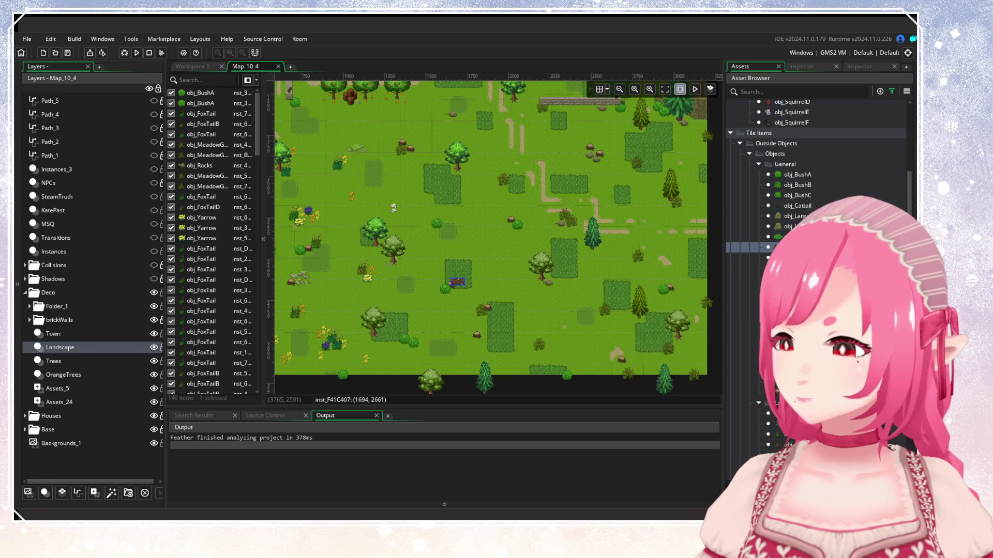
pyautogui.scroll(5, 548, 249)
pyautogui.hscroll(-5, 528, 355)
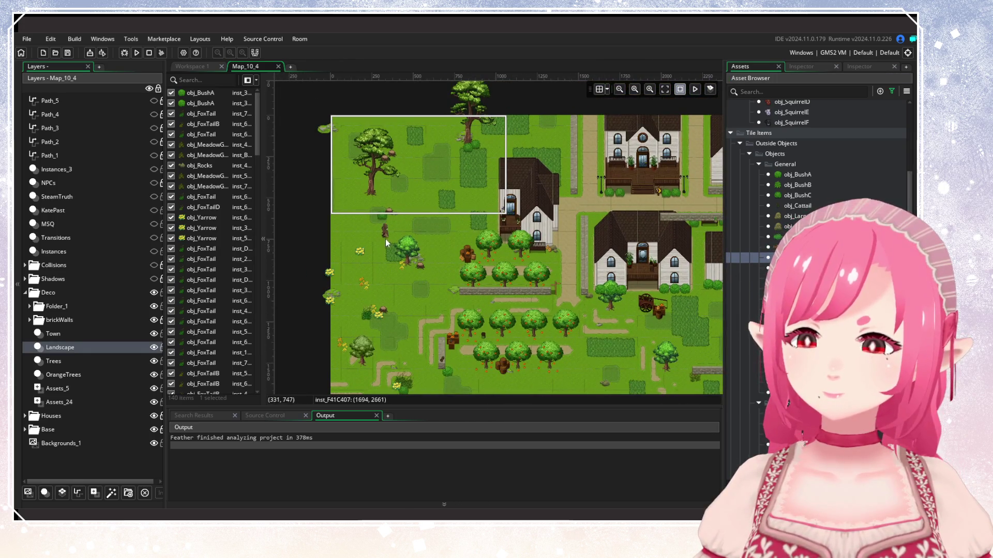
pyautogui.moveTo(381, 224); pyautogui.dragTo(384, 219)
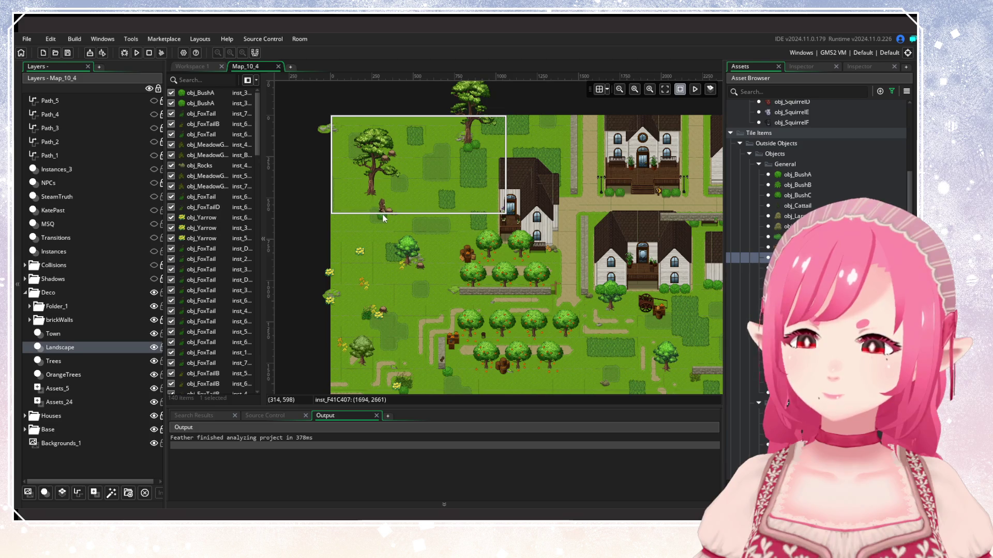
pyautogui.hscroll(10, 457, 256)
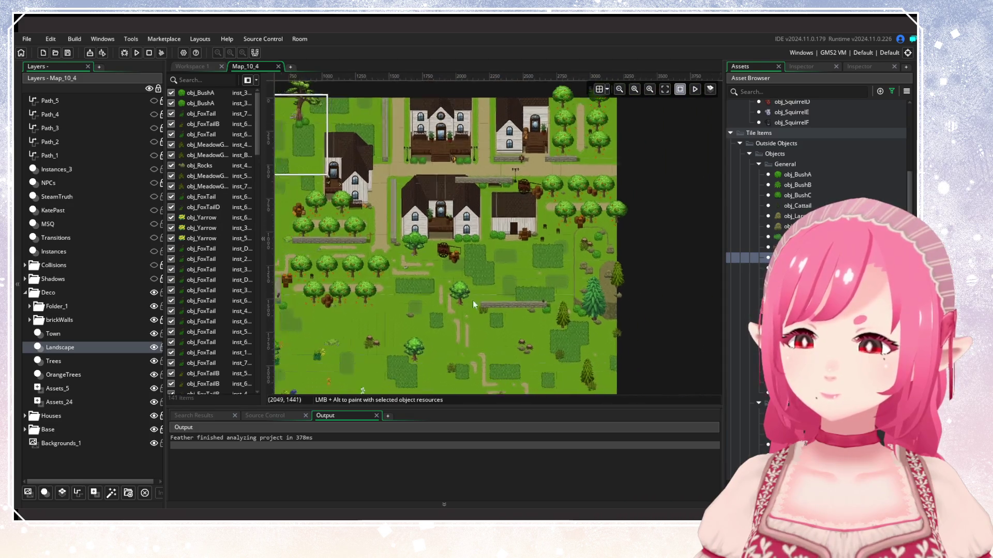
pyautogui.scroll(-2, 467, 294)
# Save the project with Ctrl+S.
pyautogui.hotkey('ctrl', 's')
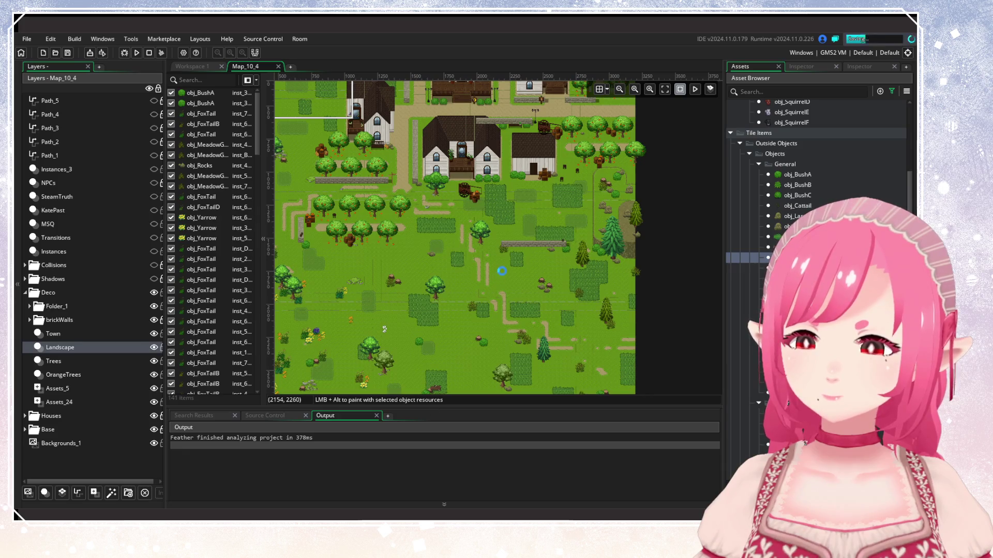
pyautogui.scroll(3, 514, 340)
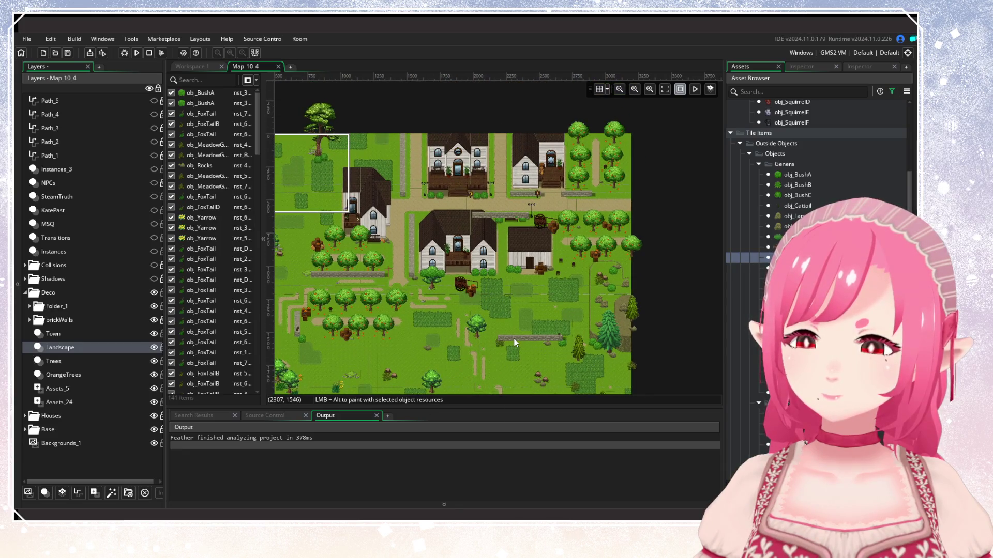
pyautogui.scroll(-7, 514, 339)
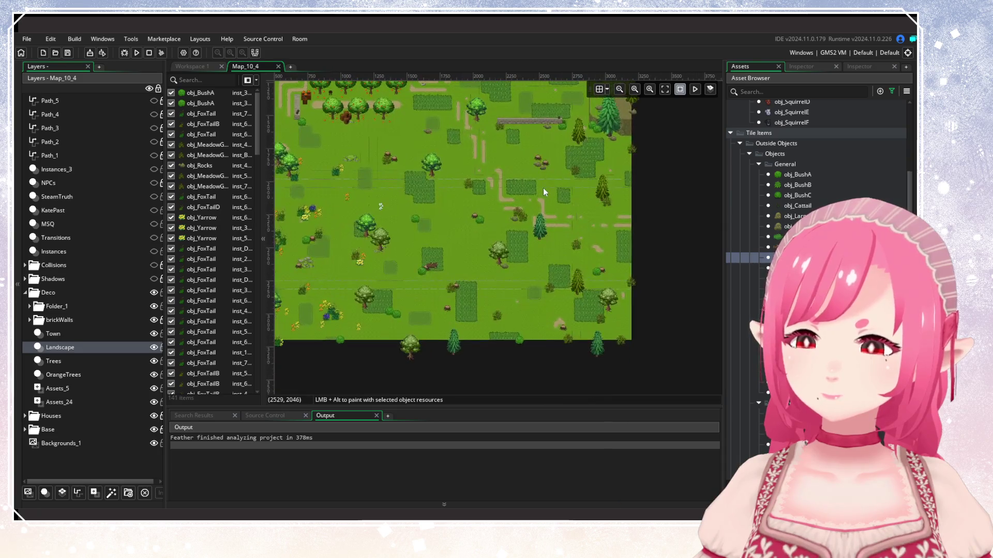
pyautogui.scroll(1, 543, 188)
pyautogui.hscroll(-1, 543, 187)
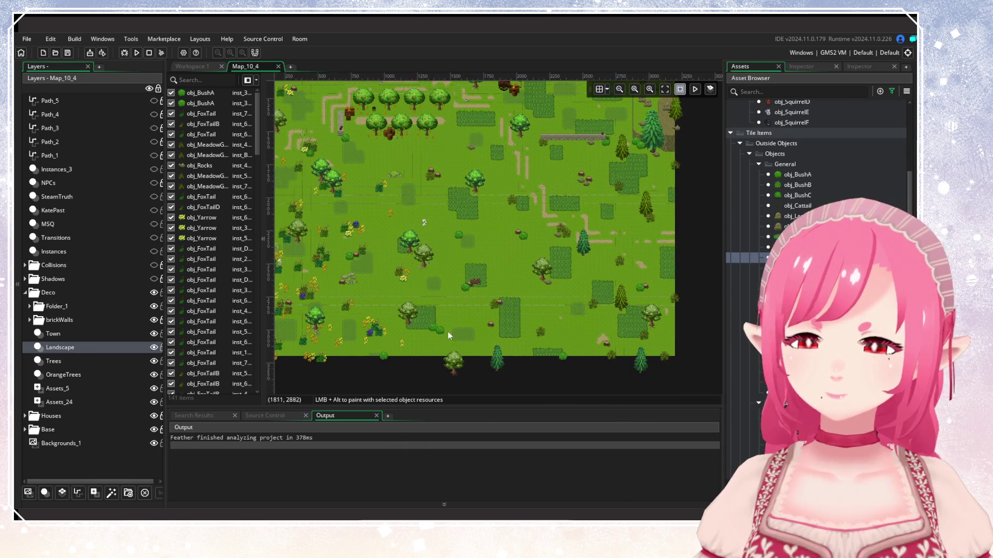
# Switch to the Town layer and filter the Asset Browser to 'fence'.
pyautogui.click(93, 334)
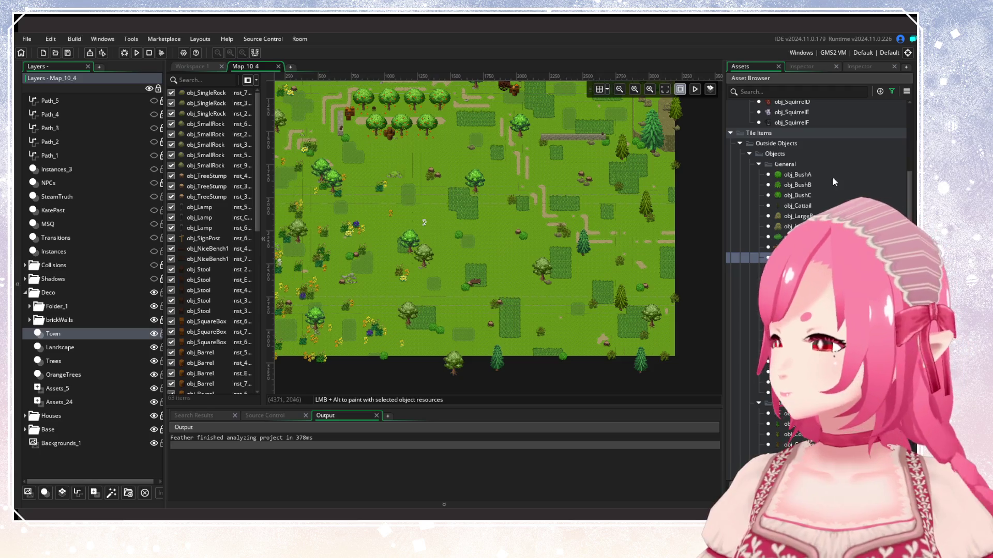
pyautogui.click(891, 91)
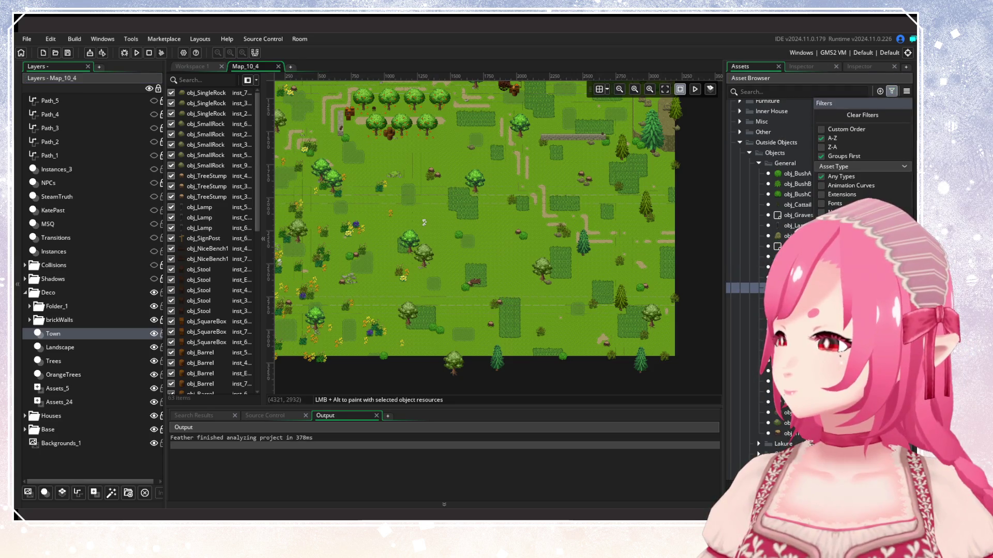
pyautogui.click(774, 89)
pyautogui.write('fence')
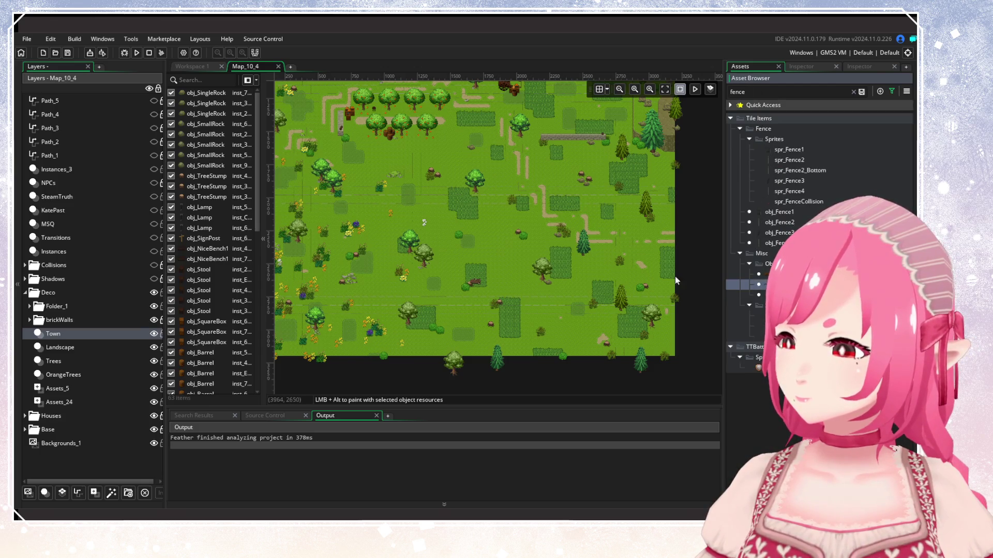
pyautogui.scroll(3, 585, 250)
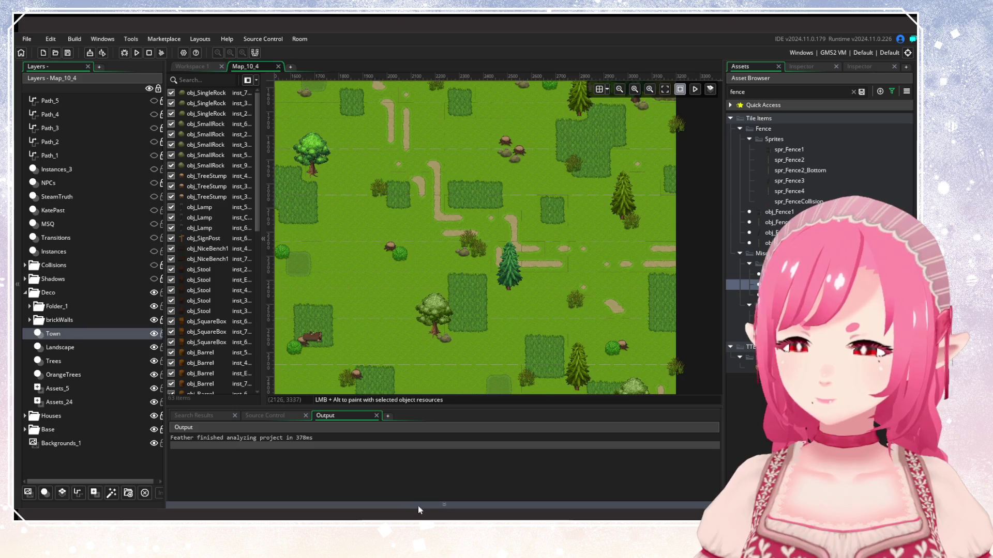
# Check the meadow's fences on the reference world map.
pyautogui.hotkey('alt', 'Tab')
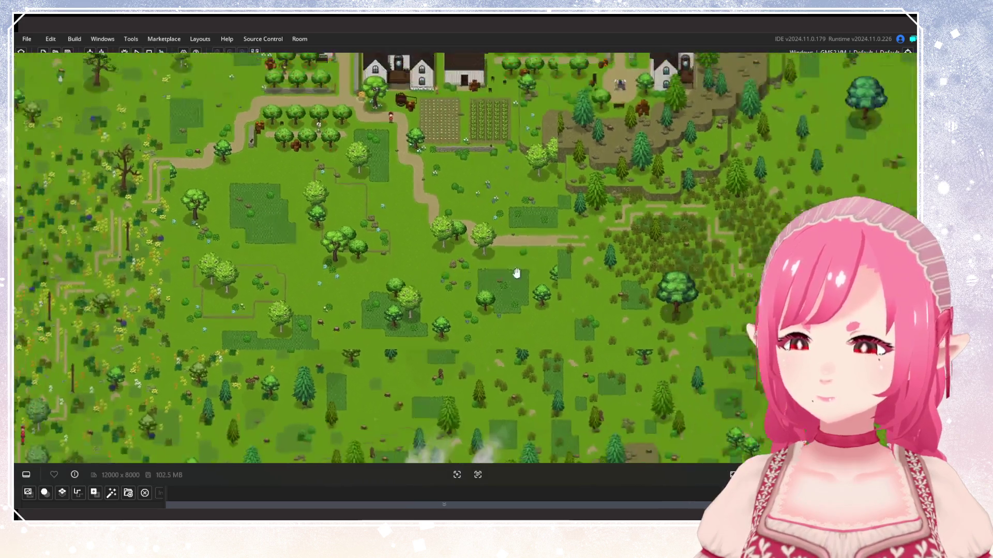
pyautogui.moveTo(516, 273); pyautogui.dragTo(465, 252)
pyautogui.hotkey('alt', 'Tab')
pyautogui.scroll(1, 538, 317)
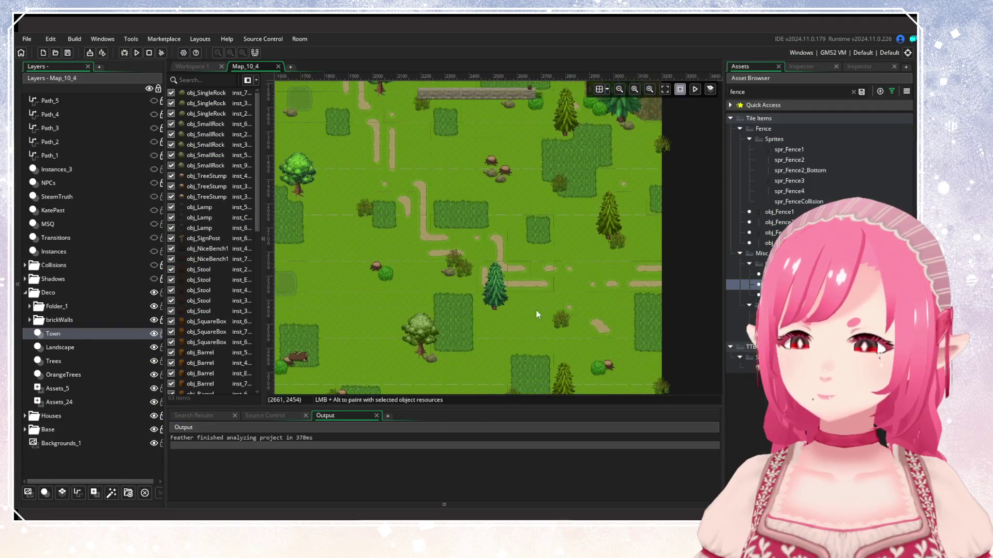
# Place two wooden fences in the meadow and on the path, adjusting their positions.
pyautogui.keyDown('alt'); pyautogui.click(549, 259); pyautogui.keyUp('alt')
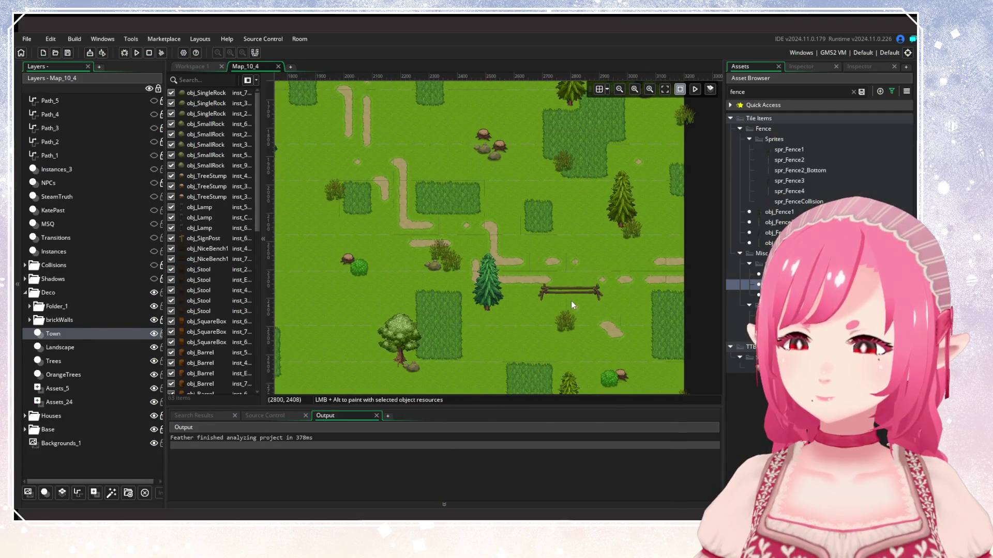
pyautogui.moveTo(581, 300)
pyautogui.mouseDown()
pyautogui.moveTo(632, 301)
pyautogui.moveTo(575, 300)
pyautogui.mouseUp()
pyautogui.keyDown('alt'); pyautogui.click(457, 230); pyautogui.keyUp('alt')
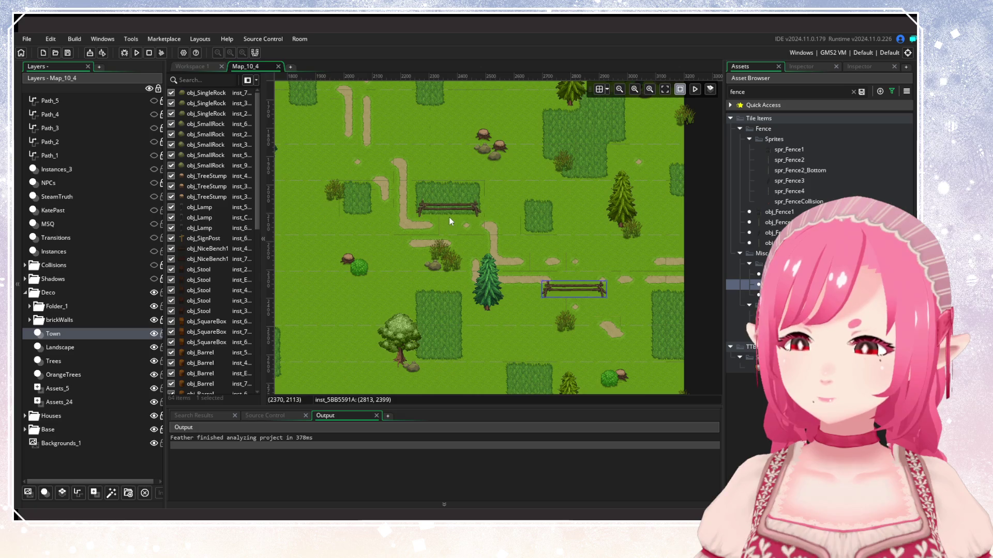
pyautogui.scroll(4, 451, 220)
pyautogui.hscroll(-7, 451, 219)
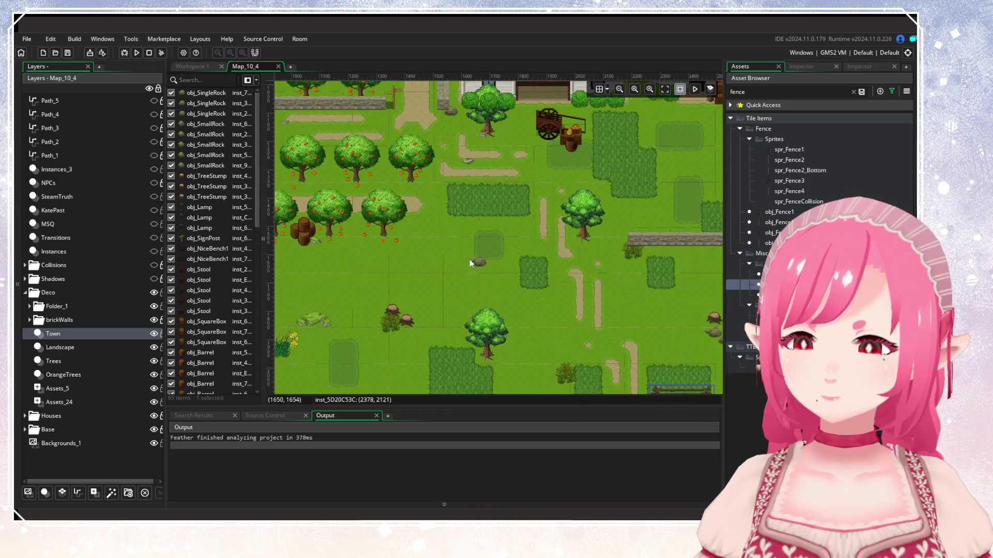
pyautogui.hscroll(-1, 473, 265)
pyautogui.scroll(2, 461, 318)
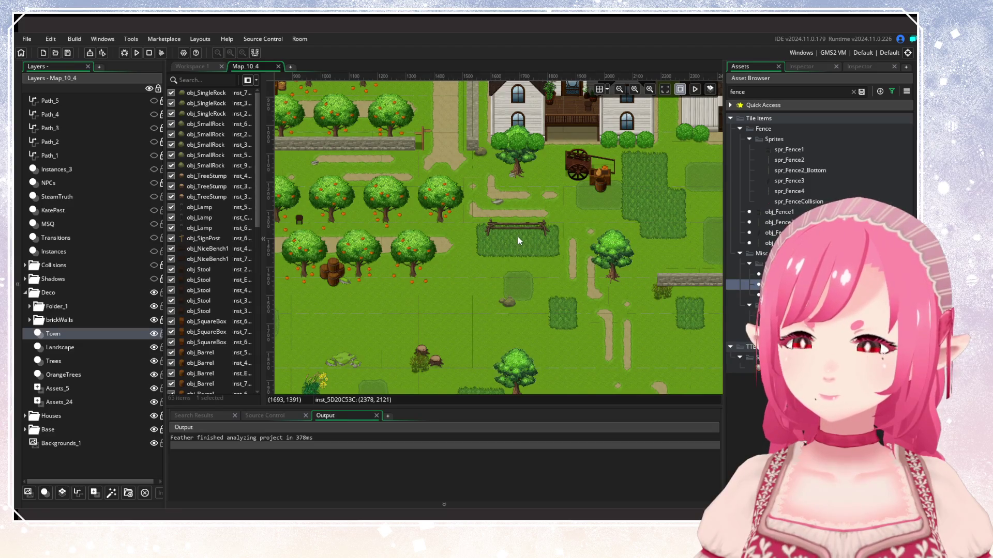
pyautogui.moveTo(518, 237); pyautogui.dragTo(514, 233)
# Paste two more fence copies, one beside the house, then recheck the reference map.
pyautogui.hotkey('ctrl', 'v')
pyautogui.hscroll(-9, 582, 296)
pyautogui.scroll(3, 446, 298)
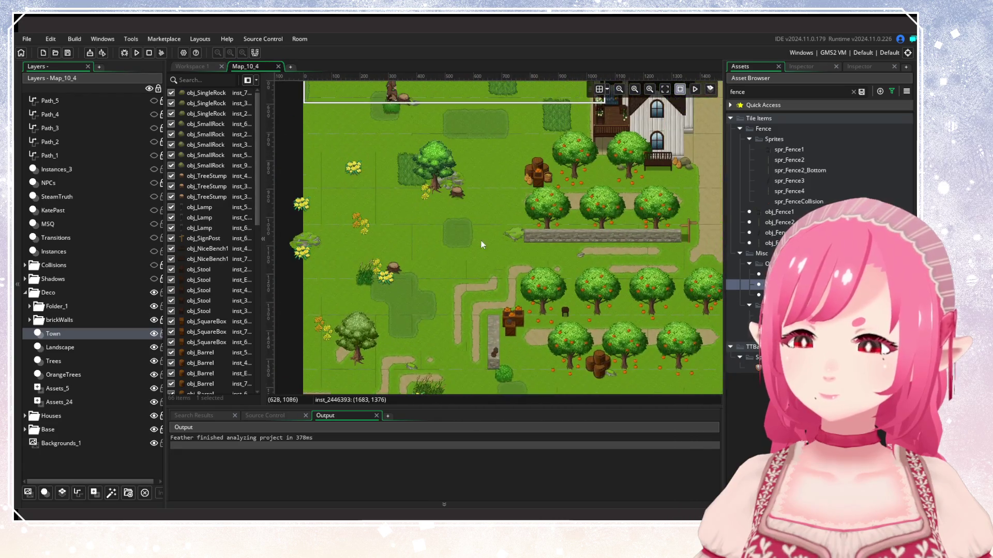
pyautogui.scroll(5, 424, 305)
pyautogui.hscroll(3, 386, 370)
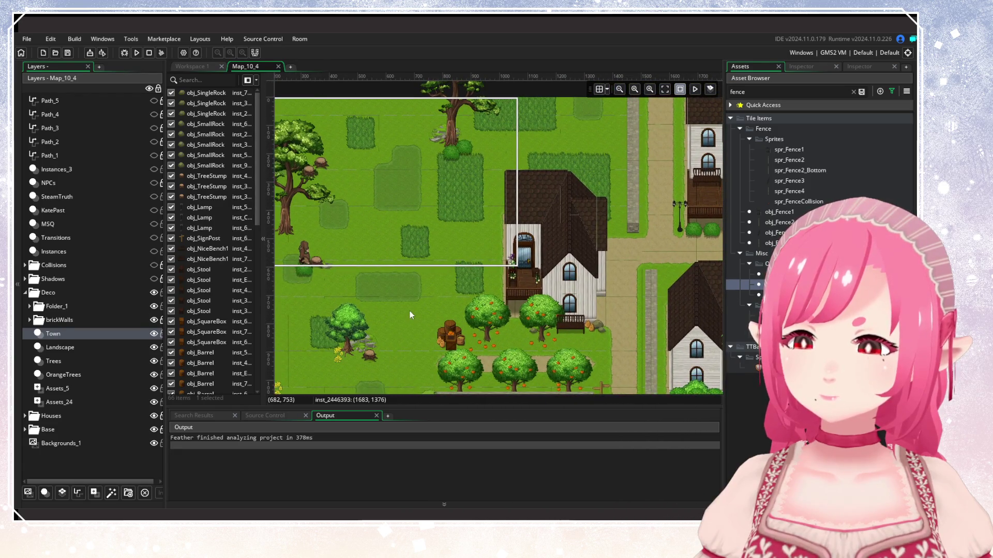
pyautogui.hotkey('ctrl', 'v')
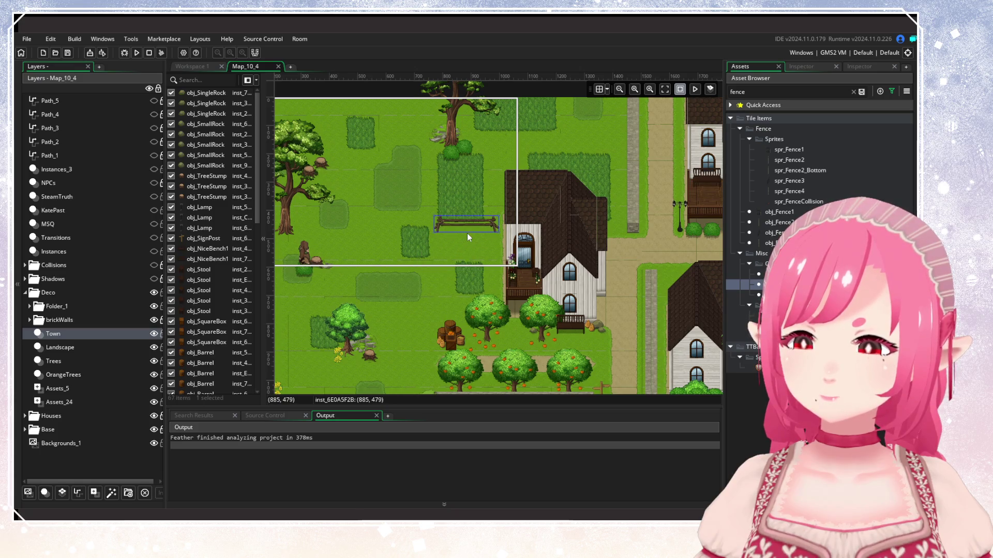
pyautogui.scroll(-5, 427, 294)
pyautogui.hscroll(-3, 479, 195)
pyautogui.scroll(-3, 482, 211)
pyautogui.hscroll(-2, 444, 253)
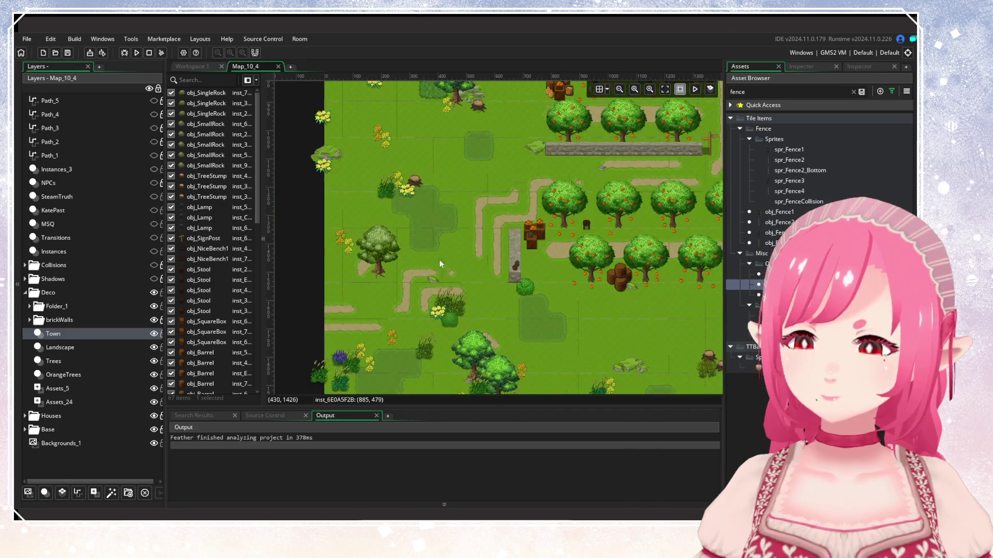
pyautogui.hotkey('alt', 'Tab')
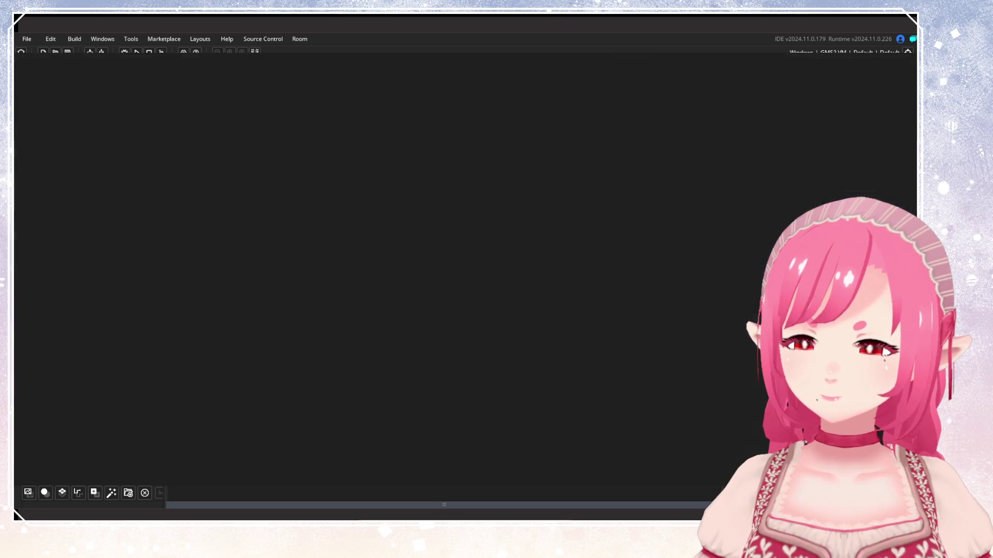
# Duplicate a wooden fence into the lower-left meadow.
pyautogui.hscroll(-1, 543, 310)
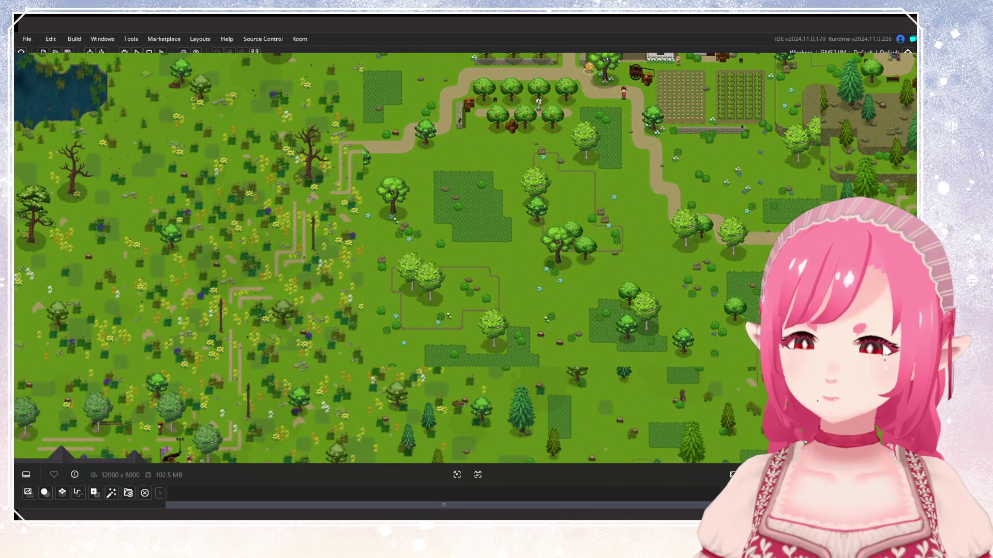
pyautogui.hotkey('alt', 'Tab')
pyautogui.scroll(-2, 401, 316)
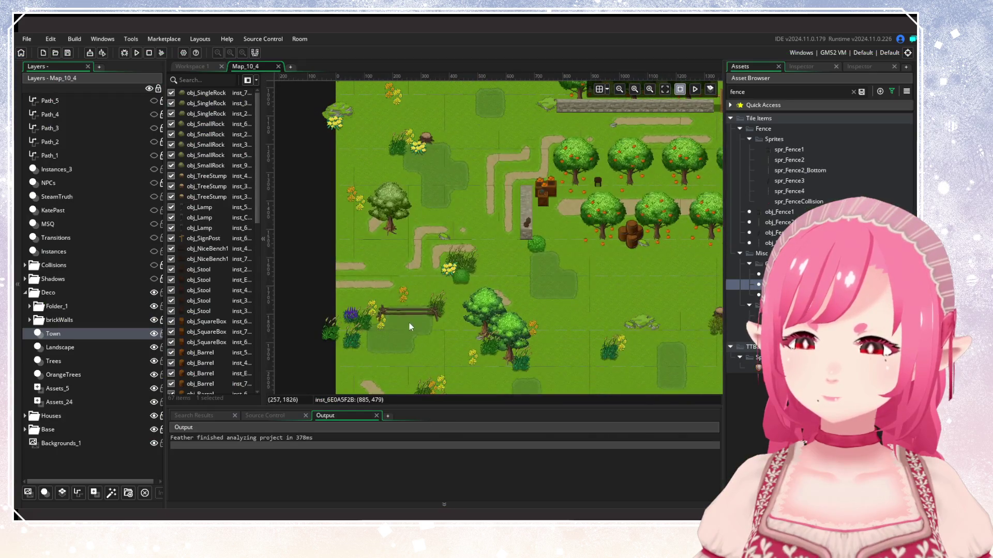
pyautogui.moveTo(409, 301)
pyautogui.mouseDown()
pyautogui.moveTo(447, 238)
pyautogui.moveTo(449, 204)
pyautogui.moveTo(498, 141)
pyautogui.moveTo(483, 147)
pyautogui.mouseUp()
pyautogui.moveTo(616, 246)
pyautogui.mouseDown()
pyautogui.moveTo(474, 300)
pyautogui.moveTo(421, 297)
pyautogui.mouseUp()
# Place an upright fence piece beside the short fence near the top-left house.
pyautogui.moveTo(526, 300)
pyautogui.mouseDown()
pyautogui.moveTo(440, 284)
pyautogui.moveTo(461, 237)
pyautogui.moveTo(358, 199)
pyautogui.mouseUp()
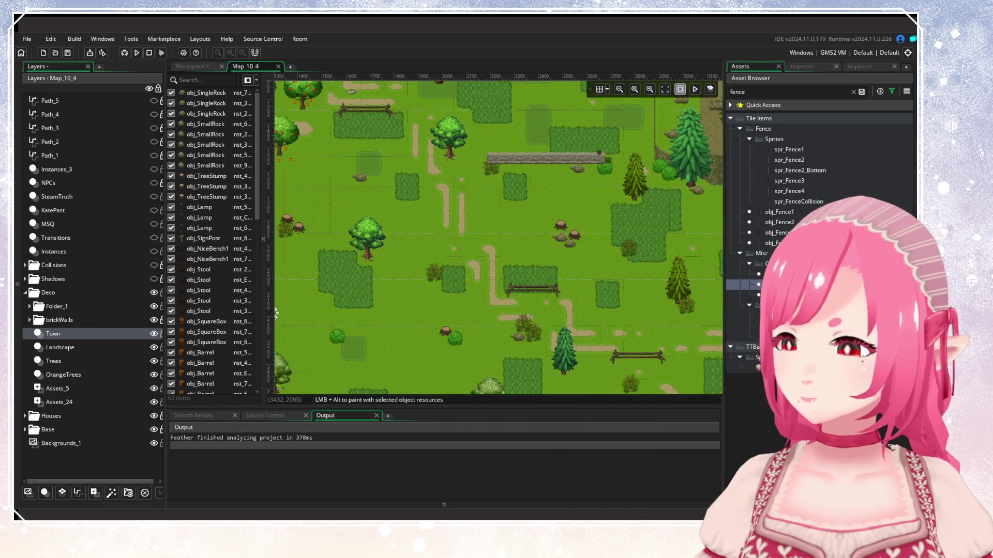
pyautogui.moveTo(759, 294)
pyautogui.mouseDown()
pyautogui.moveTo(488, 309)
pyautogui.moveTo(429, 283)
pyautogui.moveTo(436, 259)
pyautogui.moveTo(486, 256)
pyautogui.moveTo(499, 360)
pyautogui.mouseUp()
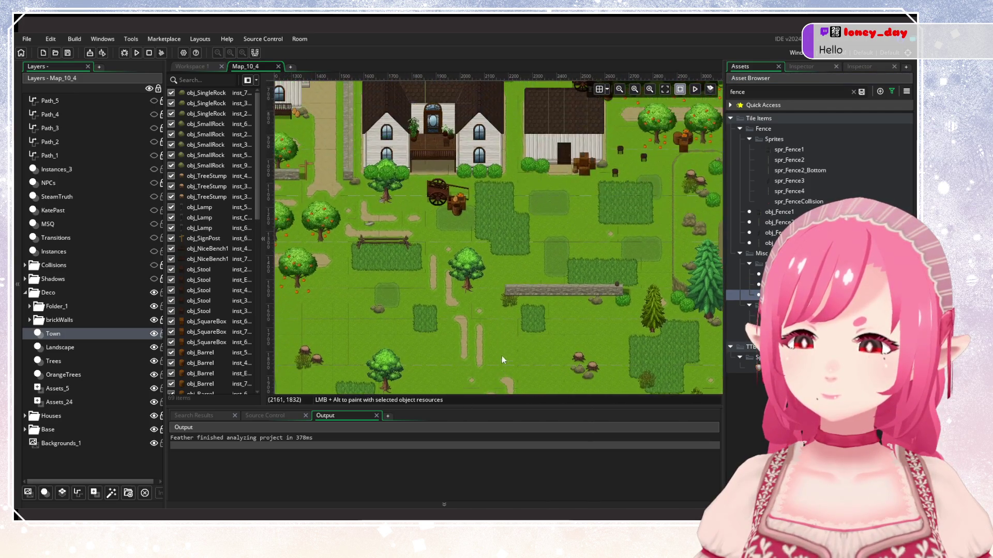
pyautogui.moveTo(488, 275)
pyautogui.mouseDown()
pyautogui.moveTo(492, 286)
pyautogui.moveTo(483, 248)
pyautogui.moveTo(497, 286)
pyautogui.moveTo(487, 284)
pyautogui.mouseUp()
pyautogui.moveTo(486, 332); pyautogui.dragTo(544, 230)
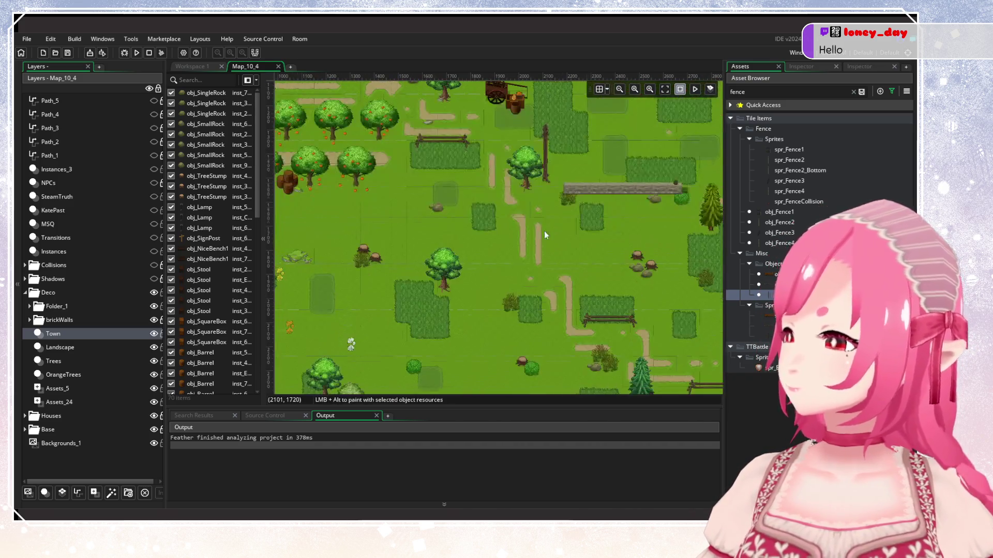
pyautogui.moveTo(589, 368)
pyautogui.mouseDown()
pyautogui.moveTo(485, 269)
pyautogui.moveTo(535, 278)
pyautogui.mouseUp()
pyautogui.moveTo(567, 254)
pyautogui.mouseDown()
pyautogui.moveTo(437, 322)
pyautogui.moveTo(581, 322)
pyautogui.moveTo(584, 287)
pyautogui.mouseUp()
pyautogui.scroll(5, 584, 287)
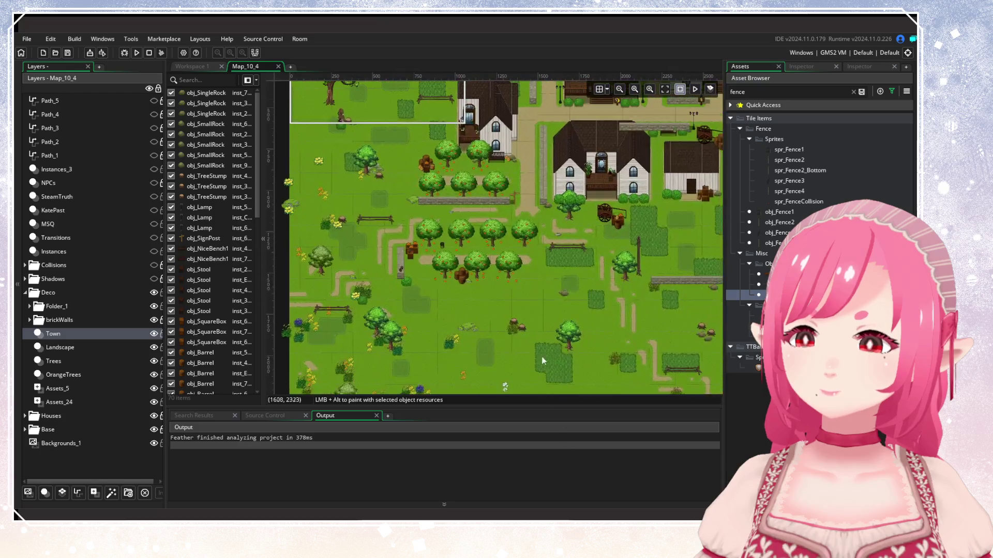
pyautogui.moveTo(404, 197); pyautogui.dragTo(411, 213)
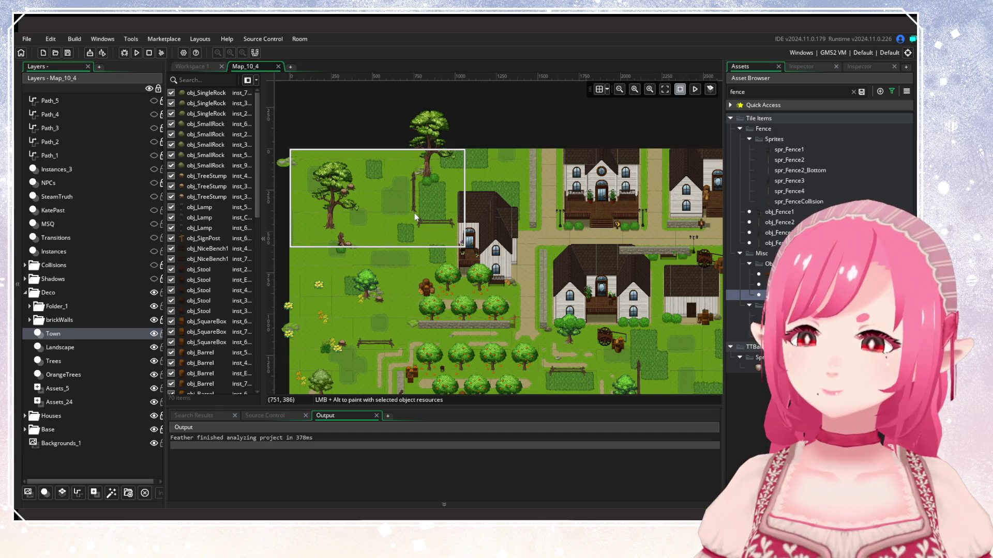
pyautogui.moveTo(414, 213); pyautogui.dragTo(414, 213)
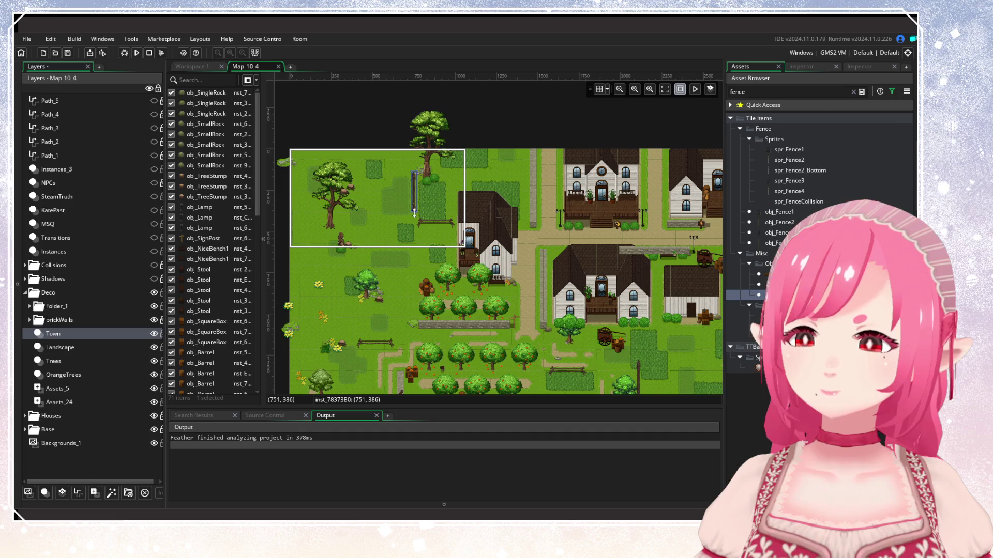
pyautogui.click(436, 215)
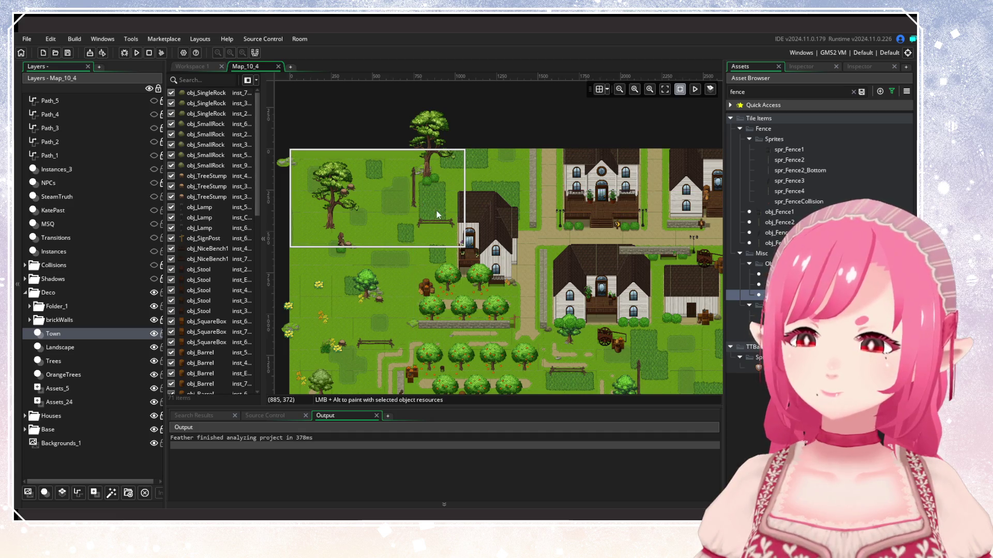
# Tidy the vertical fence post, deleting an extra duplicate and nudging it slightly down.
pyautogui.scroll(-5, 502, 286)
pyautogui.hscroll(5, 502, 285)
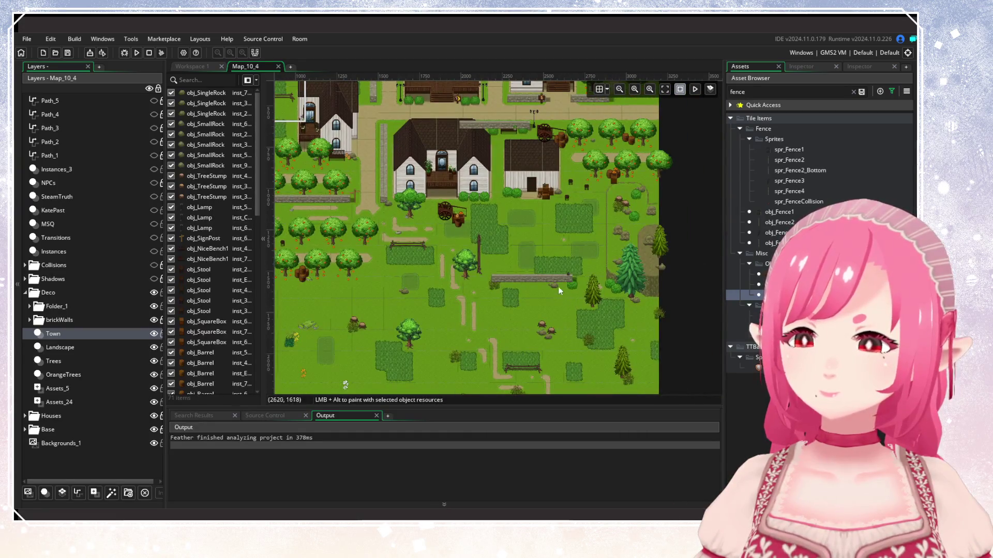
pyautogui.scroll(2, 532, 275)
pyautogui.click(457, 256)
pyautogui.moveTo(457, 256); pyautogui.dragTo(457, 270)
pyautogui.keyDown('alt'); pyautogui.click(457, 223); pyautogui.keyUp('alt')
pyautogui.moveTo(458, 224); pyautogui.dragTo(440, 219)
pyautogui.press('Delete')
pyautogui.moveTo(465, 266); pyautogui.dragTo(465, 271)
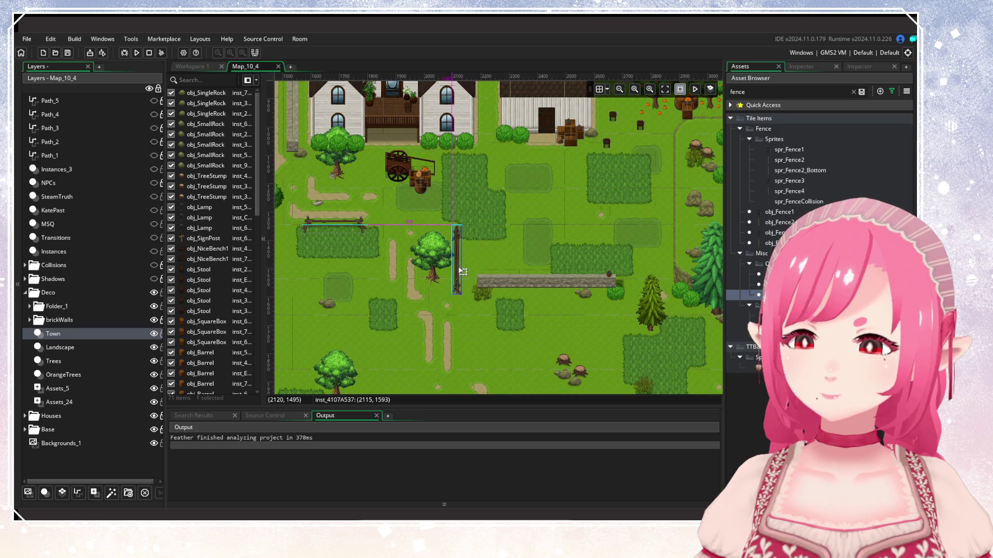
pyautogui.click(457, 219)
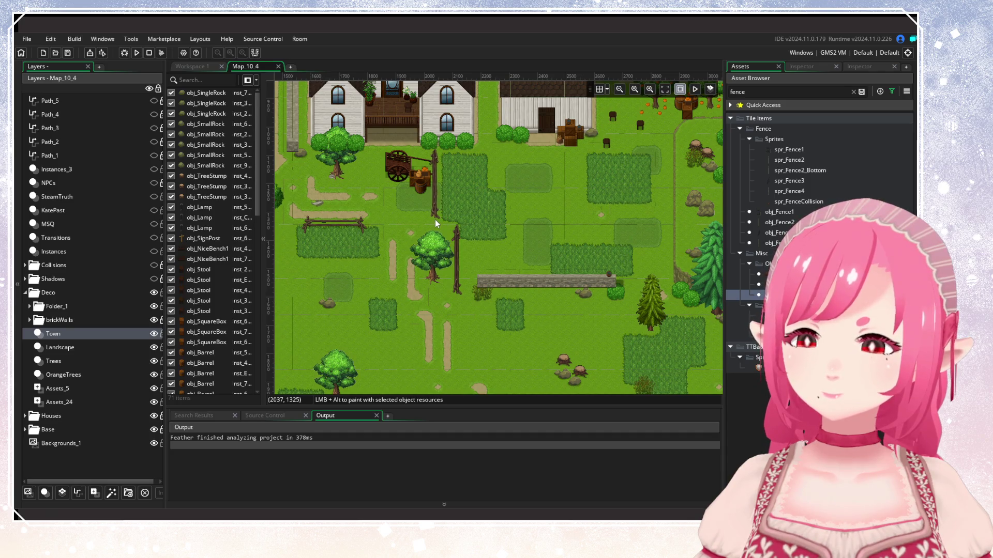
# Shift the cart, crates and barrel about 40 px left and add a fence post at 2039, 1326.
pyautogui.scroll(2, 436, 219)
pyautogui.moveTo(433, 225); pyautogui.dragTo(489, 270)
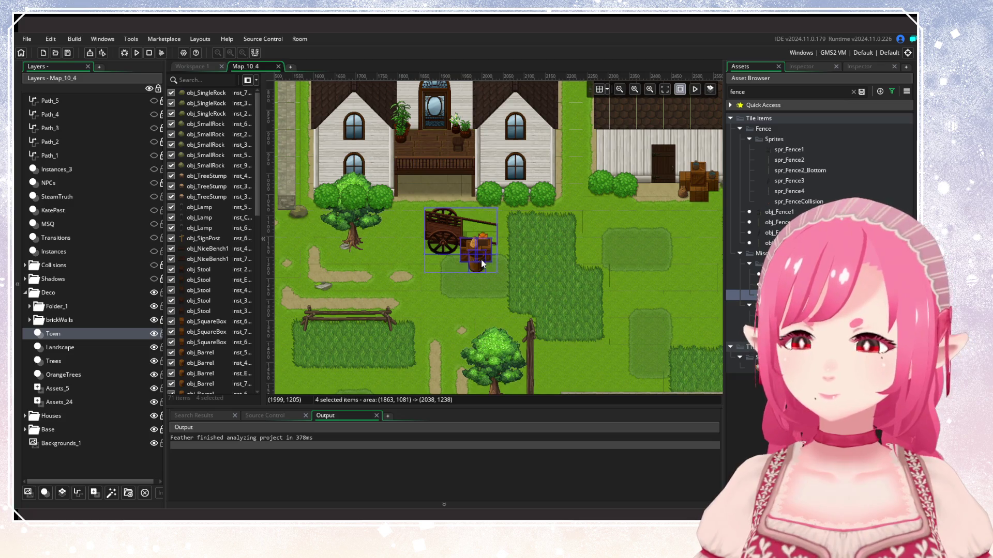
pyautogui.moveTo(484, 266); pyautogui.dragTo(465, 266)
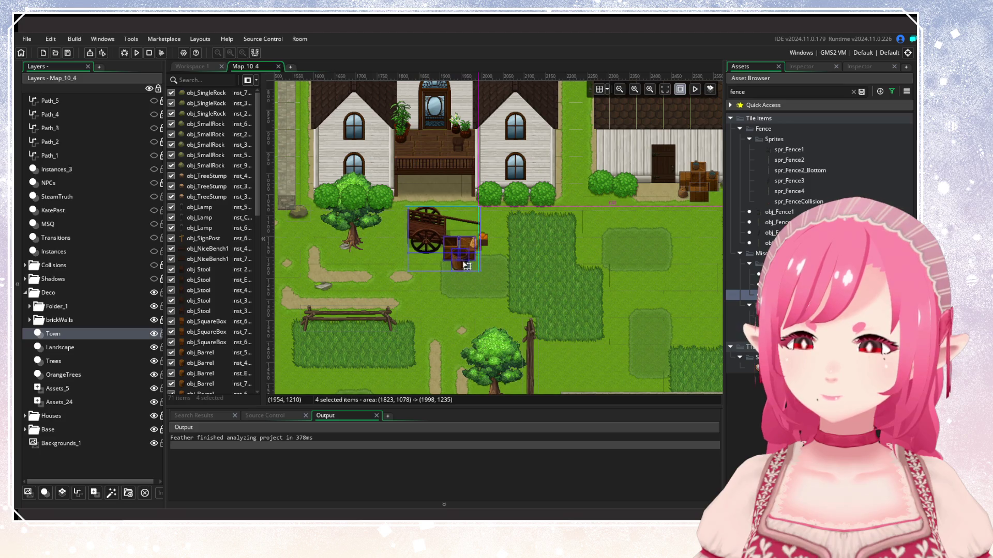
pyautogui.click(501, 284)
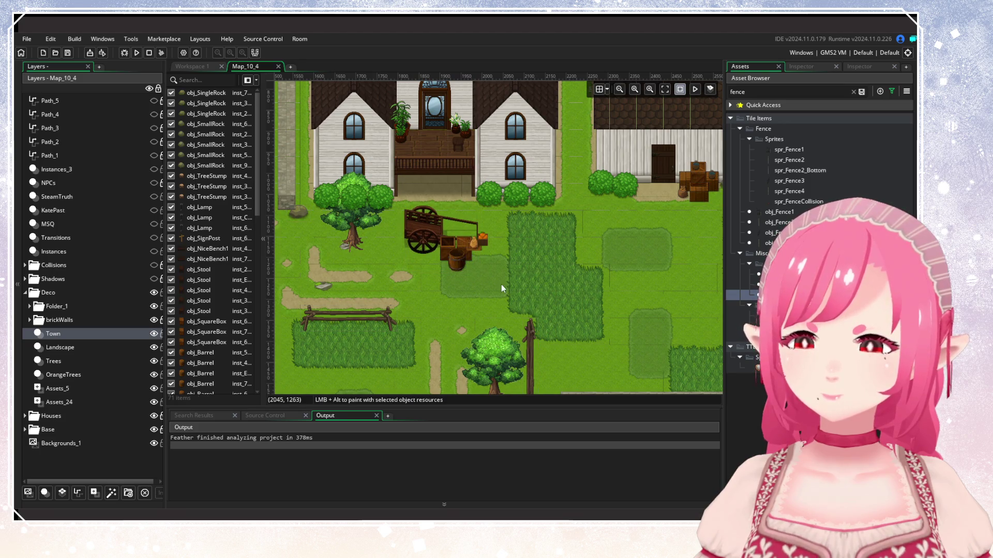
pyautogui.hscroll(1, 494, 295)
pyautogui.click(483, 309)
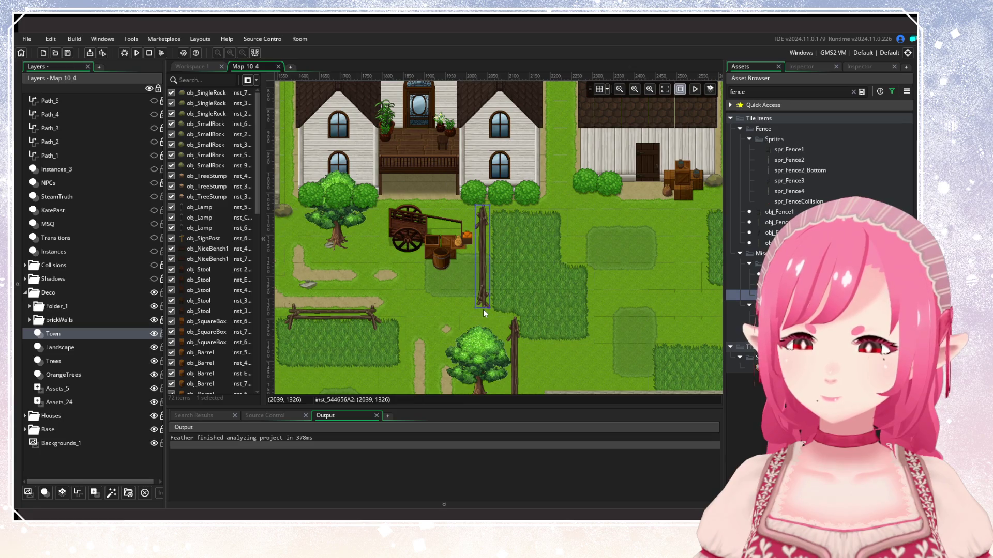
pyautogui.scroll(1, 419, 288)
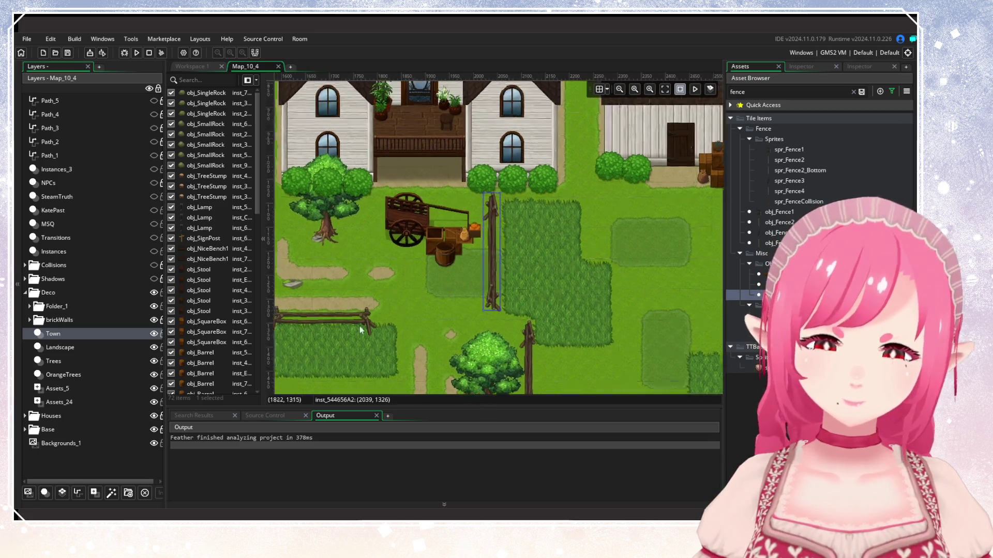
pyautogui.click(36, 308)
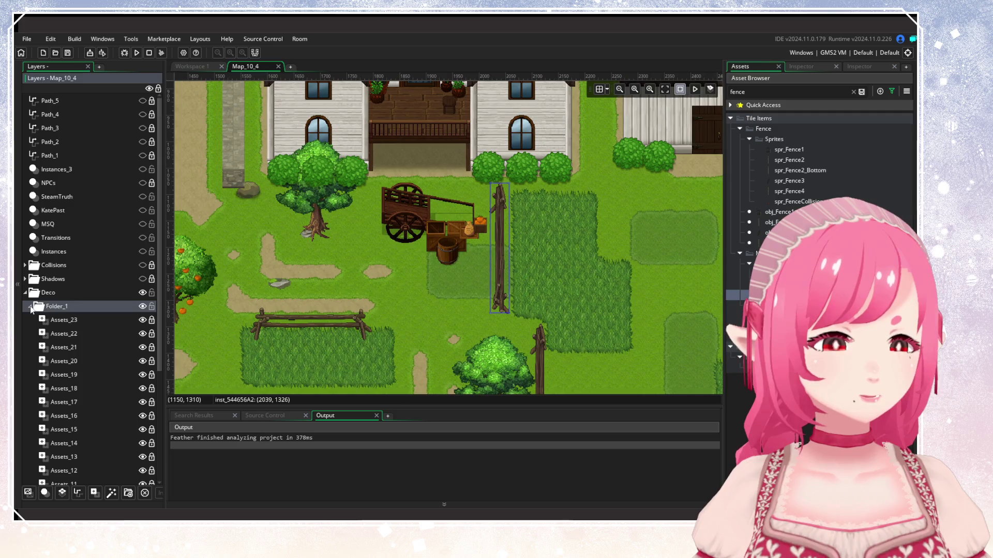
# Make Assets_23 visible, then try moving the sack, orange and lid on Assets_11 and undo it.
pyautogui.click(85, 320)
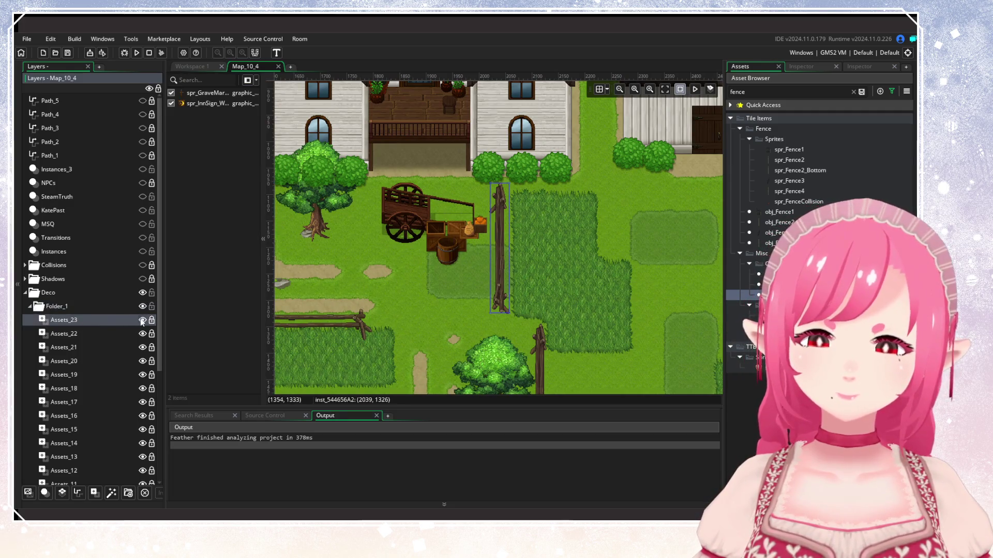
pyautogui.click(143, 321)
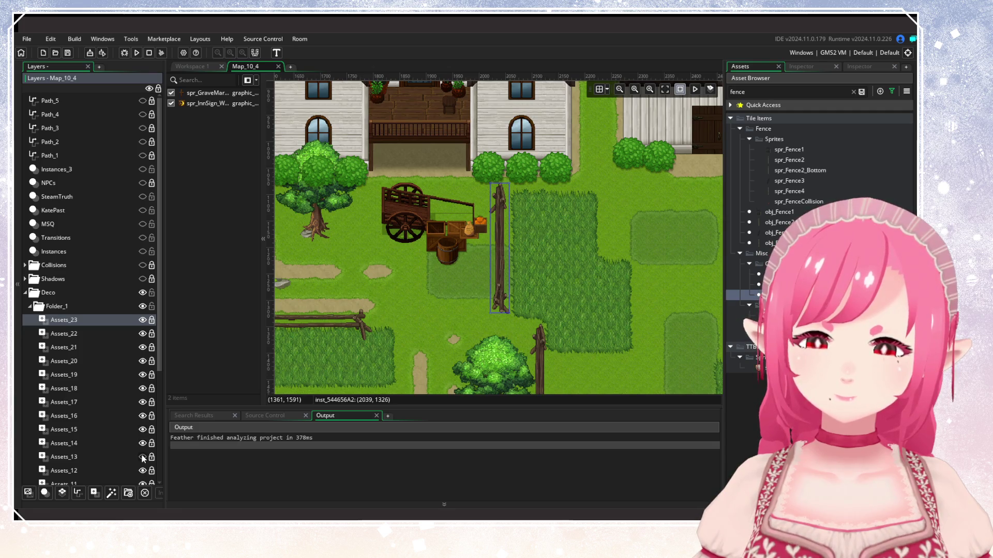
pyautogui.scroll(-3, 143, 472)
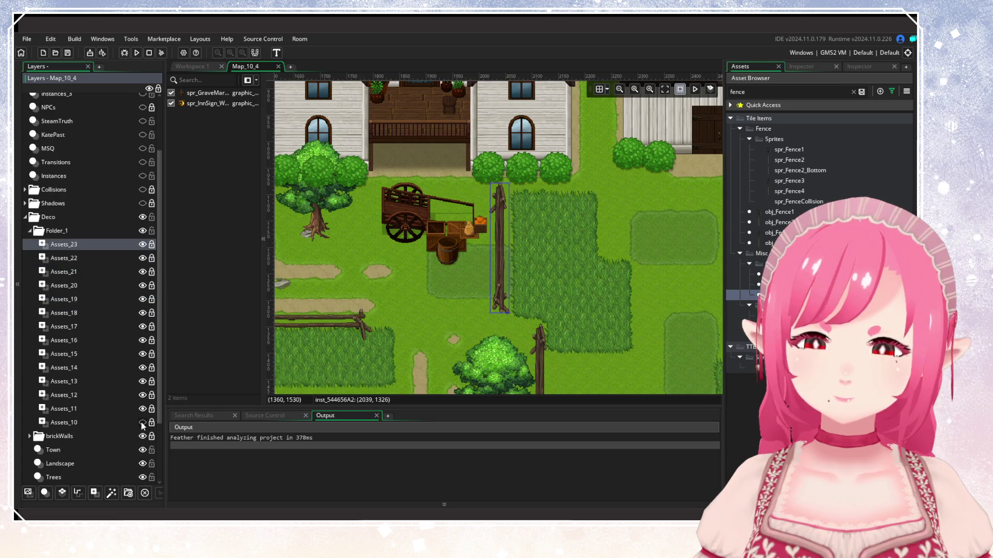
pyautogui.click(114, 409)
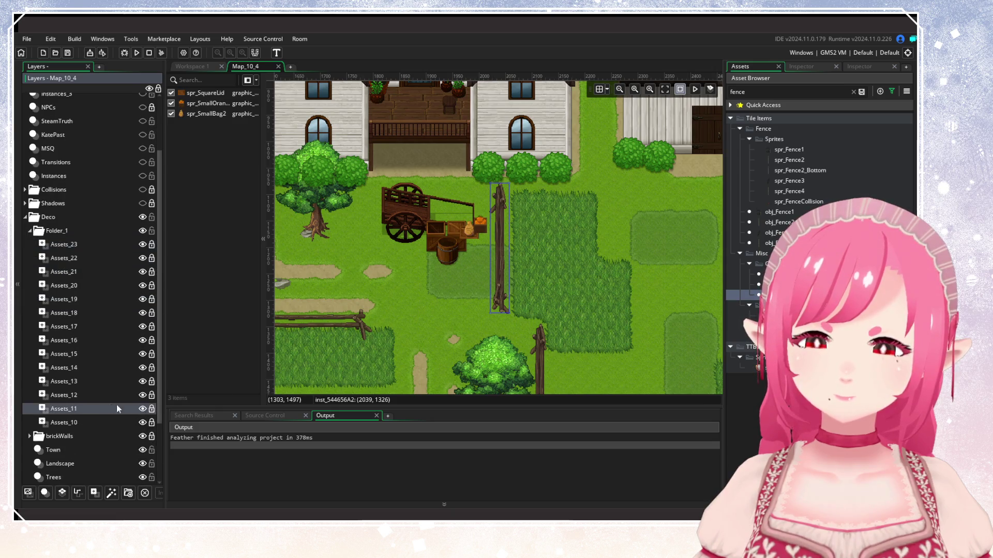
pyautogui.scroll(1, 449, 199)
pyautogui.moveTo(458, 224)
pyautogui.mouseDown()
pyautogui.moveTo(504, 262)
pyautogui.moveTo(440, 264)
pyautogui.mouseUp()
pyautogui.scroll(3, 497, 260)
pyautogui.hotkey('ctrl', 'z')
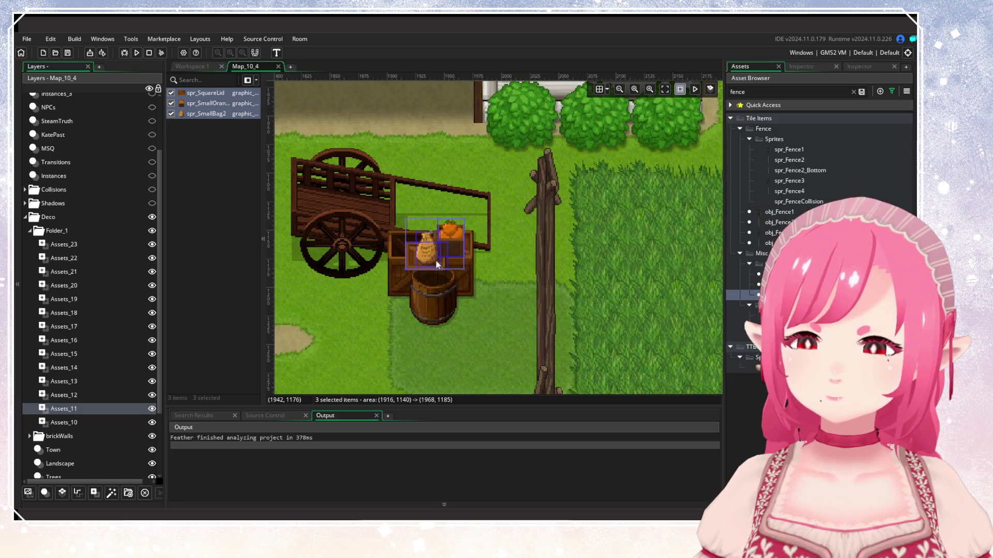
# Deselect the three sprites and hide the Assets_11 layer.
pyautogui.click(492, 305)
pyautogui.scroll(-5, 496, 306)
pyautogui.scroll(3, 450, 279)
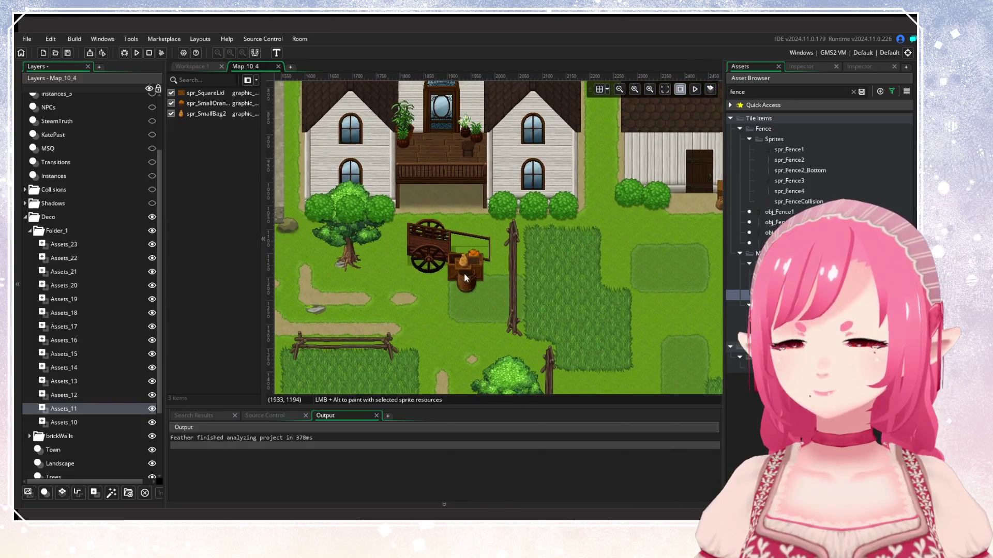
pyautogui.scroll(2, 481, 275)
pyautogui.scroll(2, 498, 275)
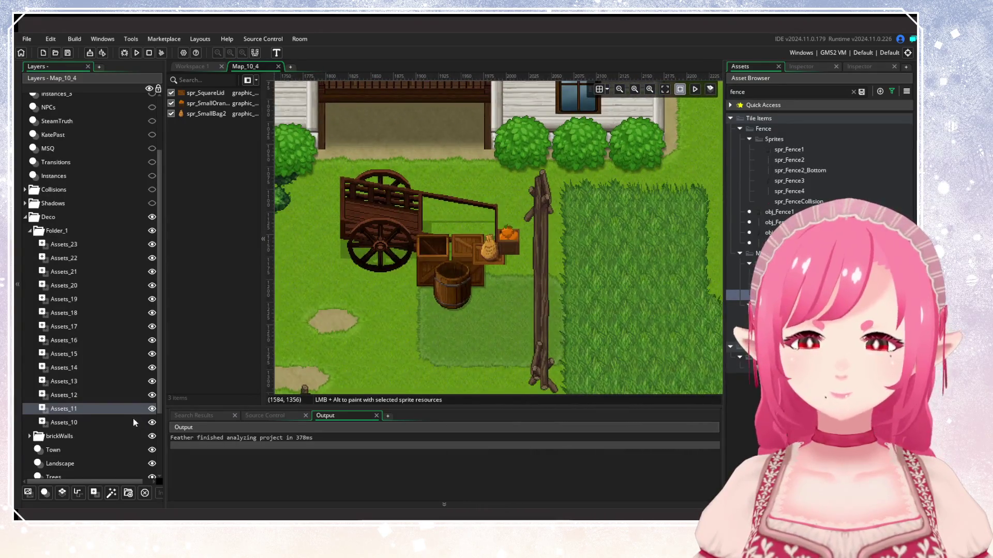
pyautogui.click(151, 409)
pyautogui.scroll(-3, 80, 412)
# On the Town layer, shift the cart, crates and barrel about 42 px right.
pyautogui.click(67, 412)
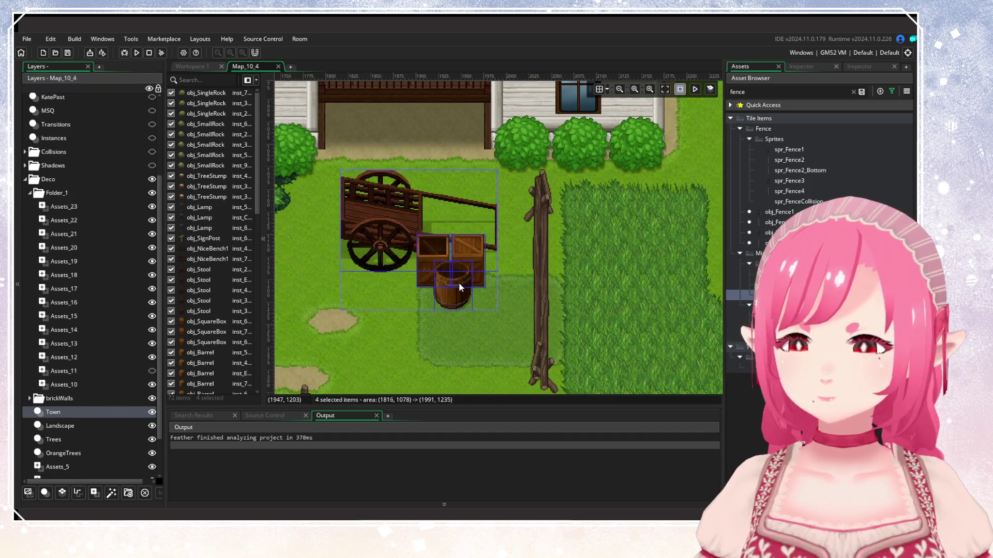
pyautogui.moveTo(318, 228); pyautogui.dragTo(494, 316)
pyautogui.moveTo(440, 284); pyautogui.dragTo(462, 285)
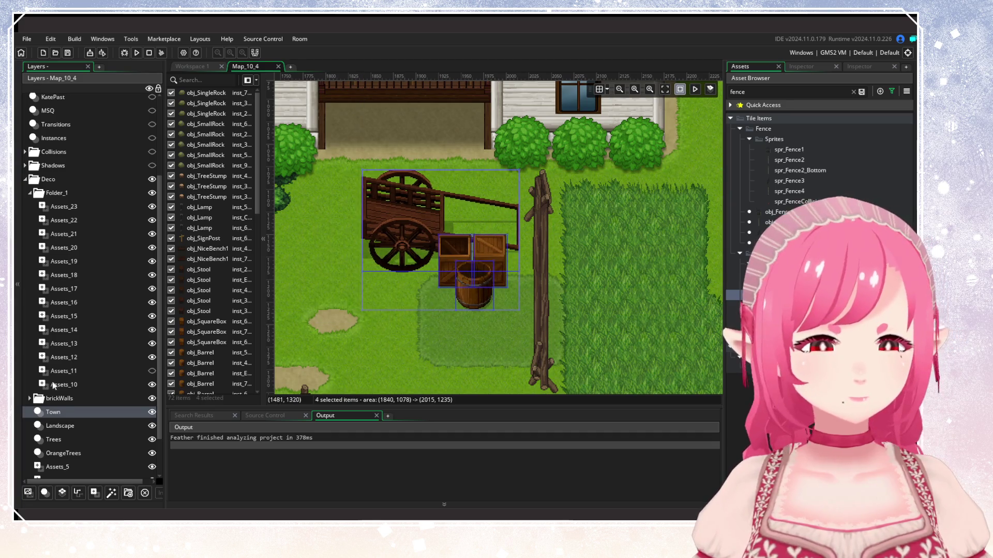
# Show Assets_11 again and move the bag, orange and lid sprites onto the crates.
pyautogui.click(156, 372)
pyautogui.click(152, 372)
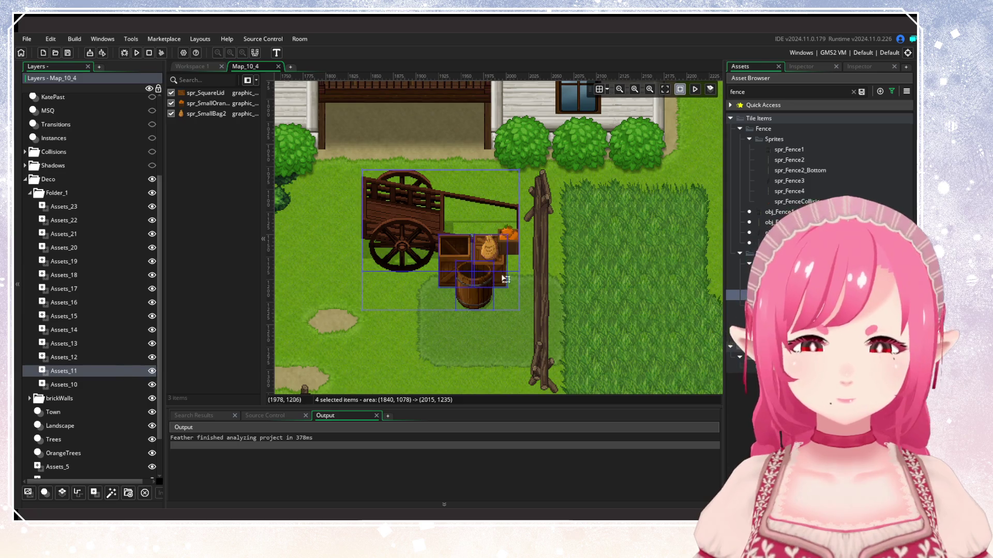
pyautogui.moveTo(590, 312); pyautogui.dragTo(489, 230)
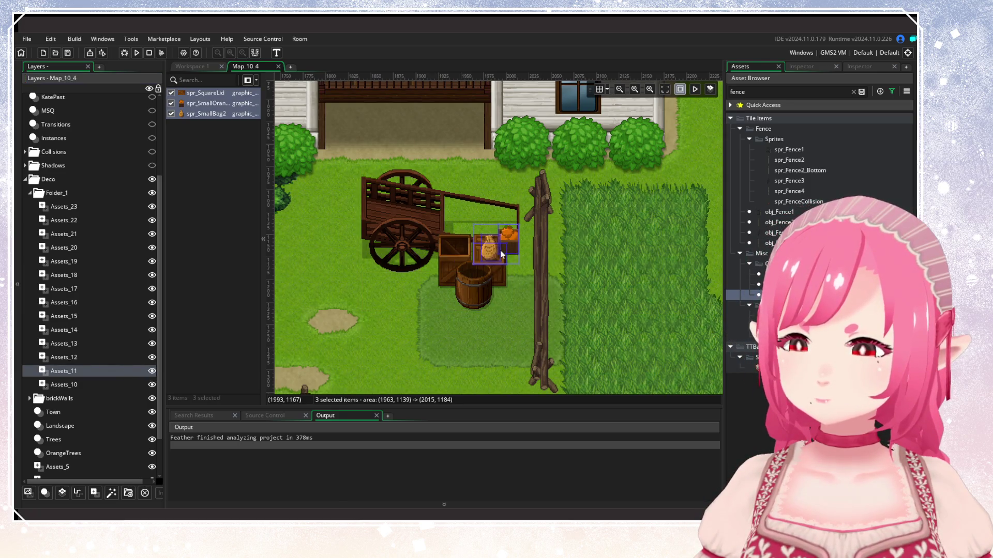
pyautogui.moveTo(497, 259); pyautogui.dragTo(477, 260)
pyautogui.click(500, 310)
# Collapse Folder_1 and pan the room view to the top-left meadow with its tree and fences.
pyautogui.scroll(-2, 498, 355)
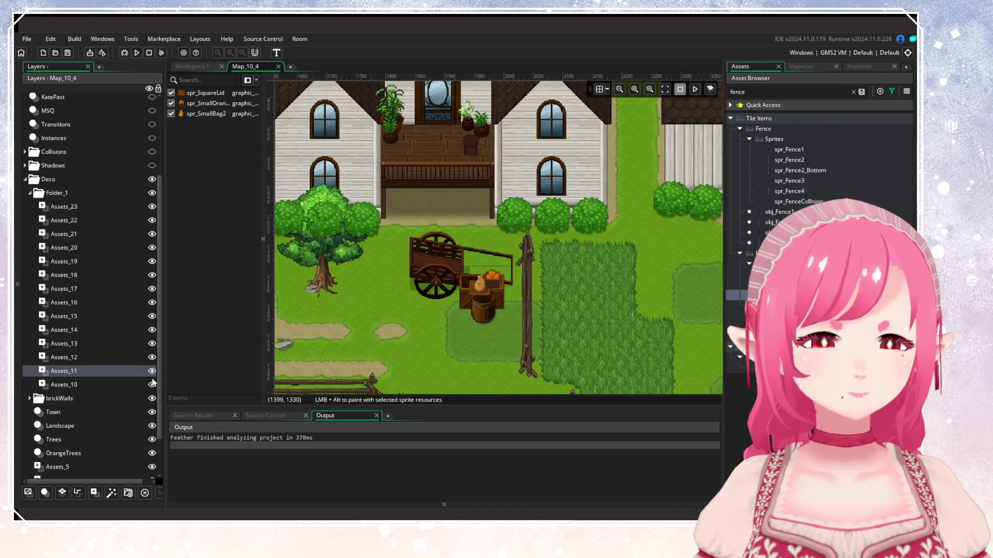
pyautogui.moveTo(166, 372); pyautogui.dragTo(170, 372)
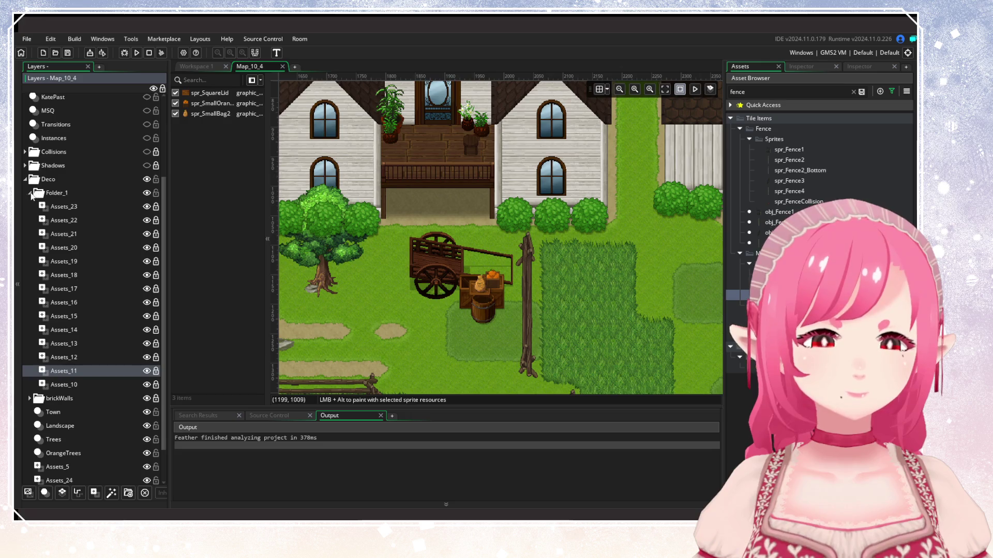
pyautogui.click(29, 193)
pyautogui.scroll(-4, 469, 342)
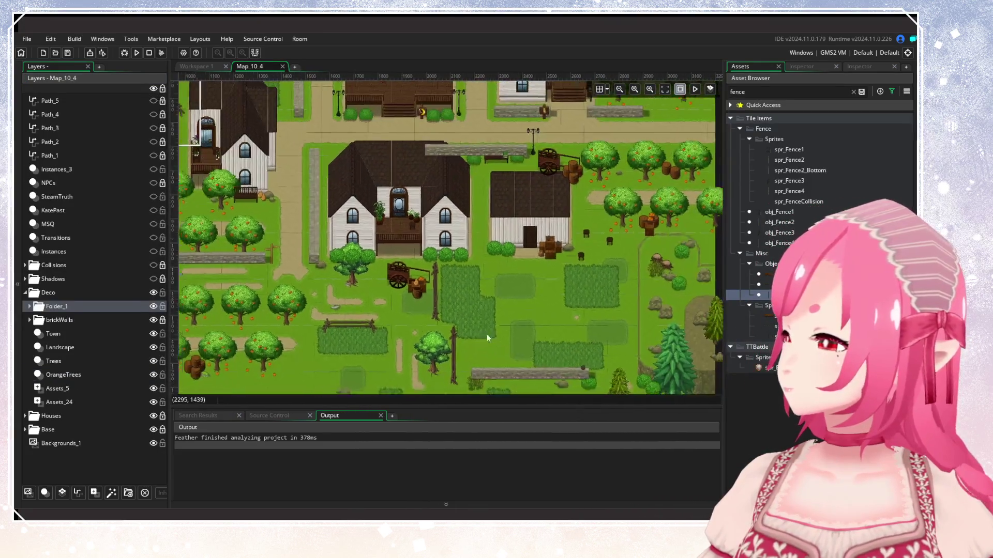
pyautogui.scroll(-2, 495, 347)
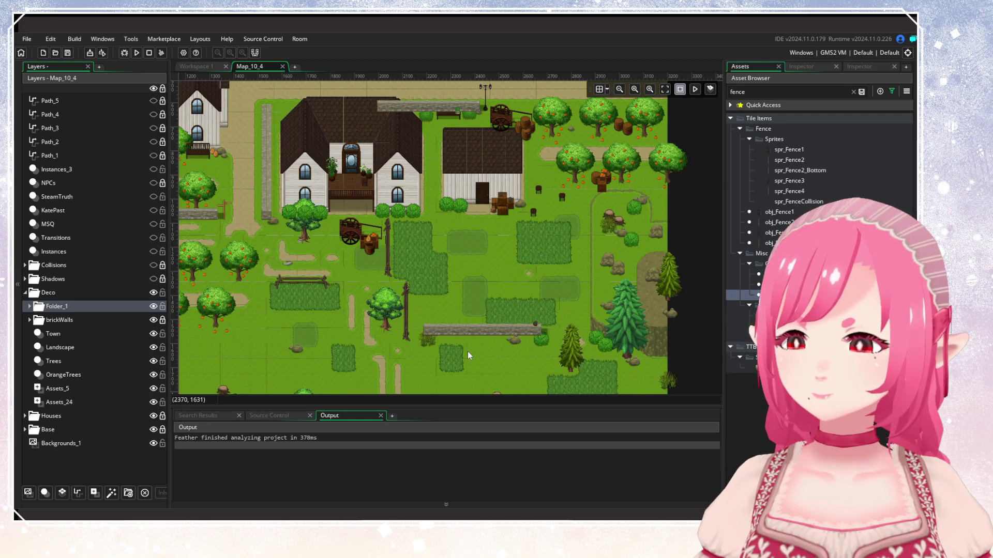
pyautogui.moveTo(468, 352); pyautogui.dragTo(571, 340)
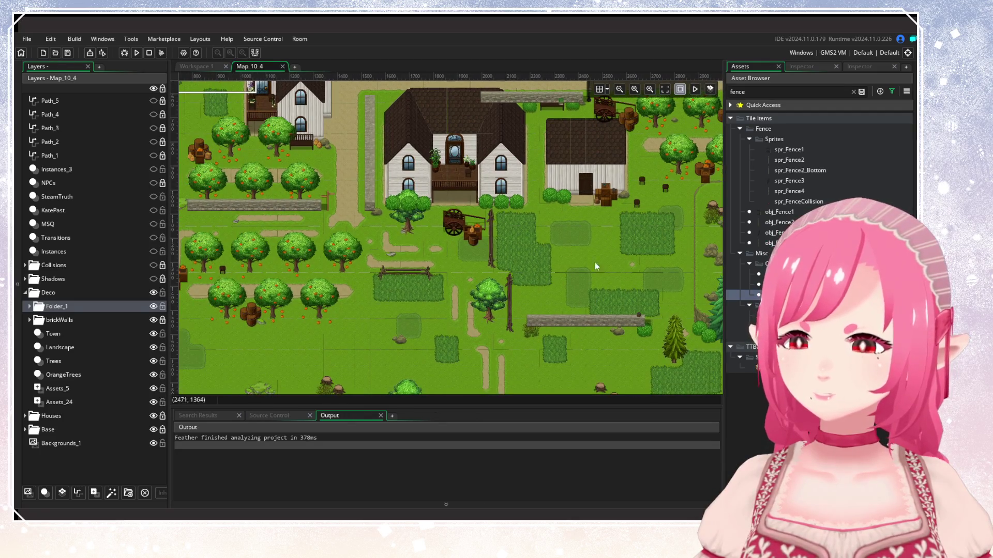
pyautogui.scroll(10, 595, 321)
pyautogui.hscroll(-3, 433, 305)
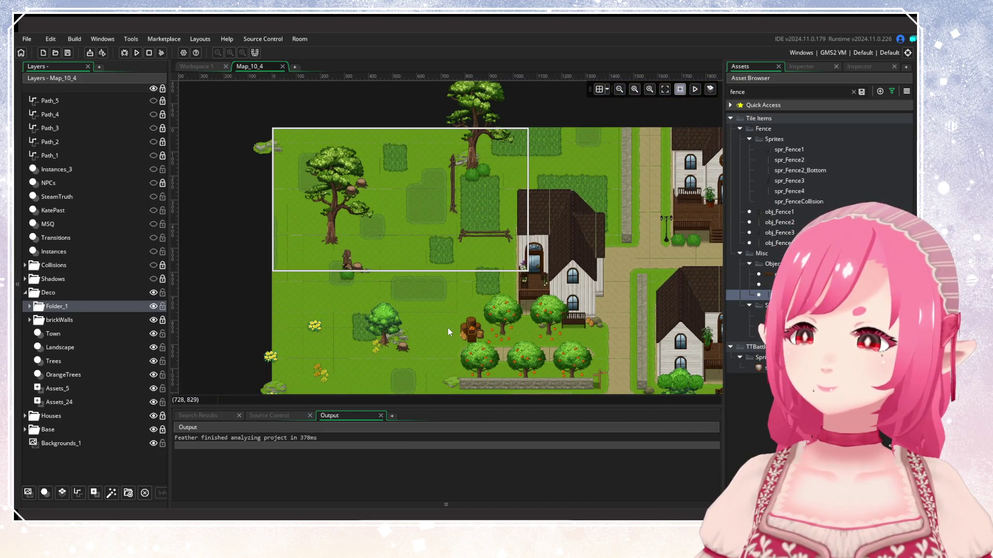
# On the Town layer, move the meadow fence post left and nudge the wooden fence slightly left.
pyautogui.click(54, 333)
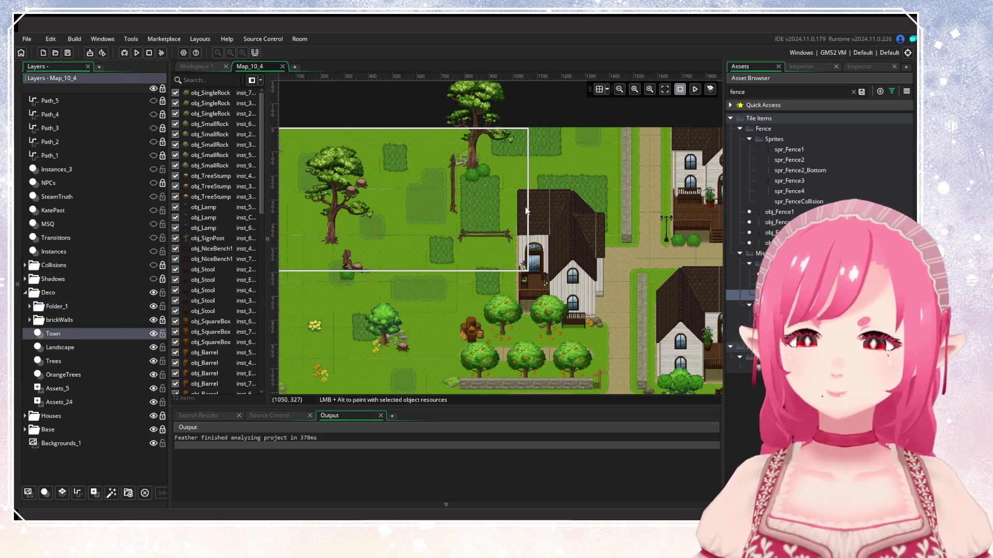
pyautogui.click(454, 191)
pyautogui.moveTo(454, 192); pyautogui.dragTo(376, 200)
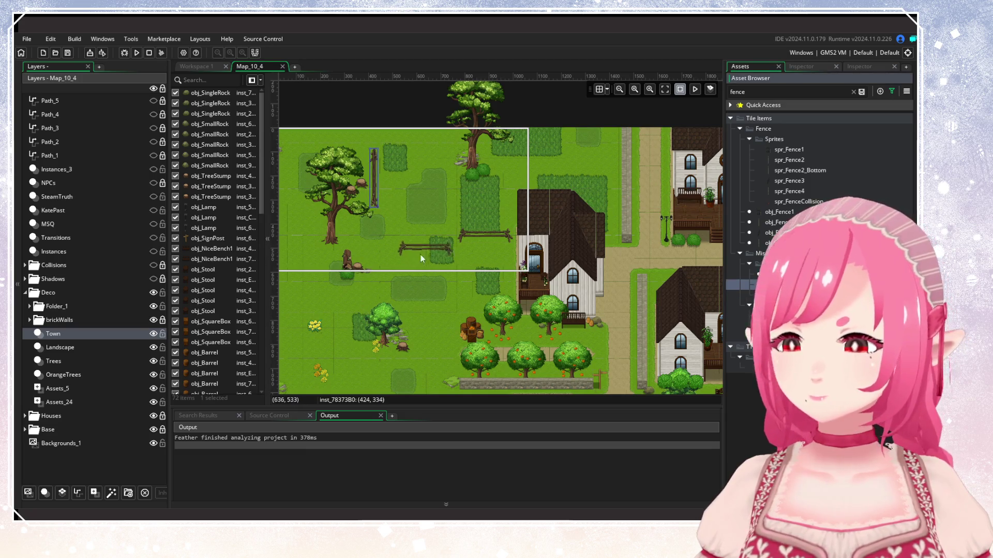
pyautogui.moveTo(406, 246); pyautogui.dragTo(396, 245)
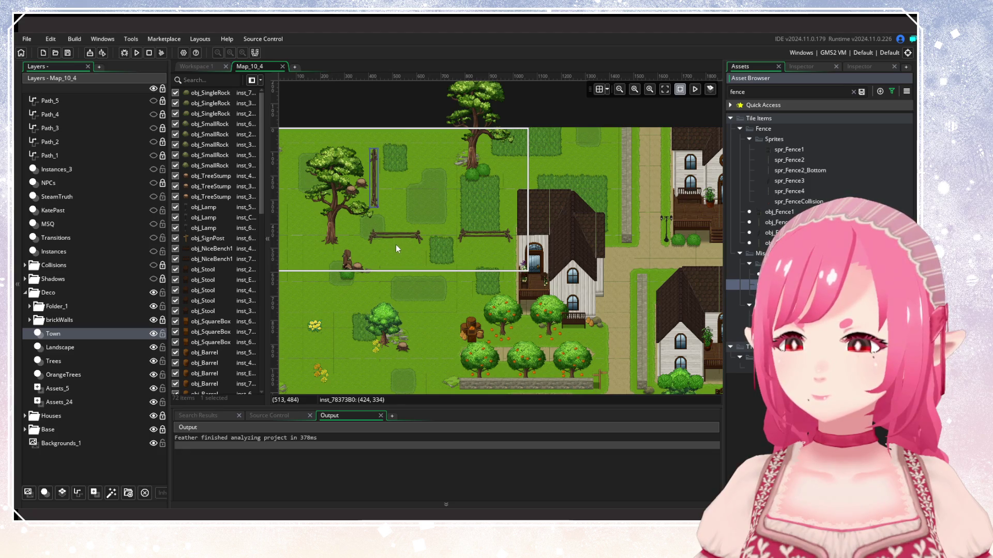
pyautogui.click(399, 250)
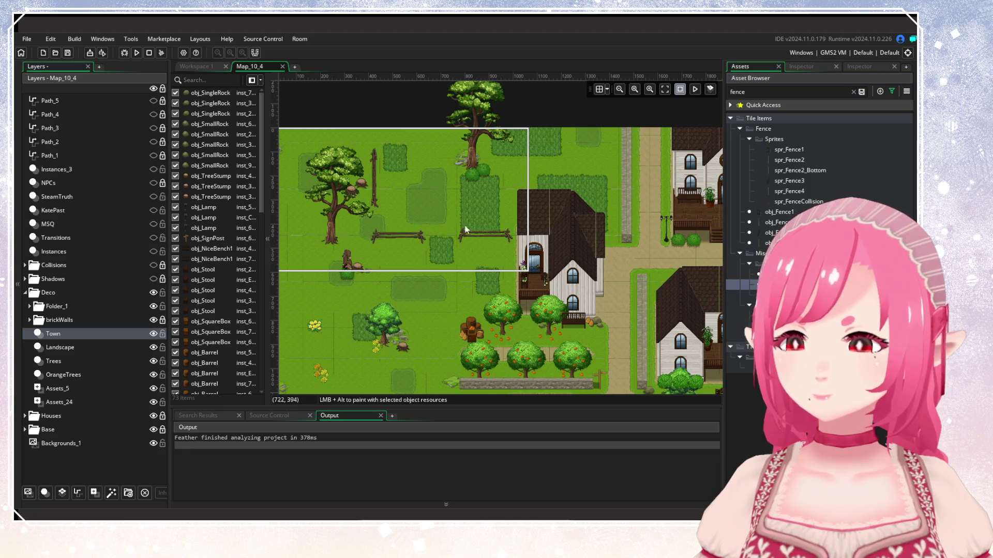
# Lower the left fence rail, raise the right rail, and shift the upright post slightly right.
pyautogui.hscroll(3, 443, 229)
pyautogui.scroll(-5, 432, 235)
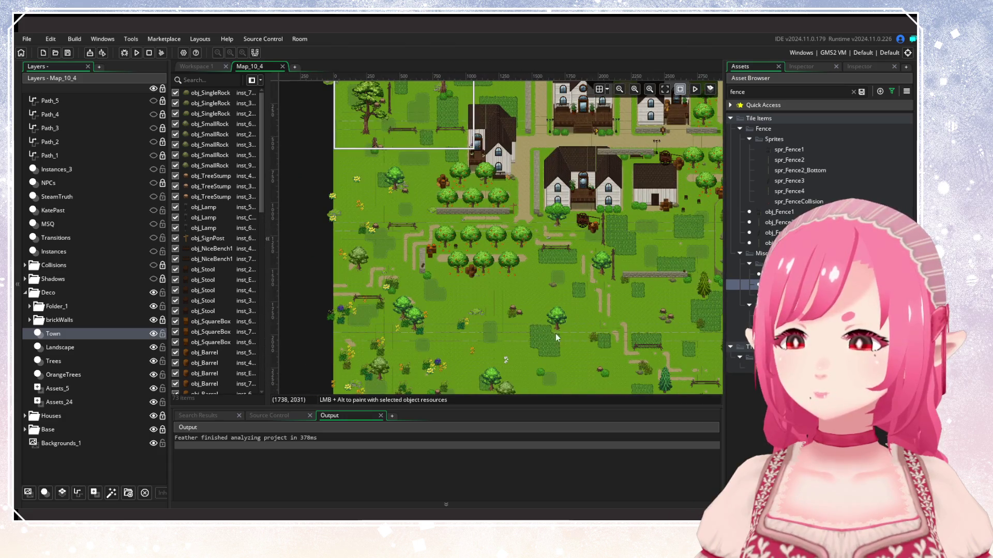
pyautogui.scroll(5, 448, 252)
pyautogui.click(530, 298)
pyautogui.moveTo(530, 297); pyautogui.dragTo(530, 304)
pyautogui.moveTo(637, 284); pyautogui.dragTo(642, 273)
pyautogui.click(453, 218)
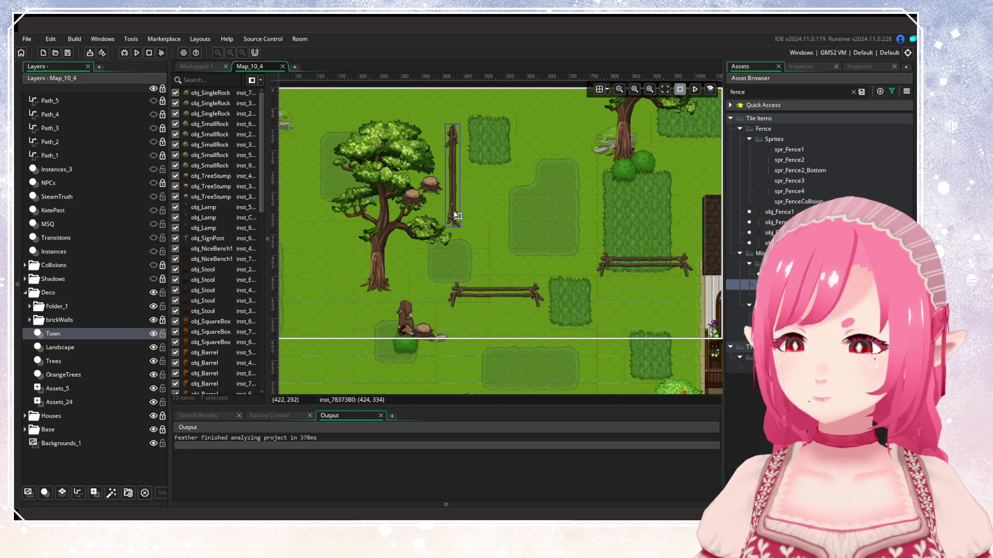
pyautogui.moveTo(454, 217); pyautogui.dragTo(460, 217)
pyautogui.click(494, 246)
pyautogui.scroll(-4, 494, 246)
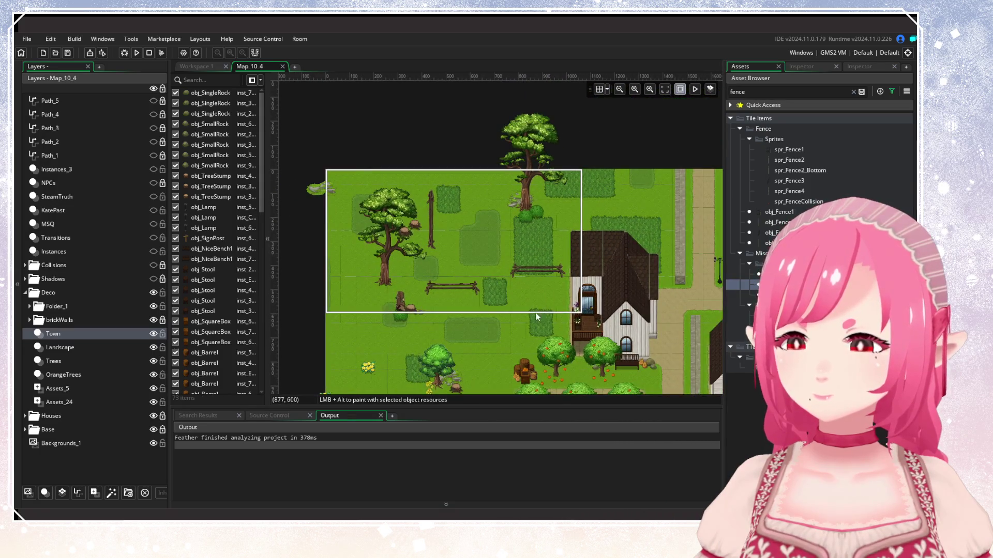
pyautogui.scroll(-2, 495, 275)
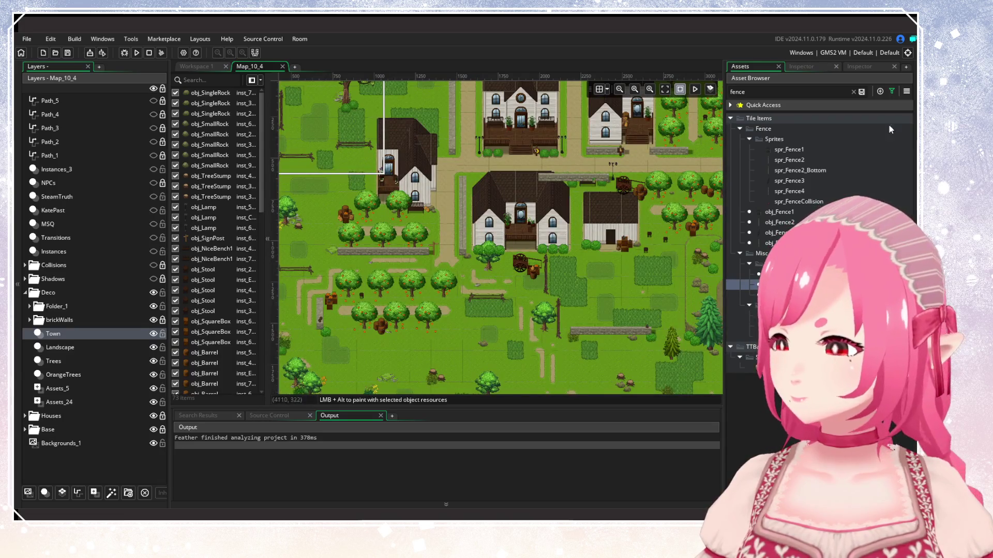
# Clear the fence search so the Asset Browser lists all assets.
pyautogui.click(853, 92)
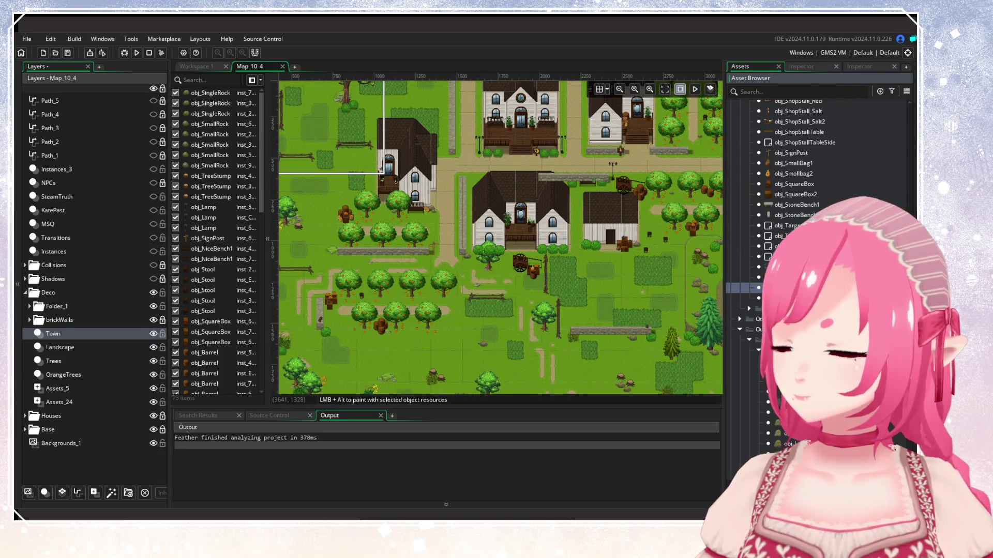
pyautogui.scroll(3, 817, 233)
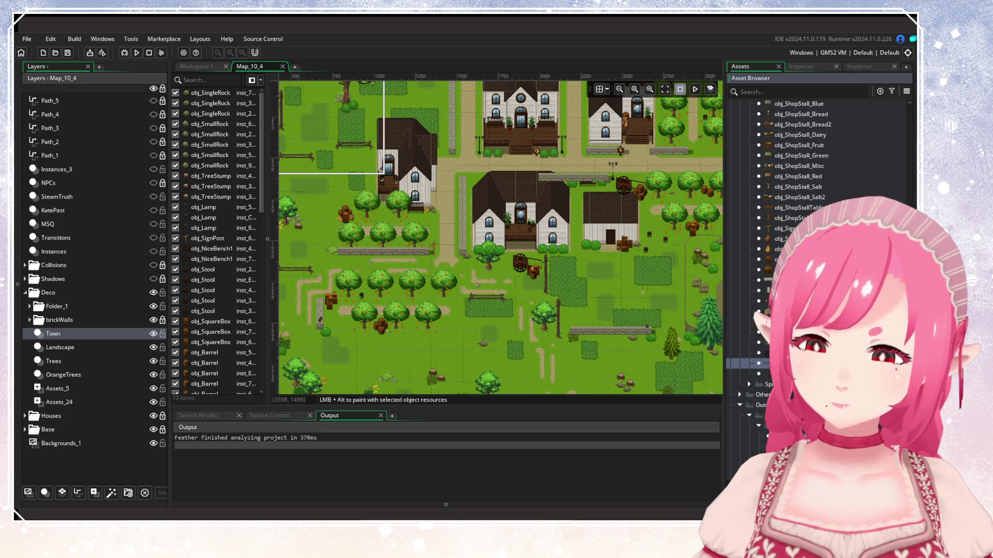
pyautogui.scroll(10, 817, 207)
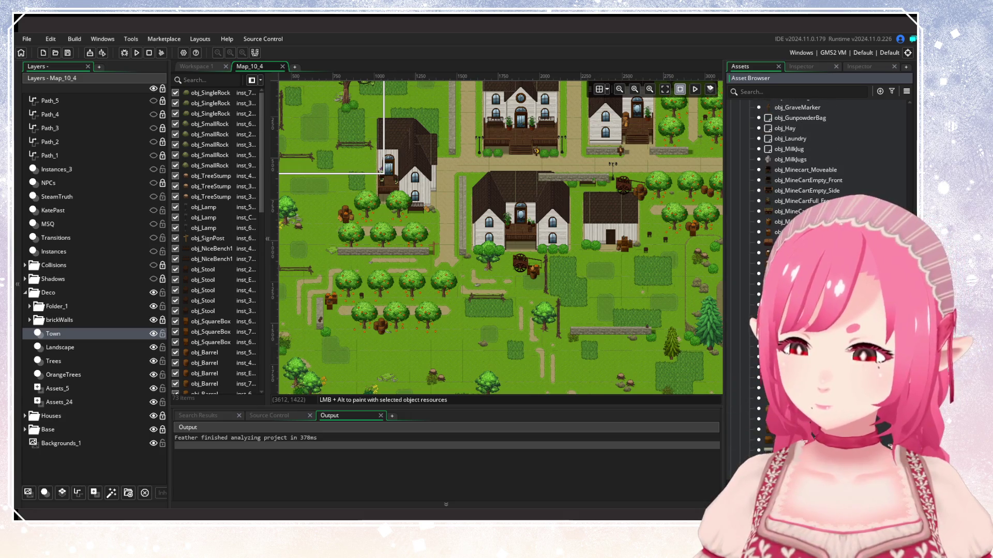
pyautogui.scroll(5, 817, 207)
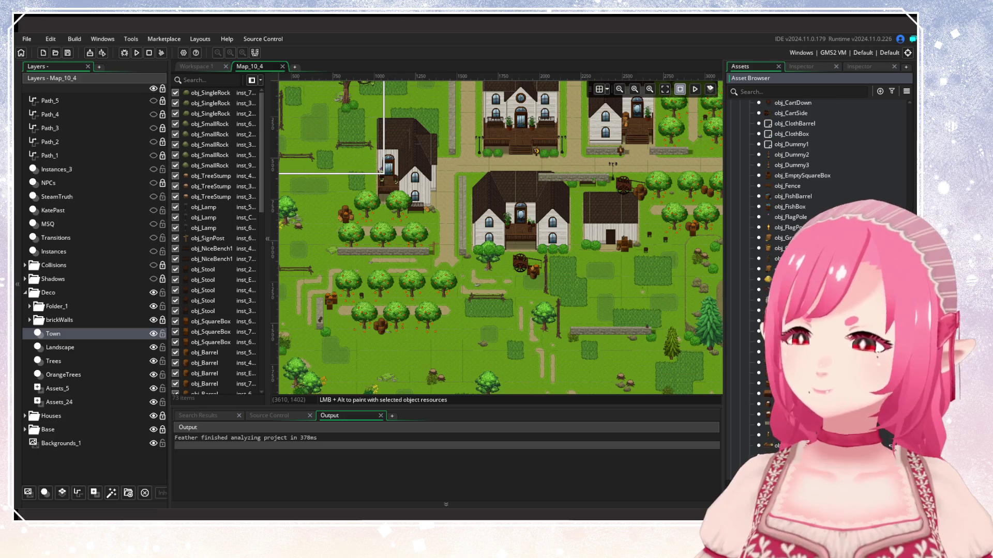
# Place a trial obj_Fence instance in the meadow, drag it onto the existing fence, then delete it.
pyautogui.click(789, 187)
pyautogui.scroll(5, 429, 237)
pyautogui.click(453, 230)
pyautogui.moveTo(454, 230)
pyautogui.mouseDown()
pyautogui.moveTo(543, 251)
pyautogui.moveTo(548, 281)
pyautogui.moveTo(553, 267)
pyautogui.mouseUp()
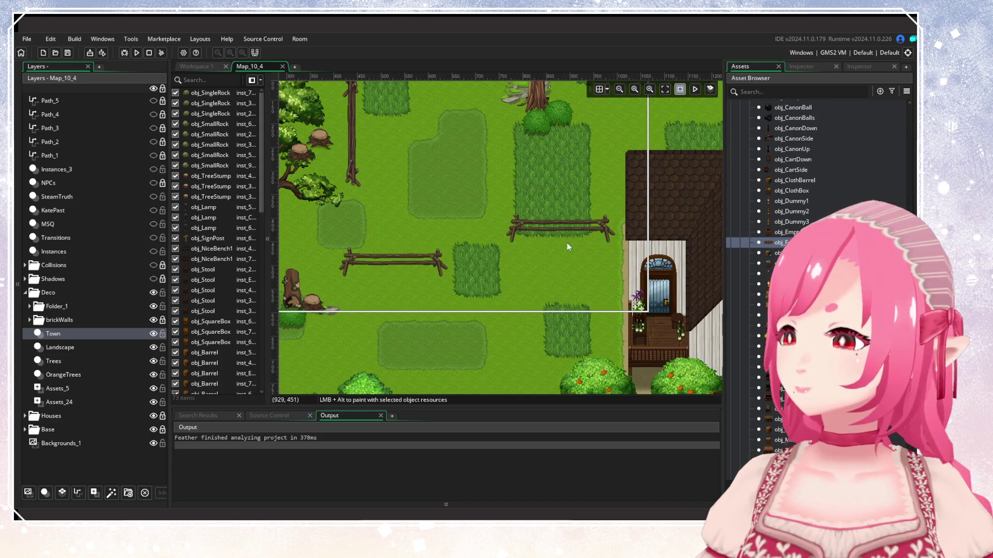
pyautogui.press('Delete')
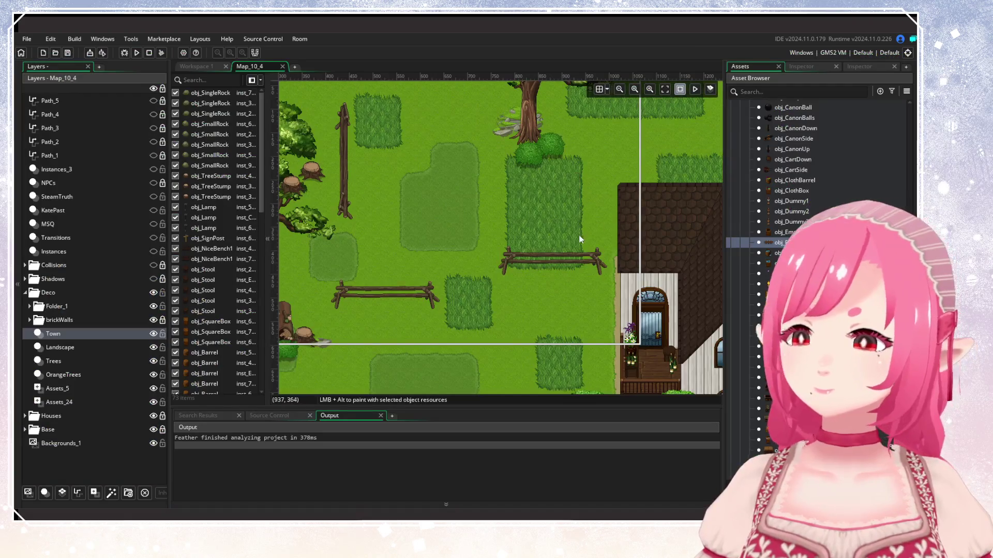
pyautogui.scroll(5, 817, 259)
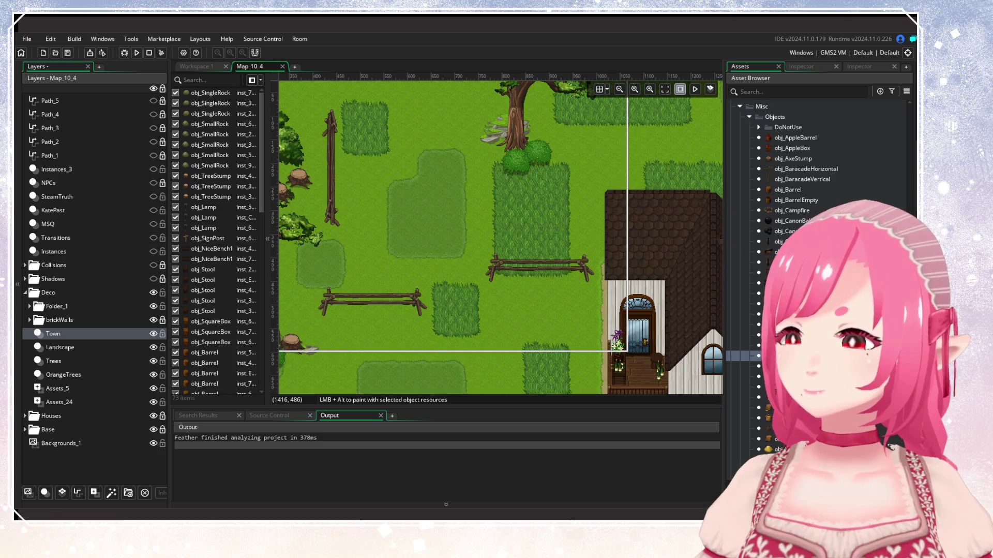
pyautogui.scroll(-3, 817, 259)
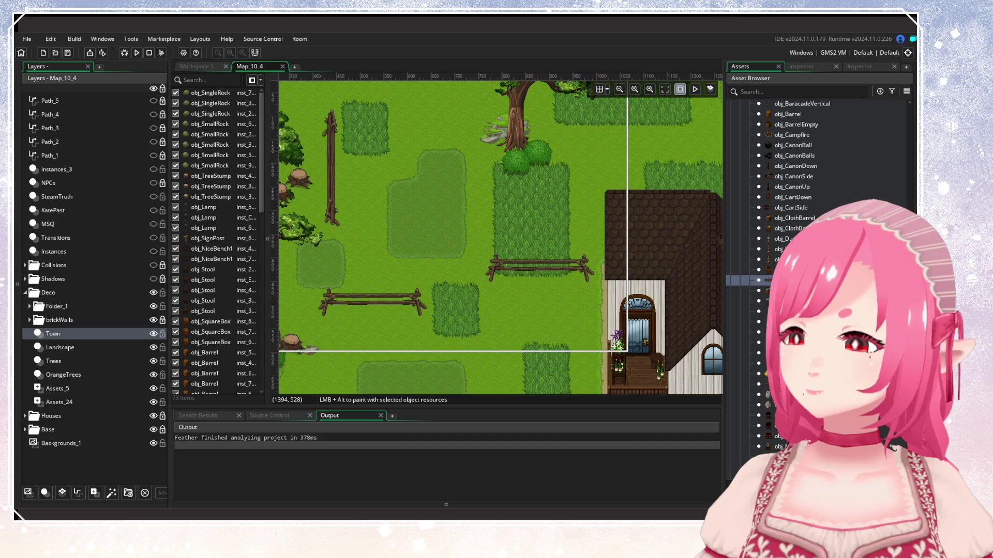
pyautogui.scroll(-3, 817, 258)
pyautogui.scroll(-12, 817, 258)
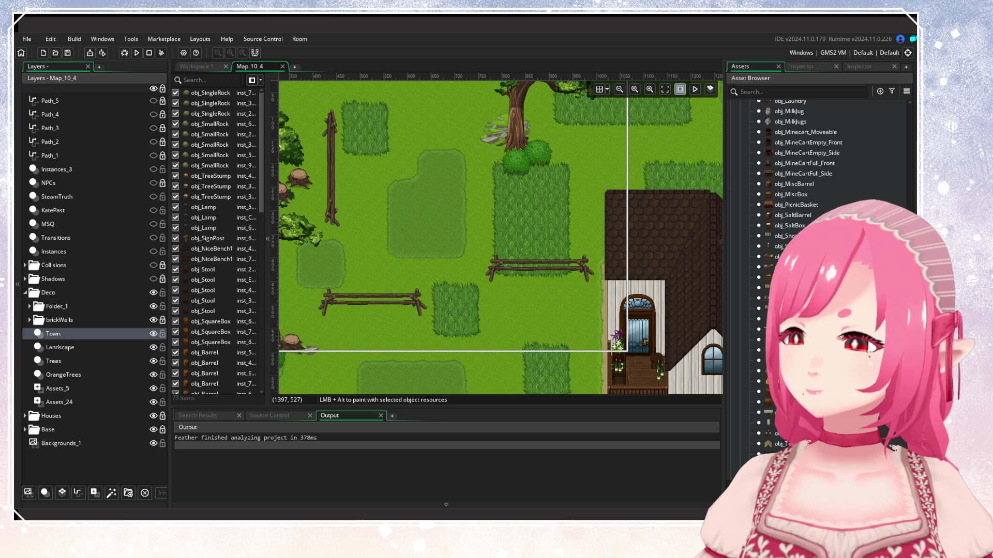
pyautogui.scroll(-4, 817, 258)
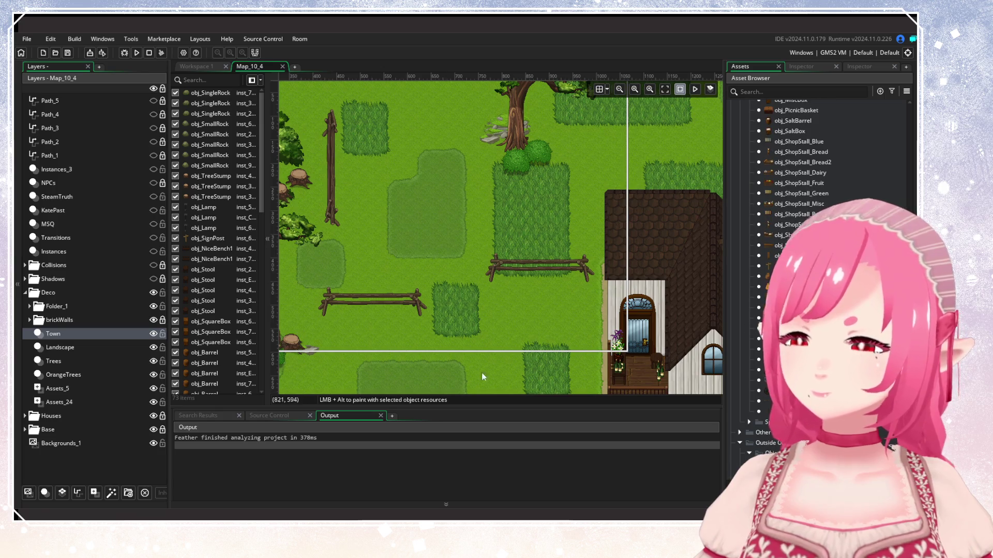
pyautogui.scroll(-5, 403, 299)
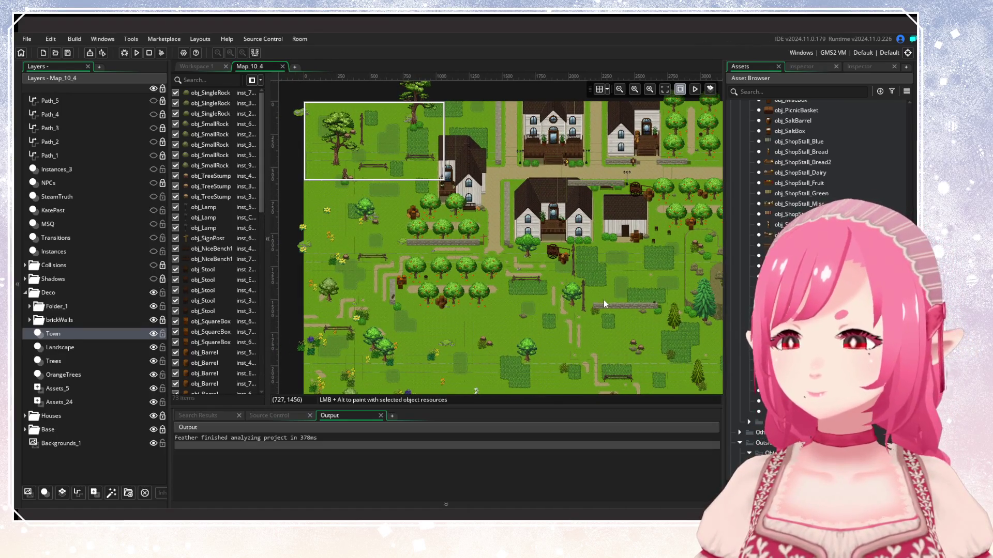
pyautogui.scroll(2, 651, 278)
pyautogui.scroll(1, 650, 277)
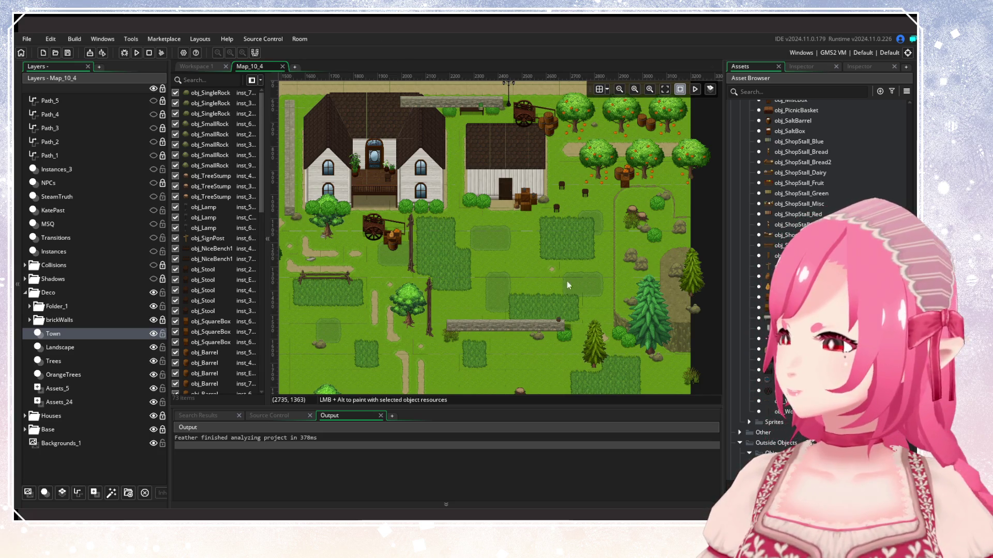
# Search assets for 'hay', place an obj_Hay bale in the meadow, then undo the placement.
pyautogui.moveTo(578, 282); pyautogui.dragTo(625, 273)
pyautogui.click(786, 92)
pyautogui.write('hay')
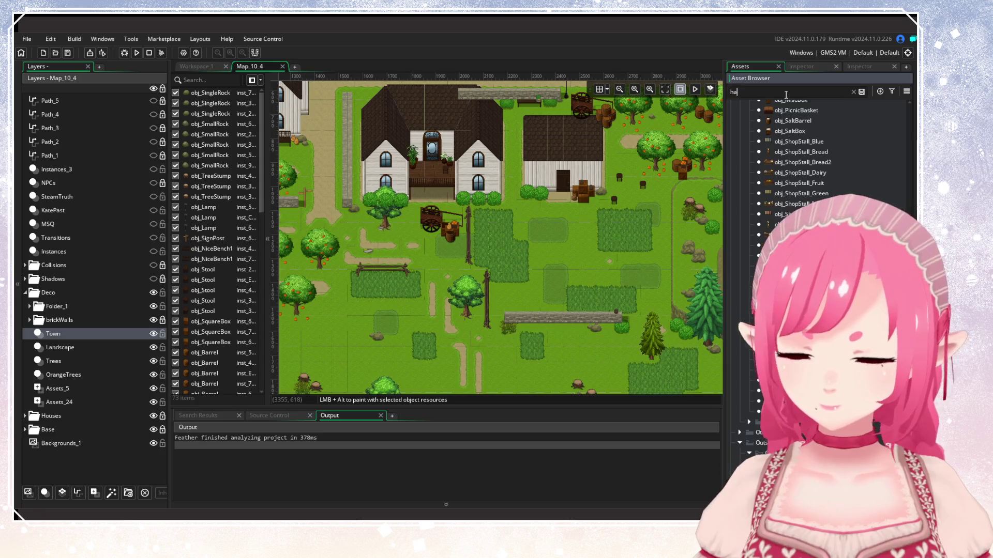
pyautogui.click(785, 150)
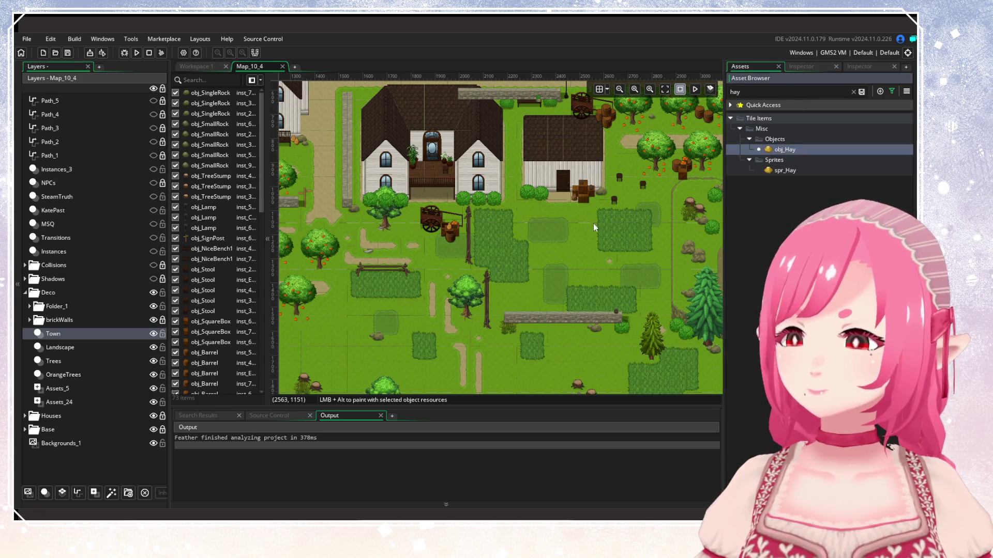
pyautogui.moveTo(595, 224); pyautogui.dragTo(574, 242)
pyautogui.keyDown('alt'); pyautogui.click(554, 253); pyautogui.keyUp('alt')
pyautogui.scroll(3, 497, 267)
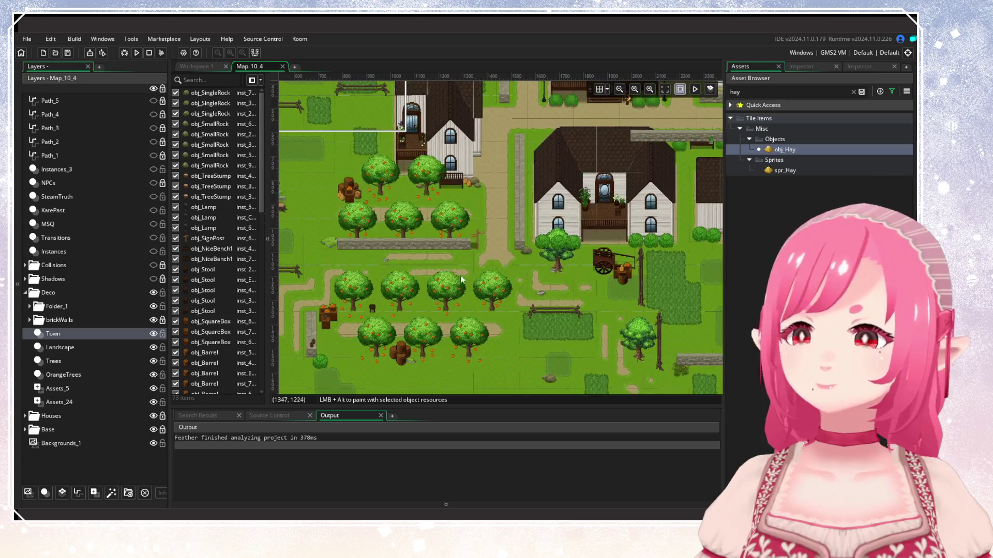
pyautogui.scroll(-2, 450, 247)
pyautogui.scroll(1, 470, 244)
pyautogui.scroll(2, 605, 263)
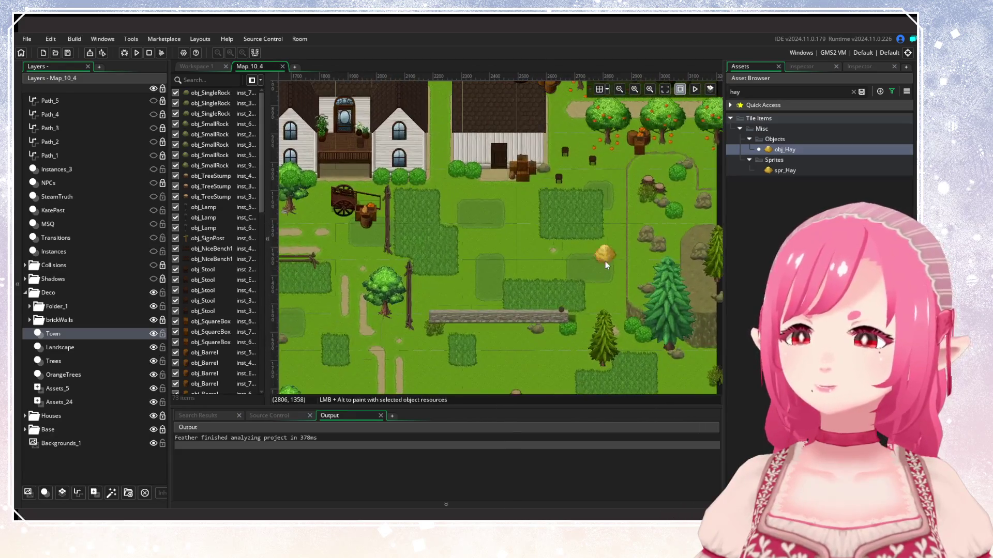
pyautogui.hotkey('ctrl', 'z')
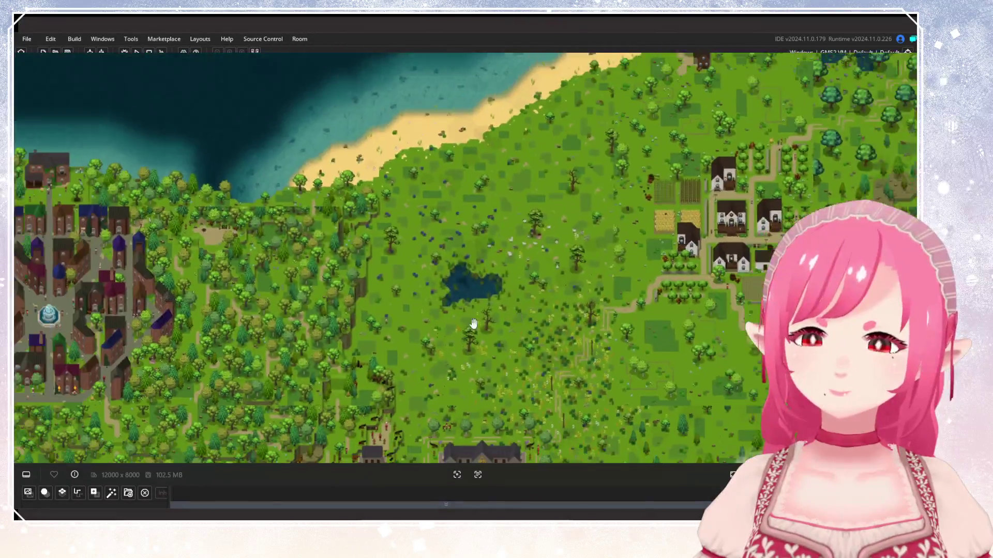
# Zoom and pan the reference world map across the walled town, lake and marsh.
pyautogui.scroll(5, 263, 192)
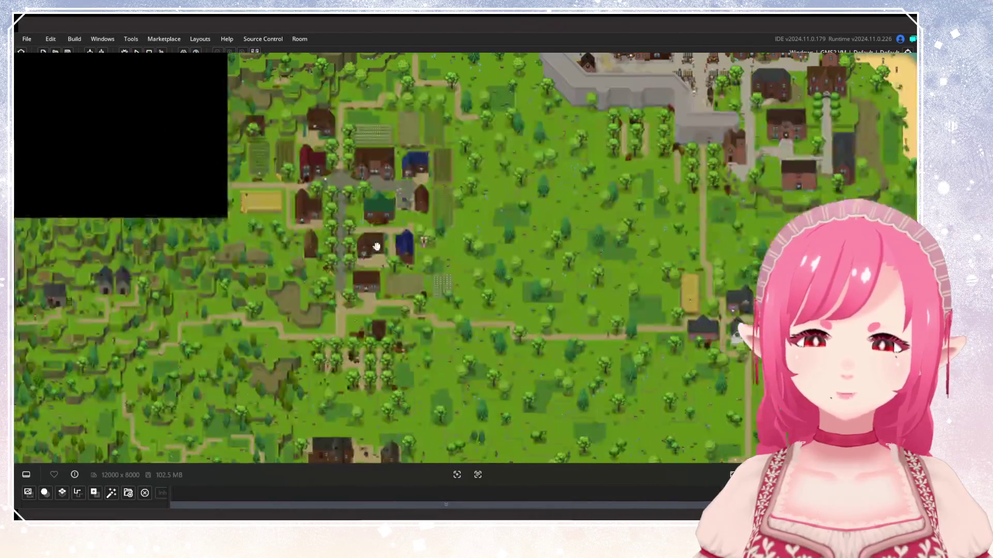
pyautogui.scroll(2, 264, 192)
pyautogui.scroll(-4, 264, 192)
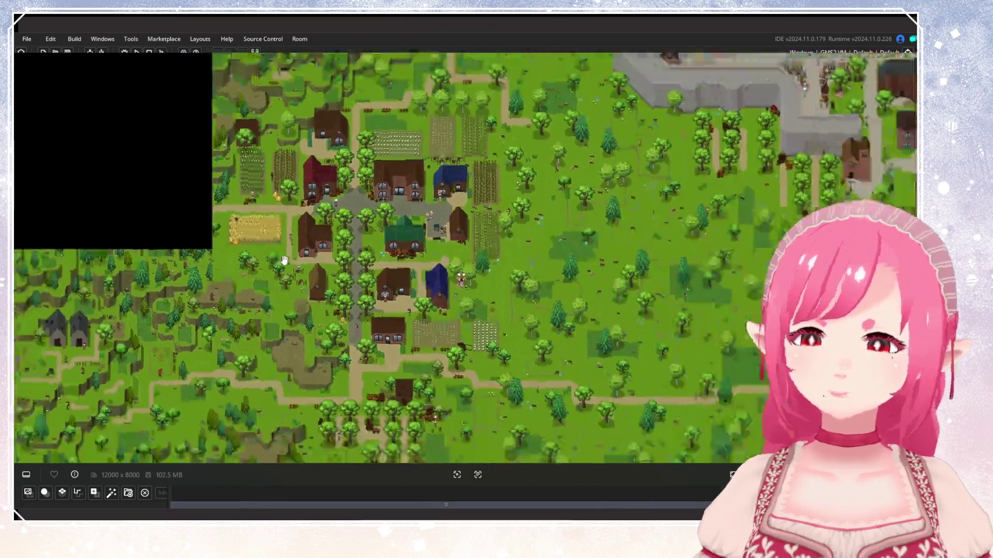
pyautogui.scroll(-3, 698, 277)
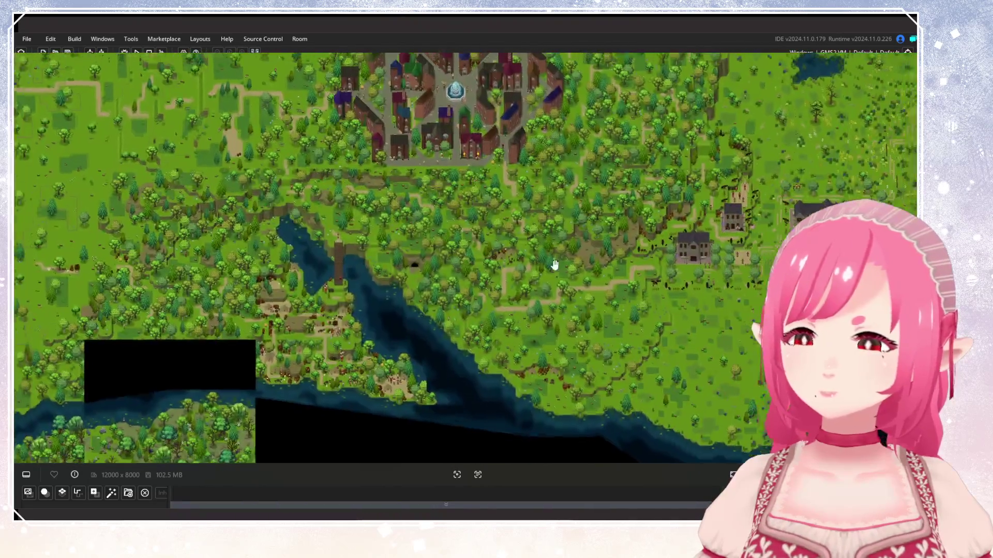
pyautogui.scroll(6, 490, 343)
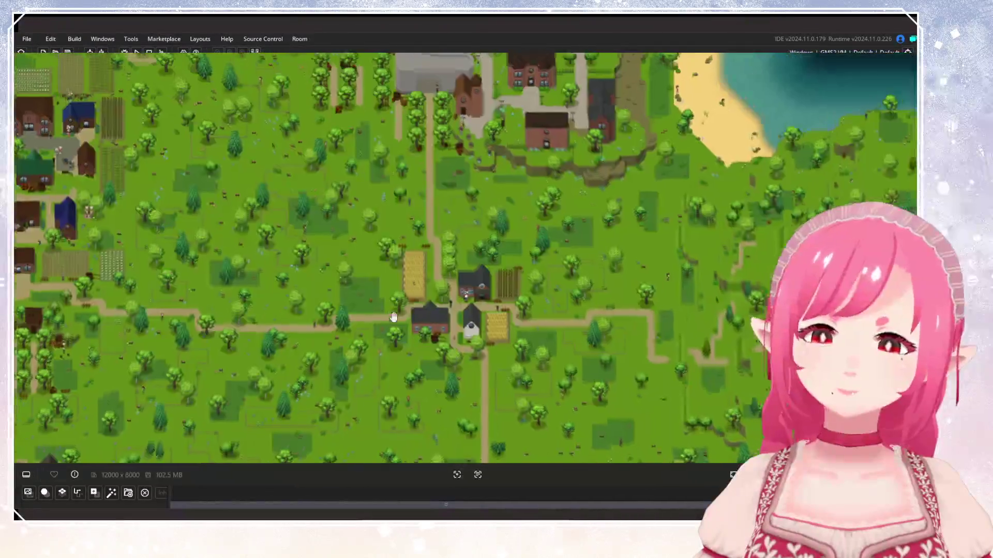
pyautogui.scroll(-6, 490, 343)
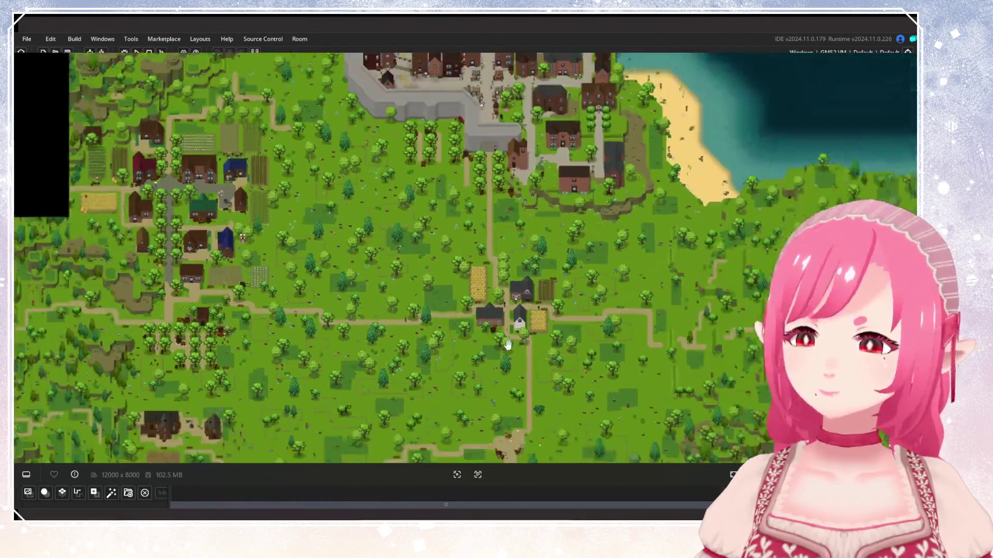
pyautogui.moveTo(508, 345)
pyautogui.mouseDown()
pyautogui.moveTo(508, 191)
pyautogui.moveTo(492, 186)
pyautogui.moveTo(475, 155)
pyautogui.moveTo(462, 96)
pyautogui.mouseUp()
pyautogui.moveTo(508, 348)
pyautogui.mouseDown()
pyautogui.moveTo(749, 207)
pyautogui.moveTo(362, 290)
pyautogui.mouseUp()
pyautogui.moveTo(697, 196)
pyautogui.mouseDown()
pyautogui.moveTo(363, 317)
pyautogui.moveTo(421, 277)
pyautogui.mouseUp()
# Scroll the Map_10_4 room view to frame the meadow below the manor, barn and cart.
pyautogui.scroll(5, 421, 278)
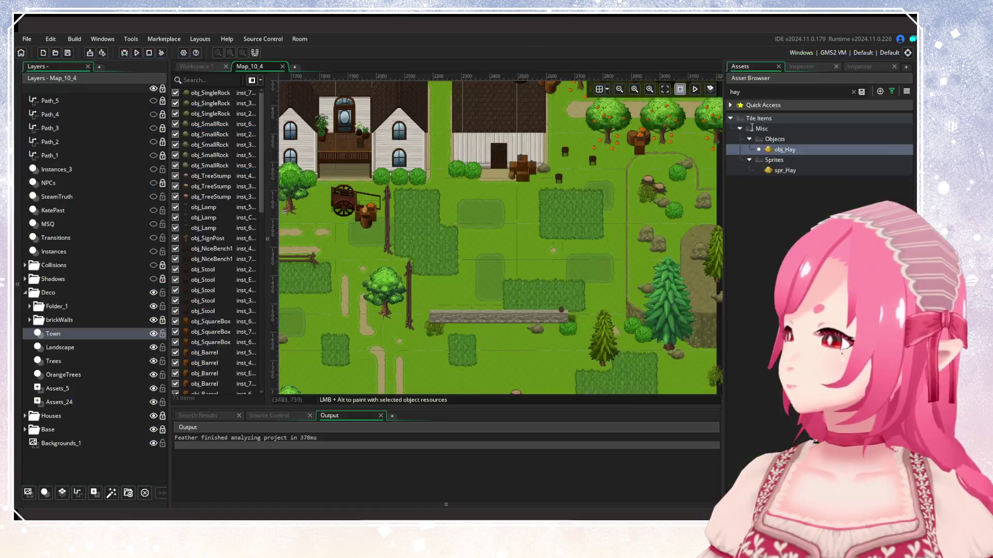
pyautogui.scroll(-2, 519, 250)
pyautogui.scroll(3, 538, 235)
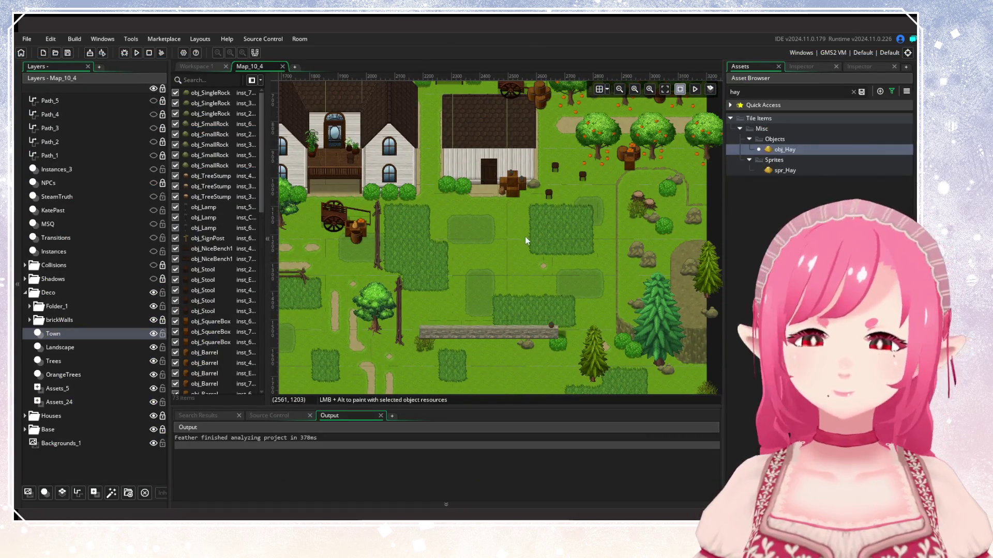
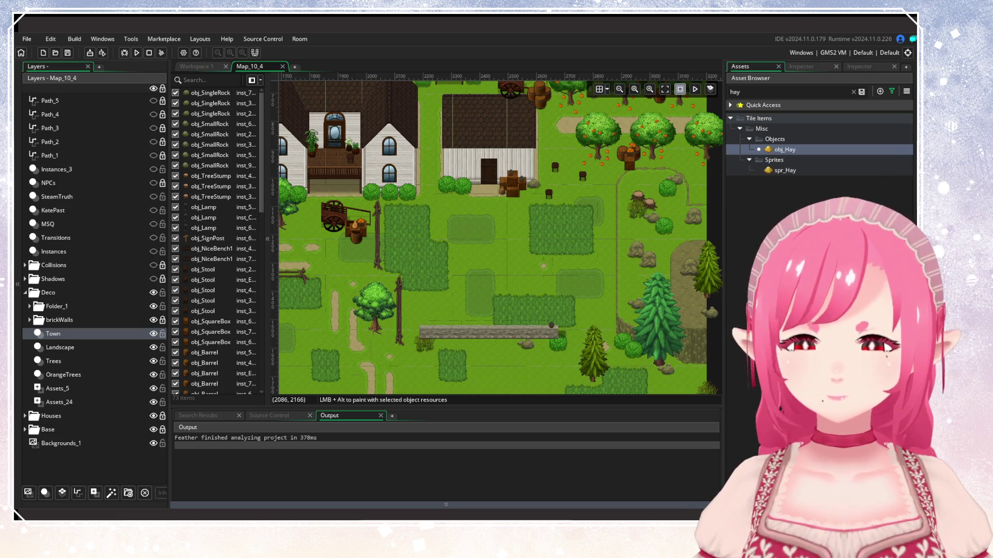
# Clear the Assets search and collapse the Misc objects to reach the Misc sprites.
pyautogui.click(233, 446)
pyautogui.click(197, 66)
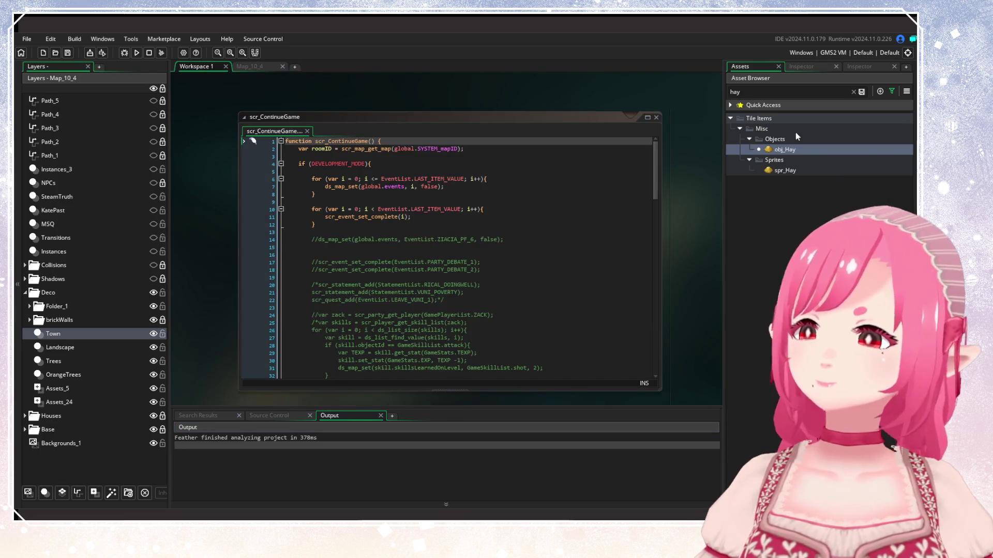
pyautogui.click(852, 91)
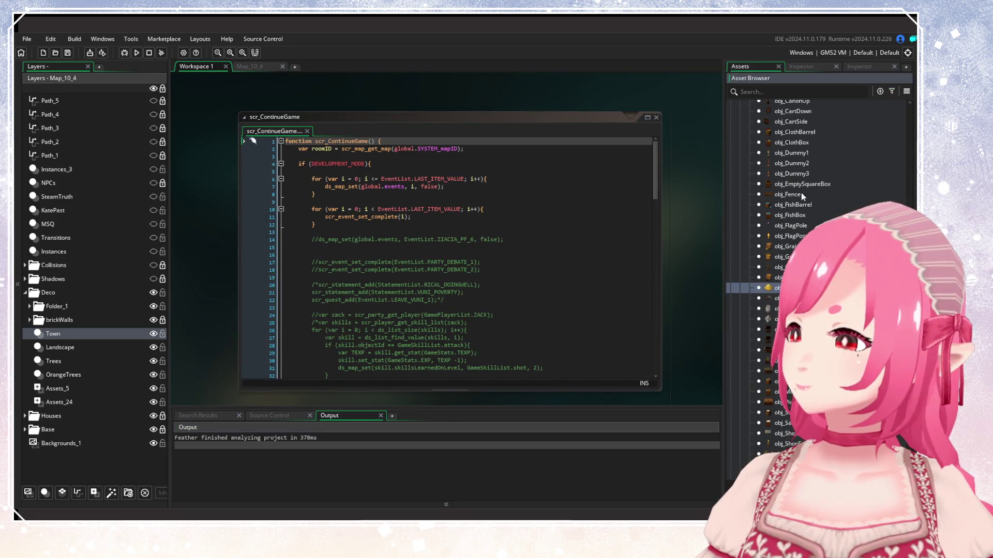
pyautogui.scroll(-7, 817, 279)
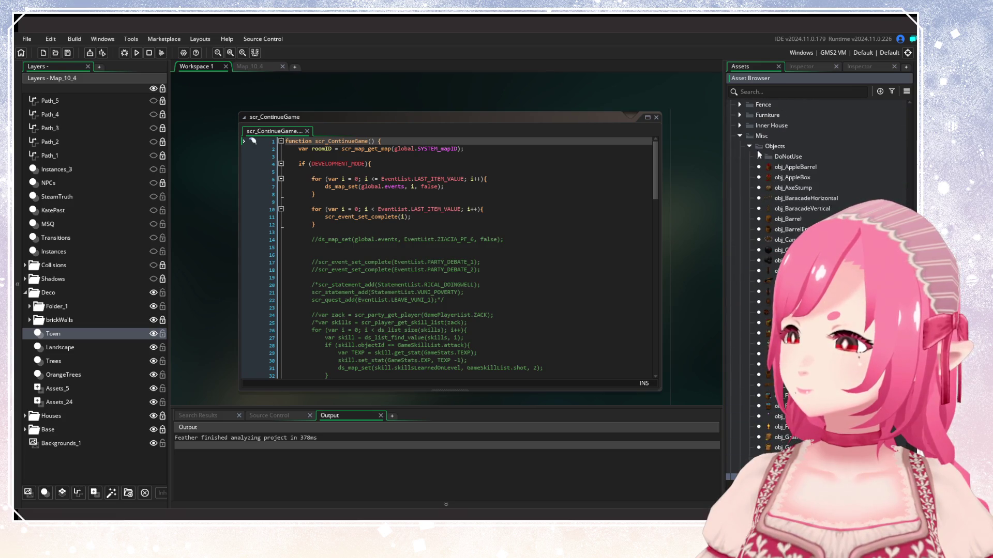
pyautogui.click(750, 147)
pyautogui.click(770, 156)
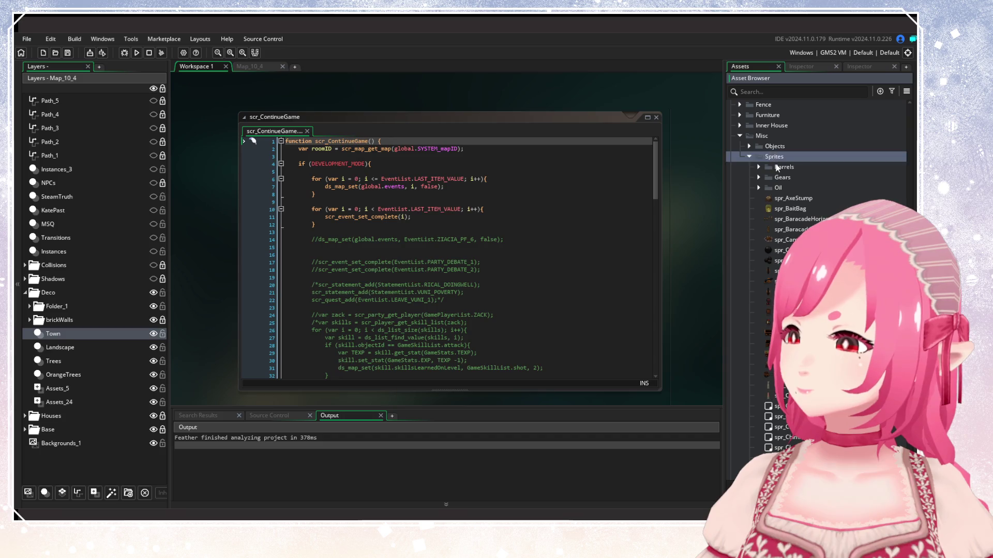
pyautogui.scroll(-3, 789, 205)
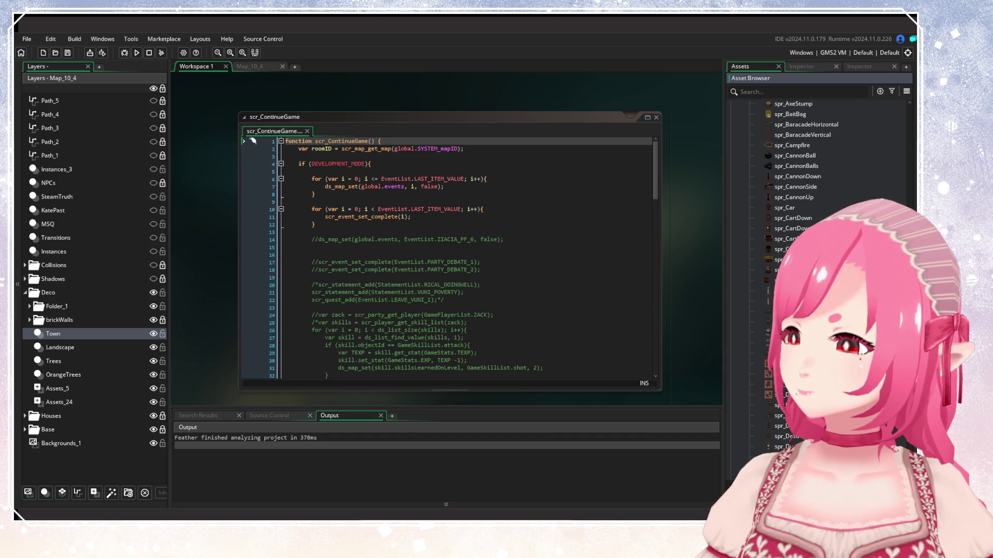
pyautogui.scroll(2, 807, 197)
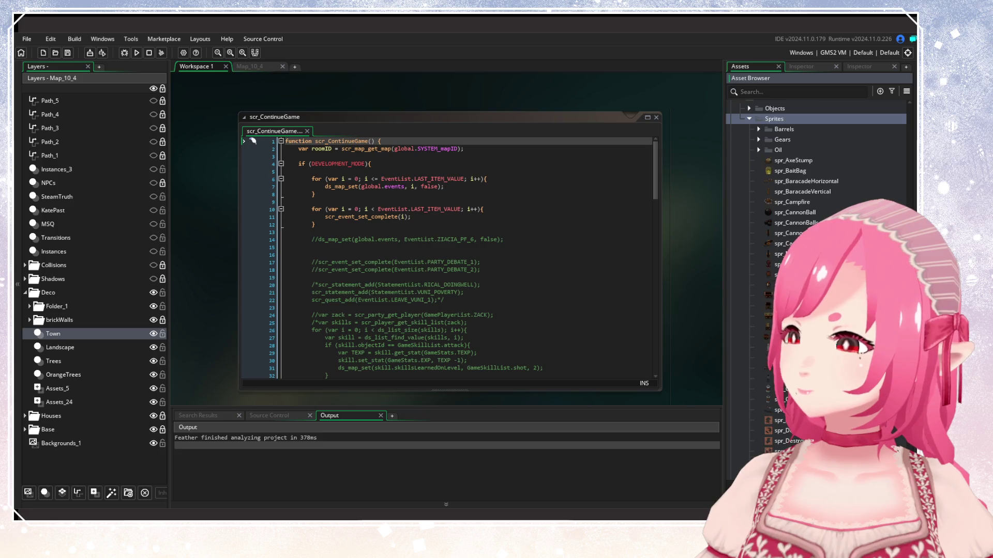
# Duplicate spr_AxeStump as spr_WaterFeed and import the wooden trough image into it.
pyautogui.click(786, 161)
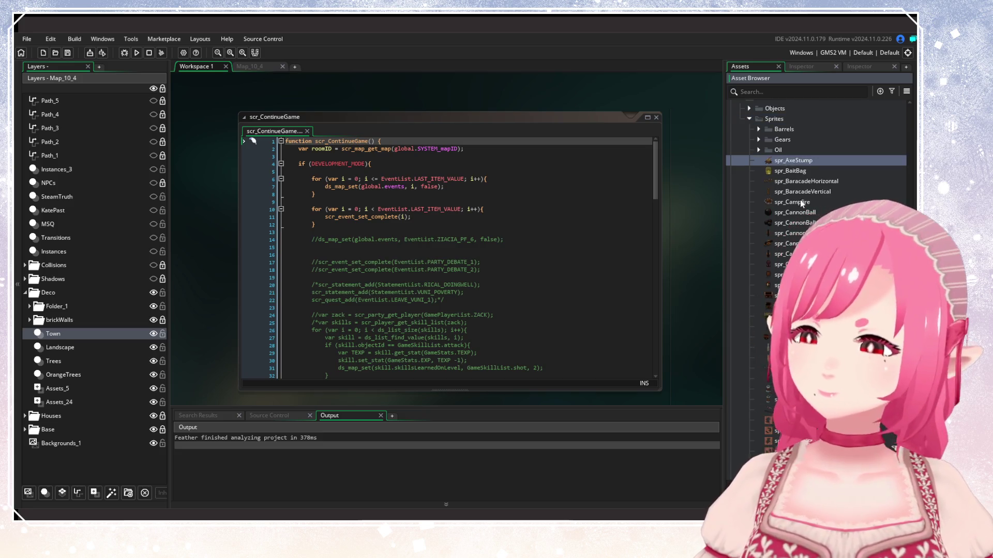
pyautogui.hotkey('ctrl', 'd')
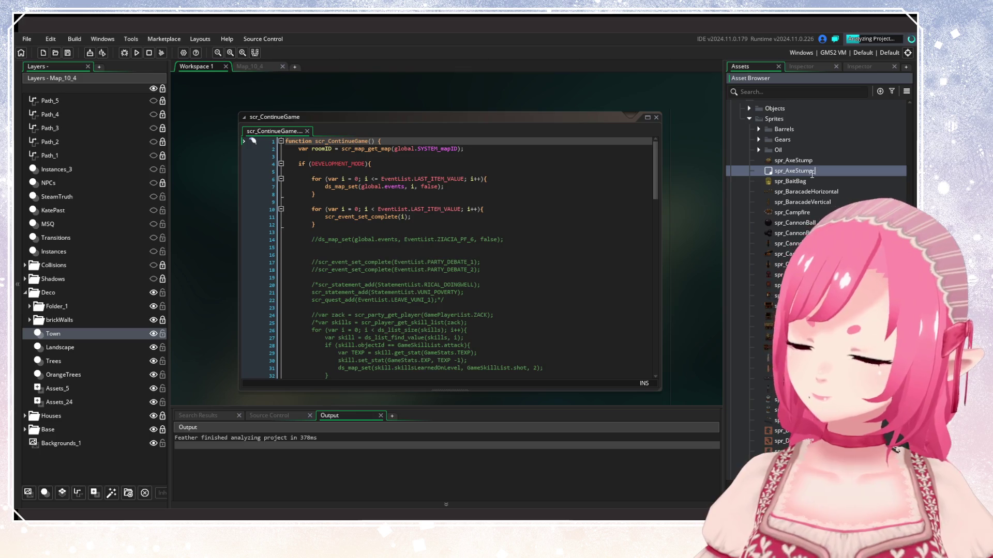
pyautogui.press('BackSpace')
pyautogui.press('BackSpace')
pyautogui.press('BackSpace')
pyautogui.write('WaterFe')
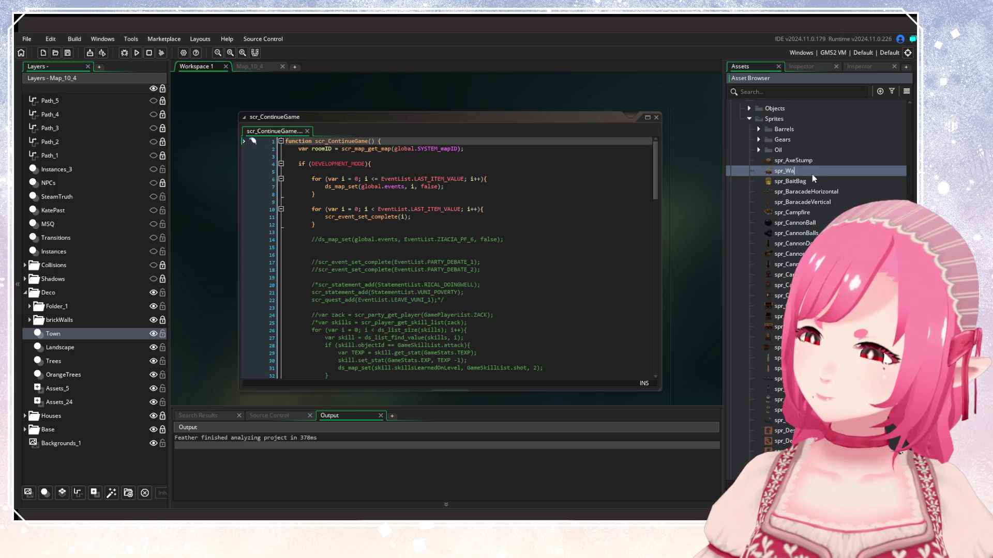
pyautogui.press('Return')
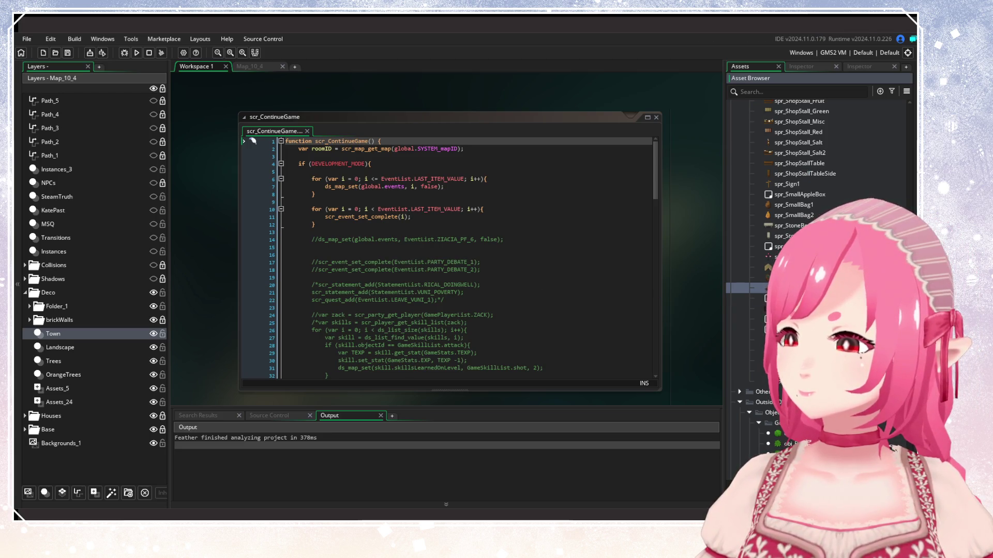
pyautogui.doubleClick(791, 288)
pyautogui.click(323, 164)
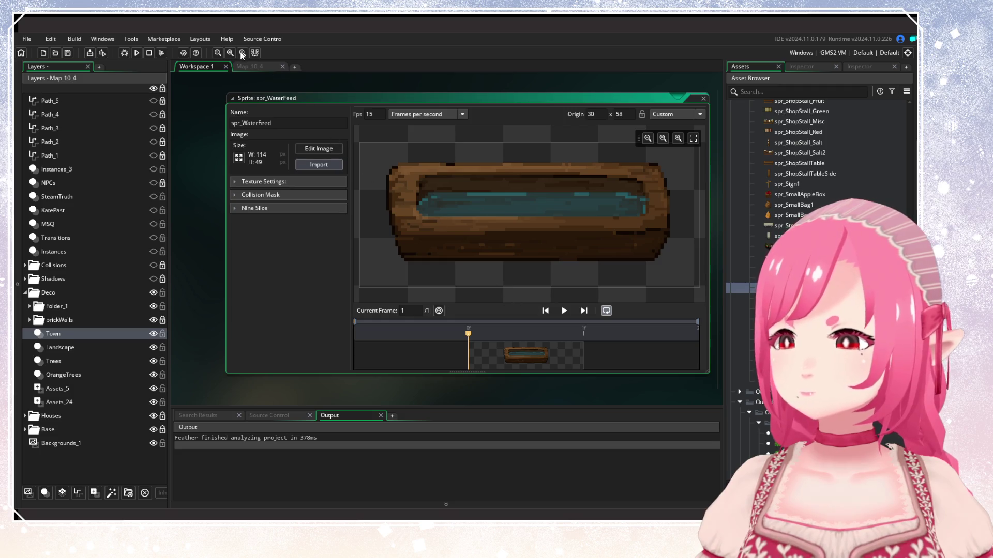
# Auto-trim the empty border from the spr_WaterFeed image to 95×33.
pyautogui.click(319, 150)
pyautogui.click(300, 39)
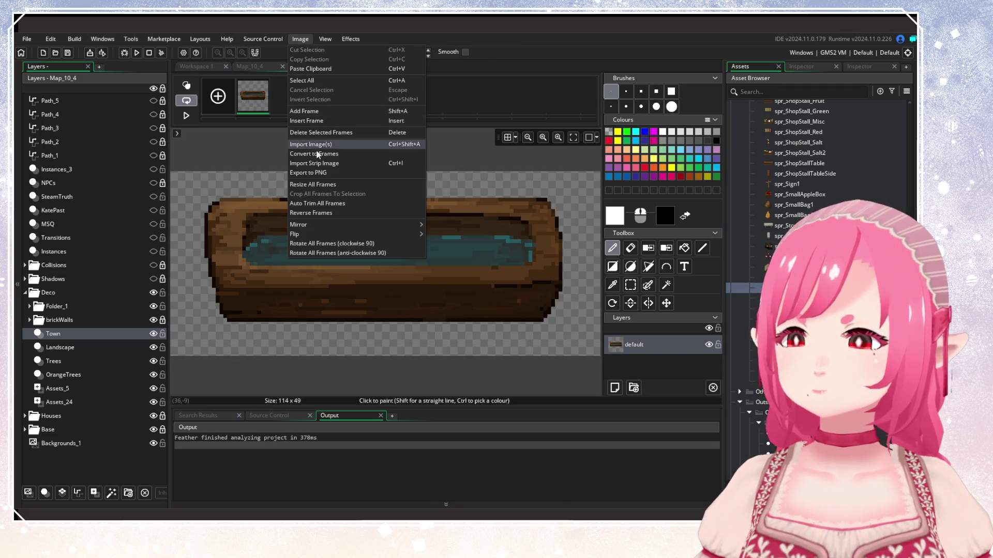
pyautogui.click(321, 204)
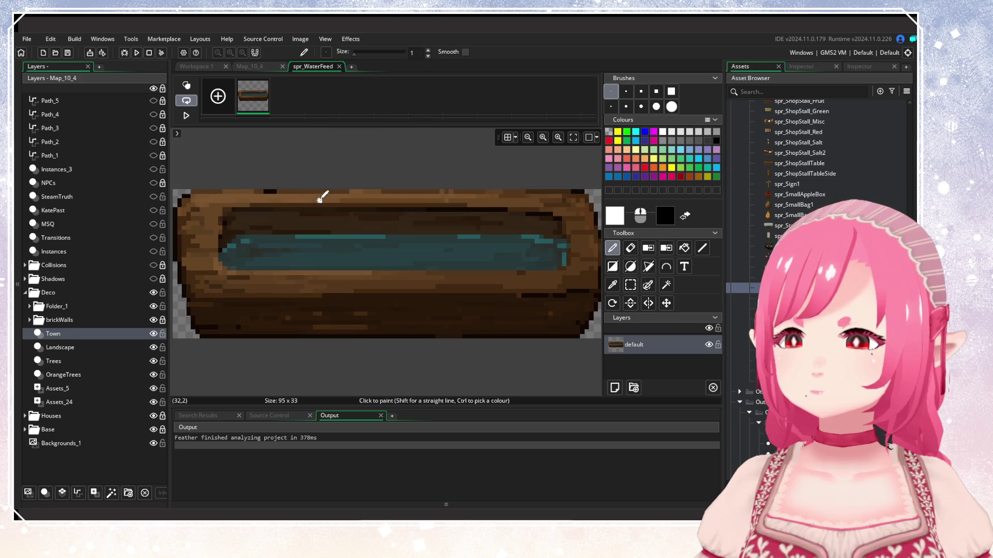
pyautogui.click(338, 66)
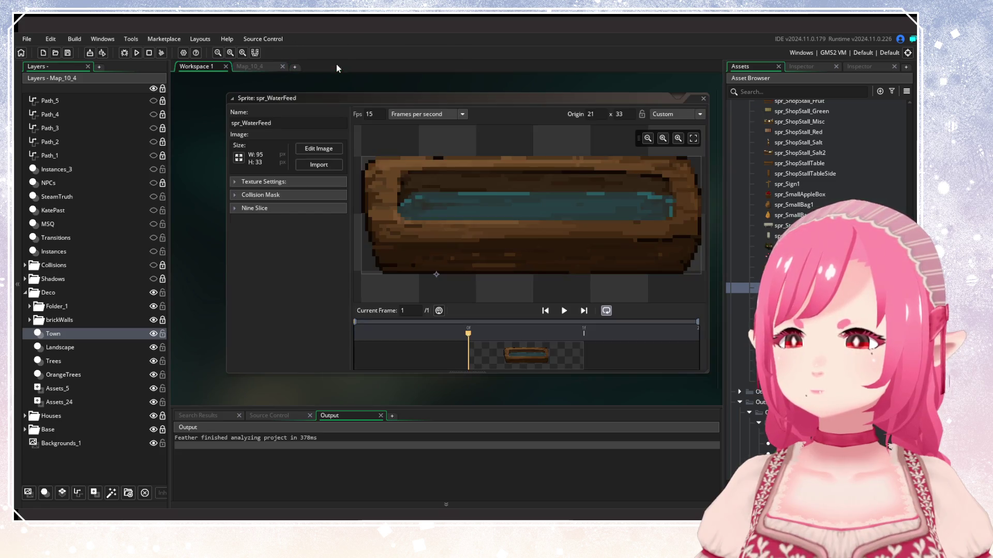
# Set the sprite origin to Bottom Centre.
pyautogui.click(700, 115)
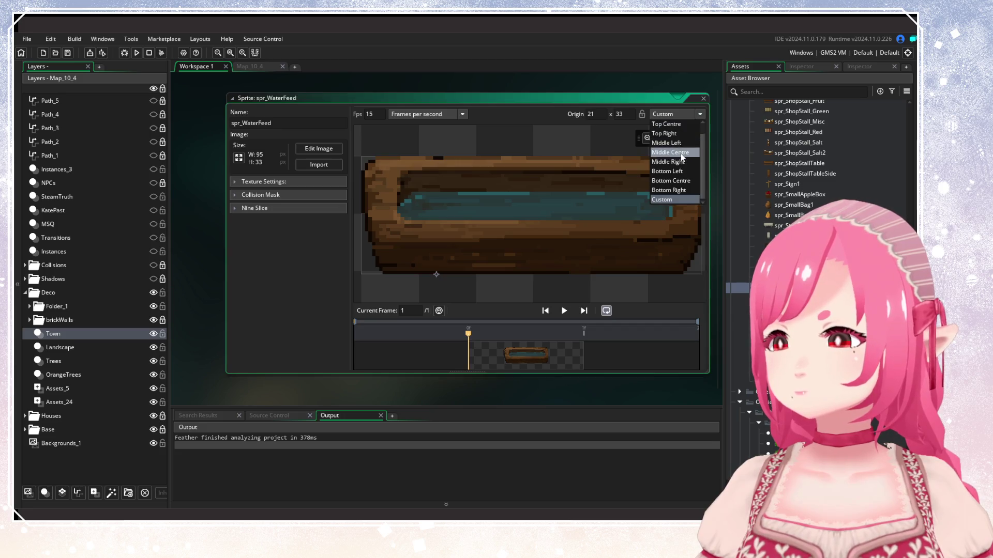
pyautogui.click(681, 154)
pyautogui.click(701, 115)
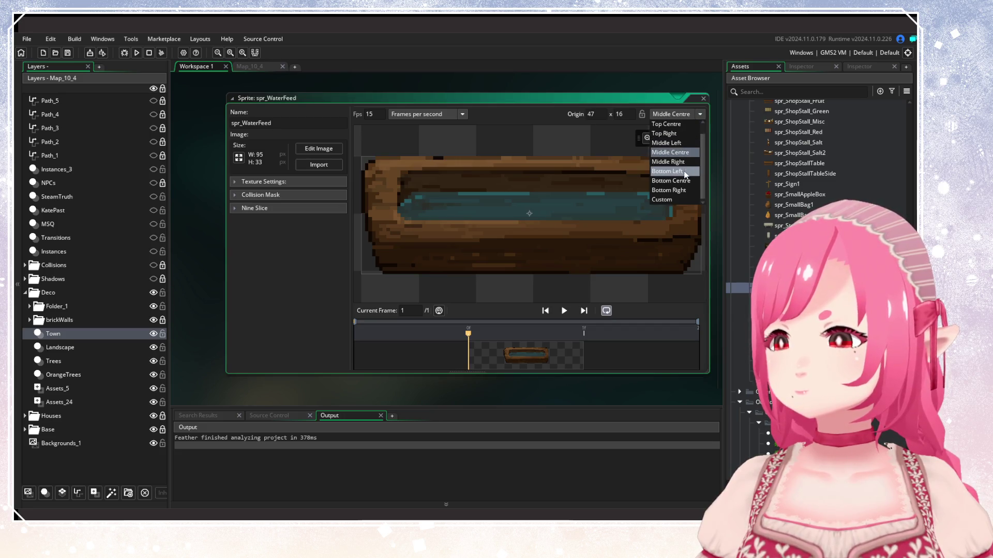
pyautogui.click(677, 181)
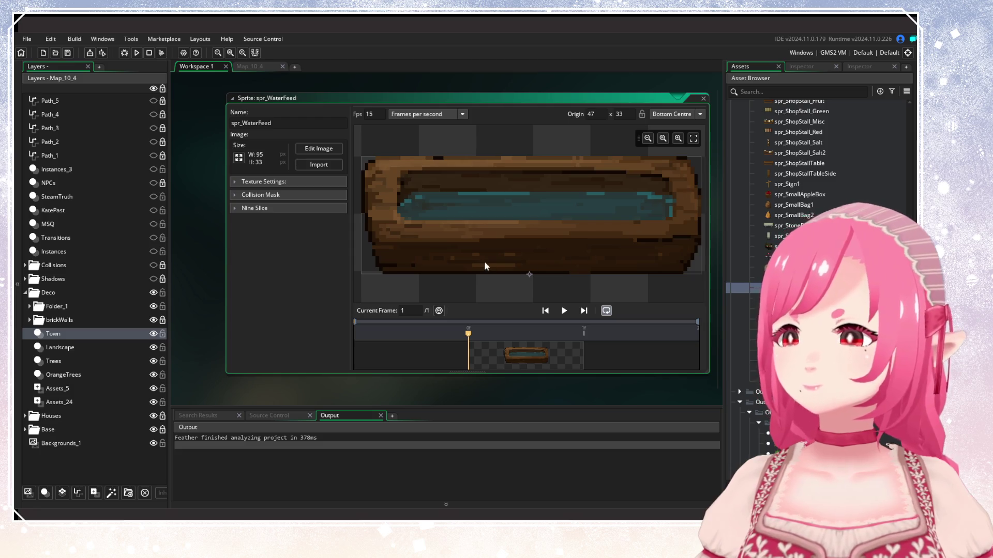
# Fit a manual rectangle collision mask over the trough (rows 15–32) and close the editor.
pyautogui.click(236, 195)
pyautogui.scroll(-2, 449, 216)
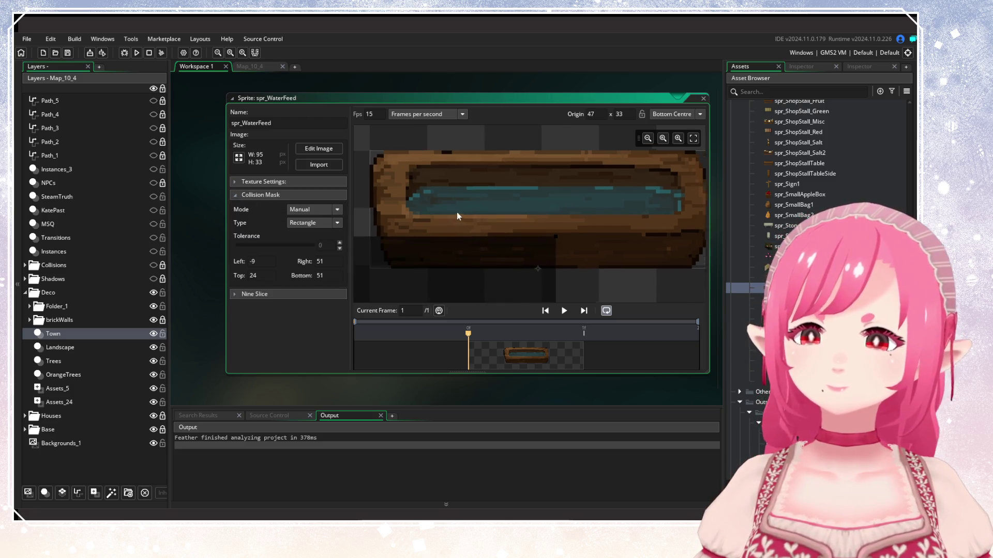
pyautogui.scroll(-1, 470, 206)
pyautogui.moveTo(476, 247)
pyautogui.mouseDown()
pyautogui.moveTo(497, 219)
pyautogui.moveTo(483, 218)
pyautogui.mouseUp()
pyautogui.moveTo(556, 232); pyautogui.dragTo(613, 235)
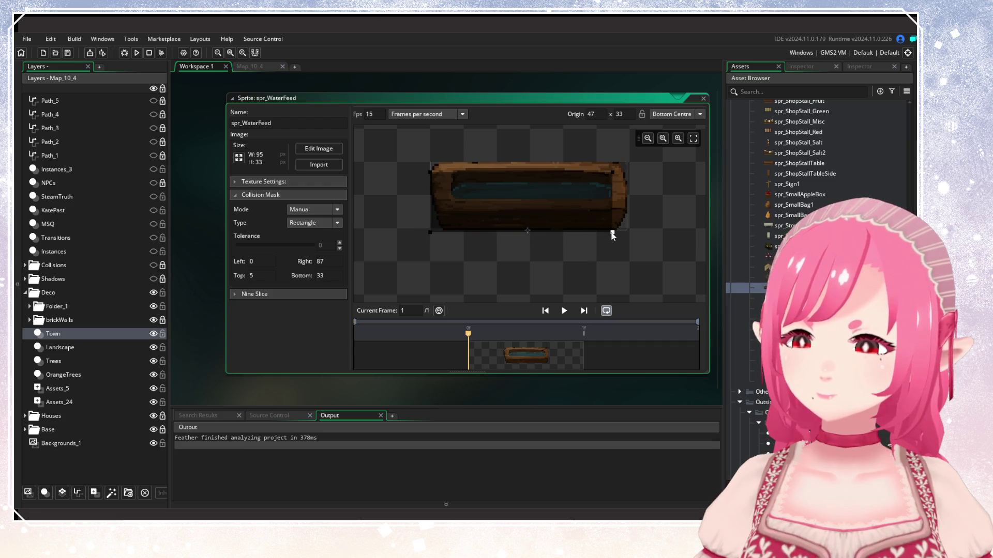
pyautogui.scroll(3, 632, 227)
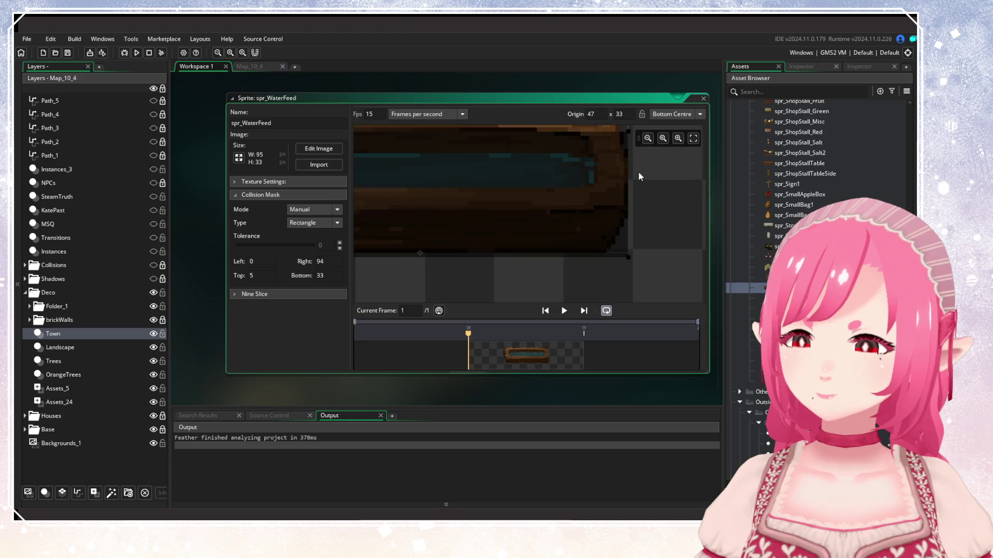
pyautogui.moveTo(647, 291); pyautogui.dragTo(651, 285)
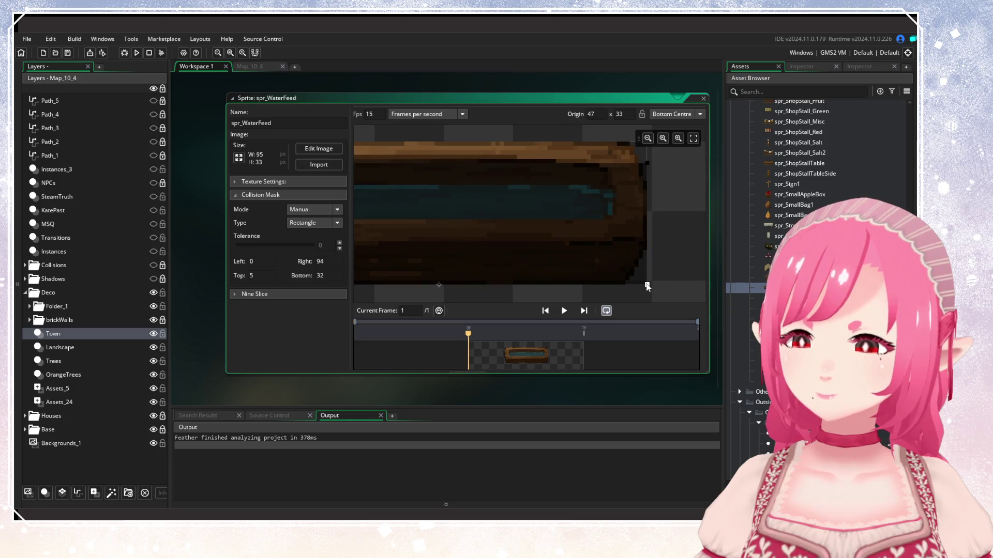
pyautogui.moveTo(647, 169); pyautogui.dragTo(646, 188)
pyautogui.scroll(-2, 626, 247)
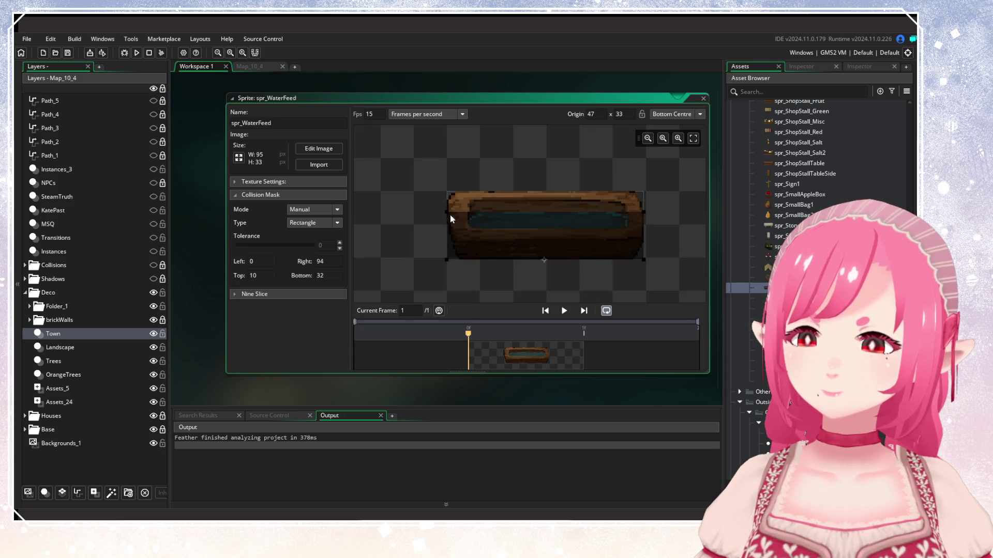
pyautogui.moveTo(446, 212); pyautogui.dragTo(447, 223)
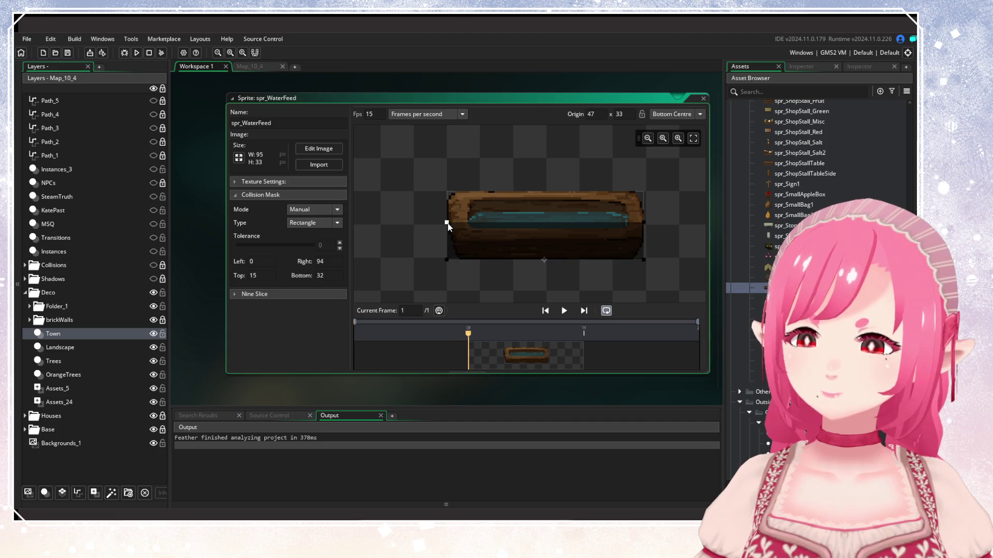
pyautogui.doubleClick(696, 96)
pyautogui.scroll(4, 874, 134)
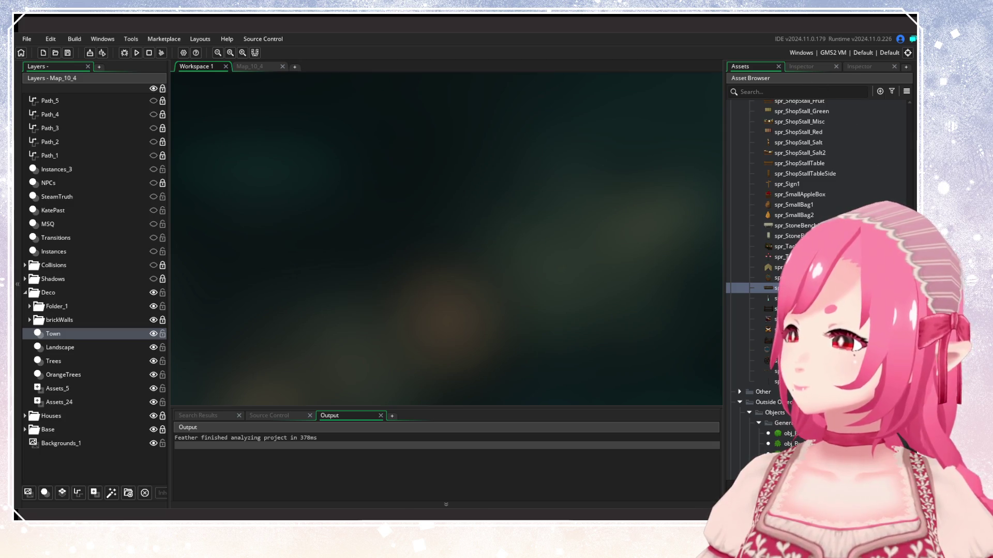
# Expand the Misc objects folder and open obj_WaterFeed.
pyautogui.scroll(15, 817, 207)
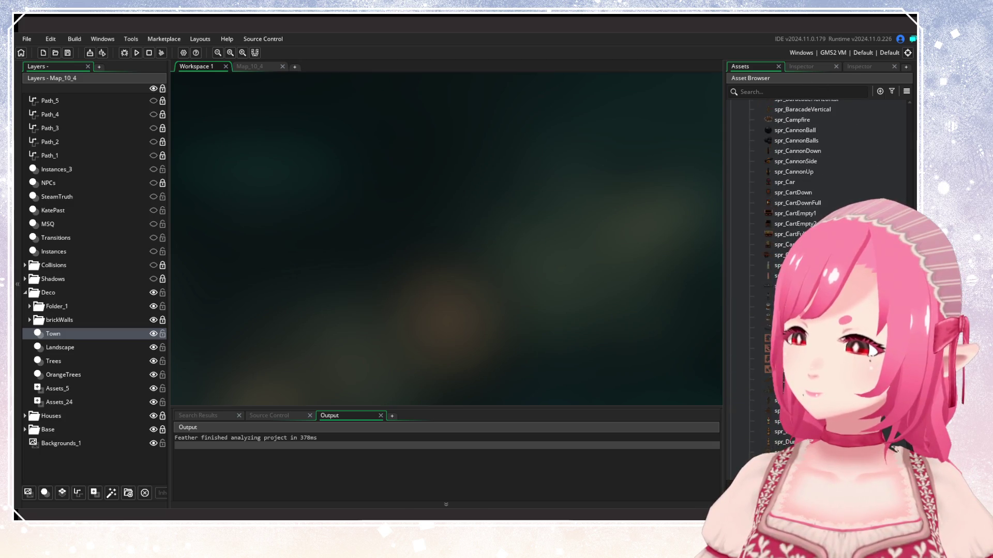
pyautogui.click(749, 329)
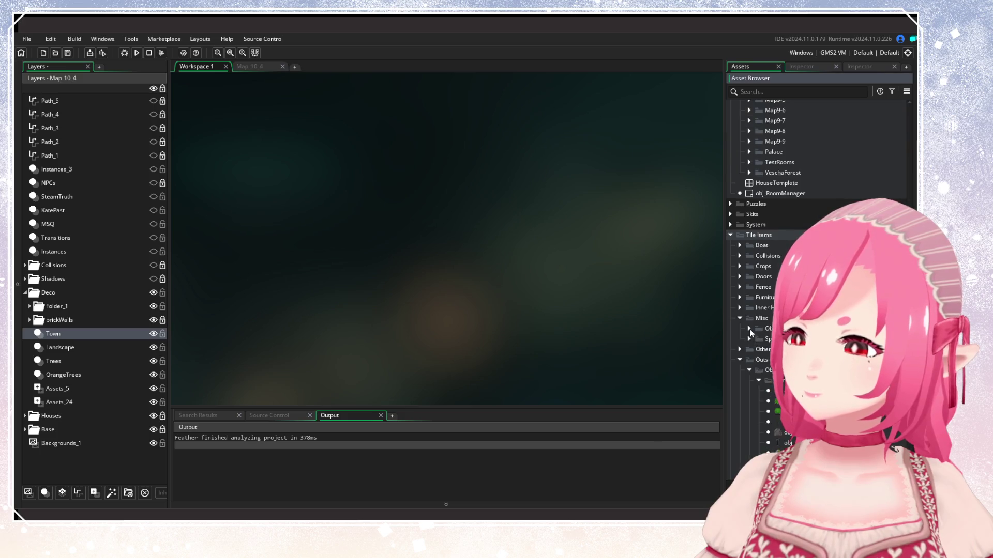
pyautogui.scroll(-10, 892, 329)
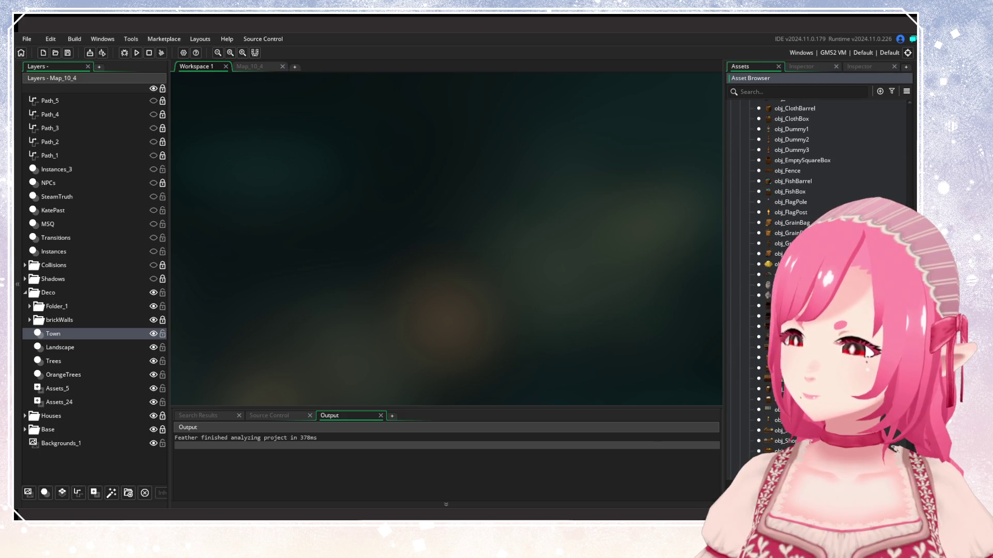
pyautogui.click(786, 274)
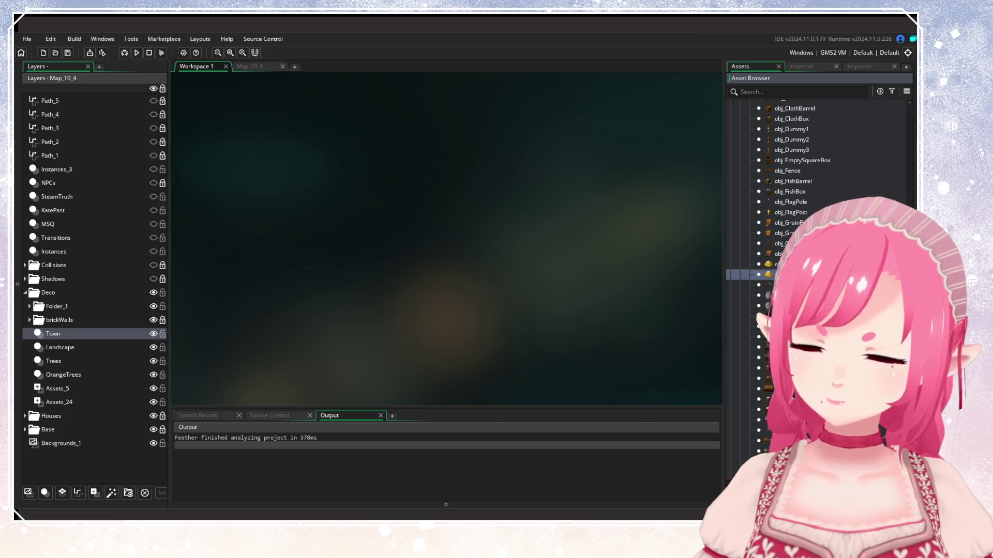
pyautogui.scroll(-5, 817, 274)
pyautogui.click(786, 287)
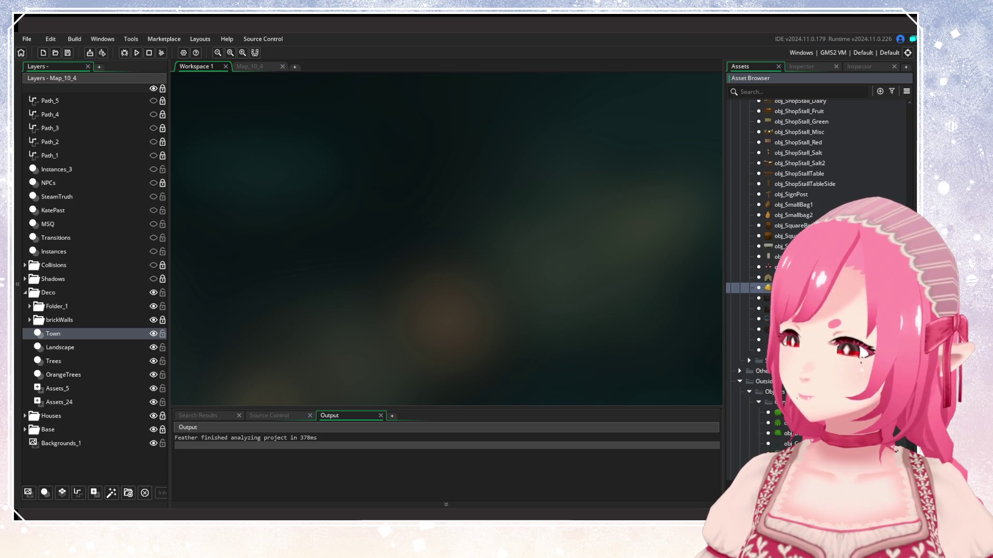
pyautogui.doubleClick(786, 287)
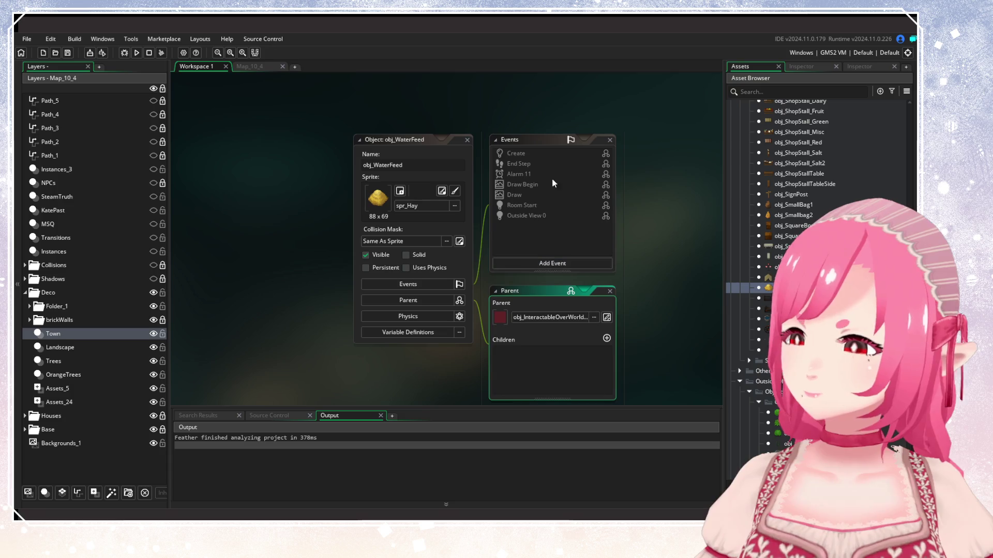
# Assign spr_WaterFeed as obj_WaterFeed's sprite and go back to the Map_10_4 room.
pyautogui.click(455, 206)
pyautogui.write('wate')
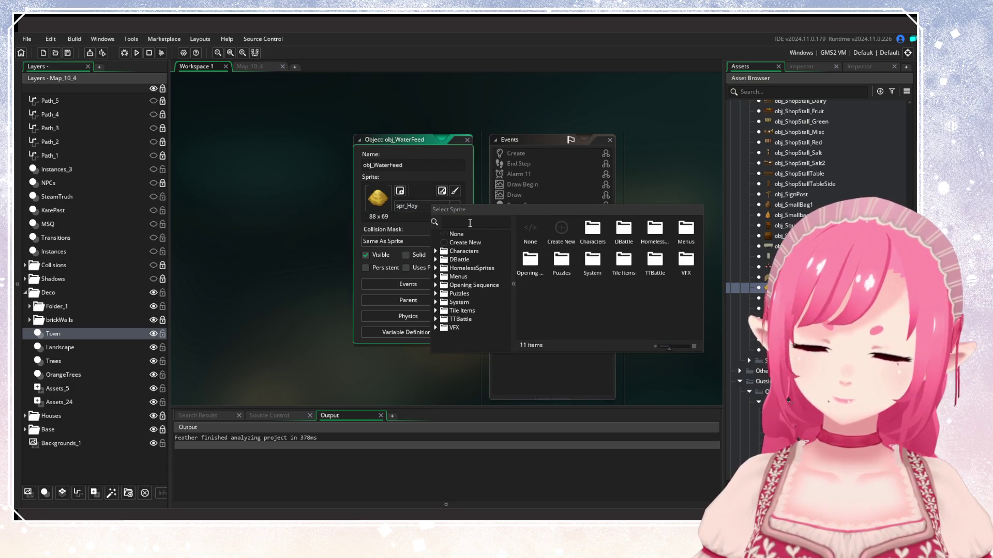
pyautogui.write('rfeed')
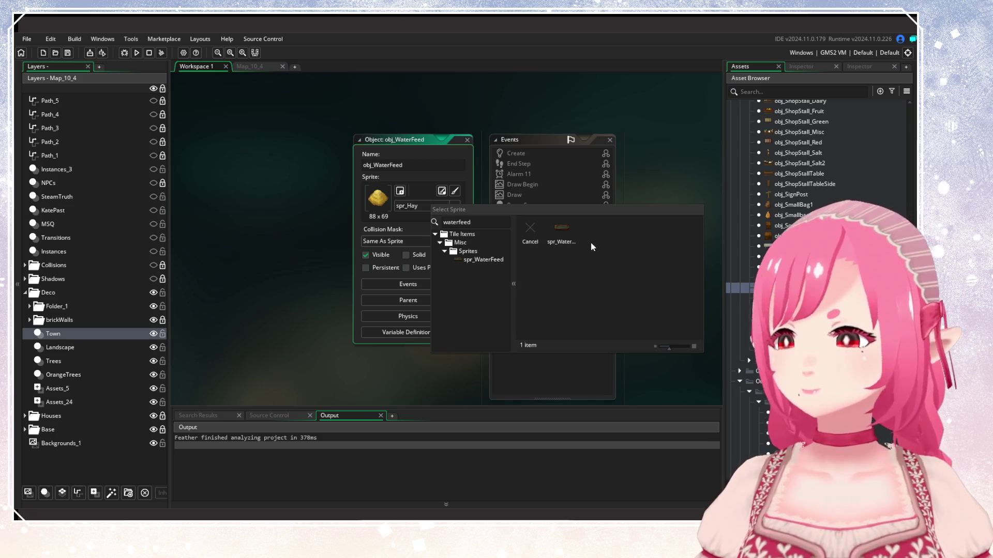
pyautogui.click(571, 233)
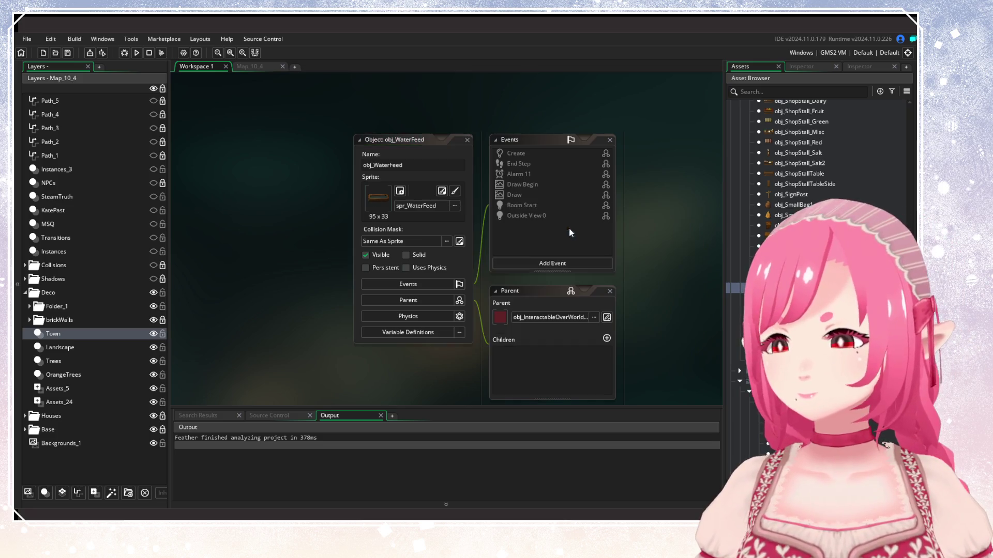
pyautogui.click(468, 140)
pyautogui.click(250, 66)
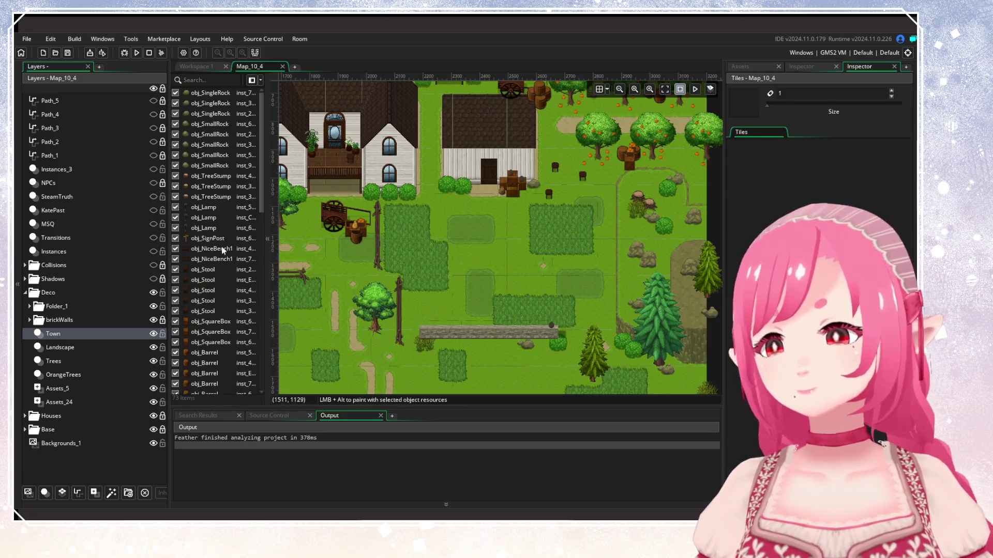
# Move the water trough down to sit just above the long stone wall.
pyautogui.scroll(2, 336, 256)
pyautogui.click(801, 66)
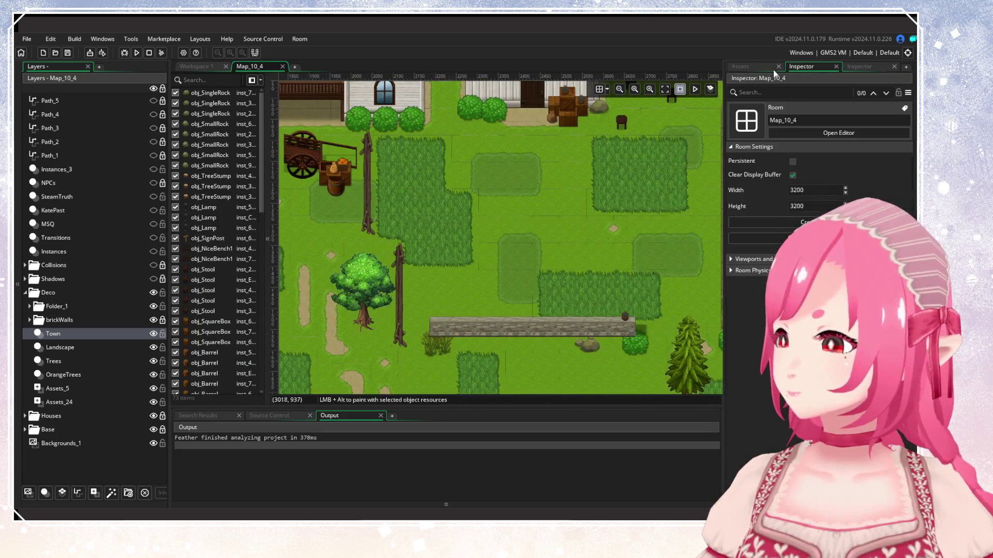
pyautogui.click(740, 66)
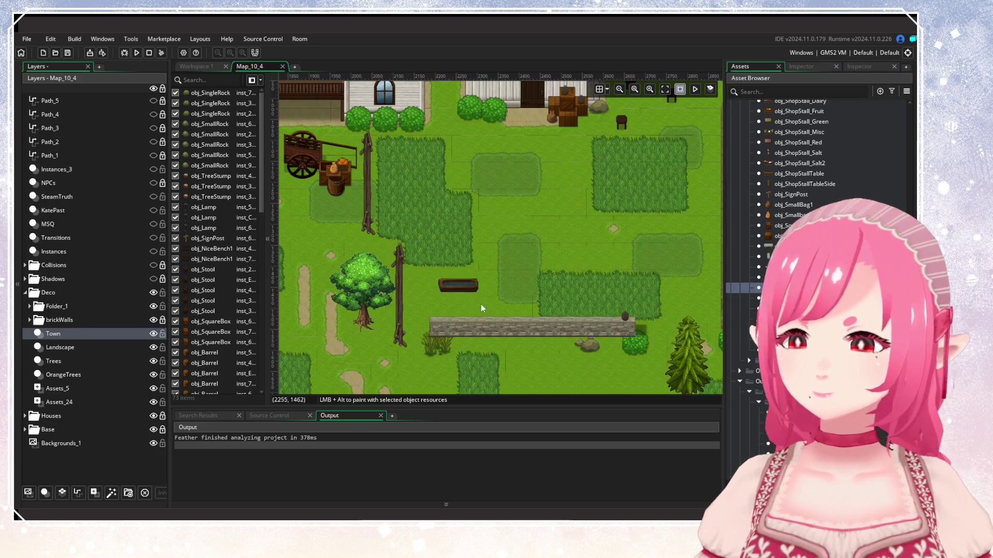
pyautogui.scroll(2, 455, 230)
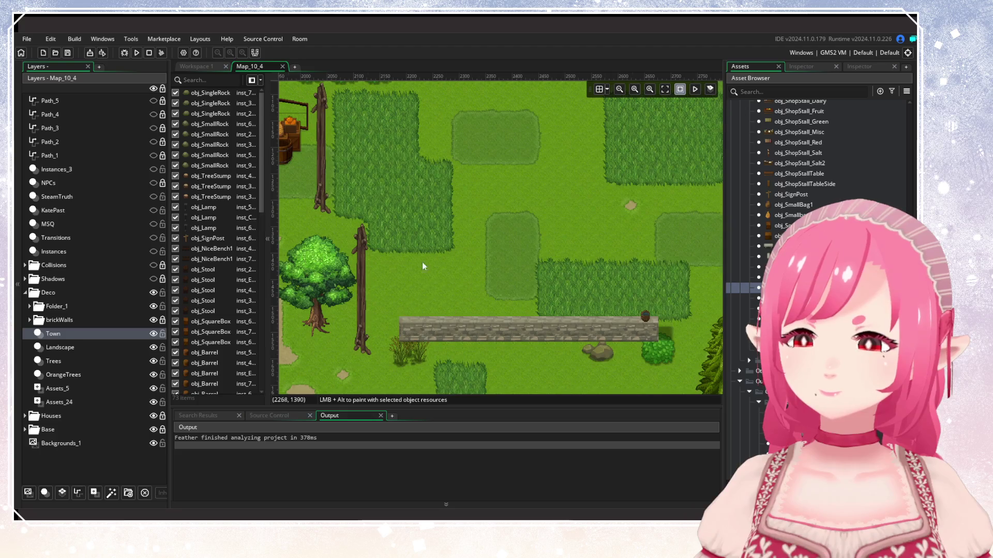
pyautogui.scroll(4, 440, 250)
pyautogui.moveTo(413, 214)
pyautogui.mouseDown()
pyautogui.moveTo(514, 198)
pyautogui.moveTo(579, 244)
pyautogui.moveTo(608, 203)
pyautogui.moveTo(484, 294)
pyautogui.moveTo(435, 287)
pyautogui.mouseUp()
pyautogui.scroll(-3, 525, 283)
pyautogui.scroll(5, 641, 294)
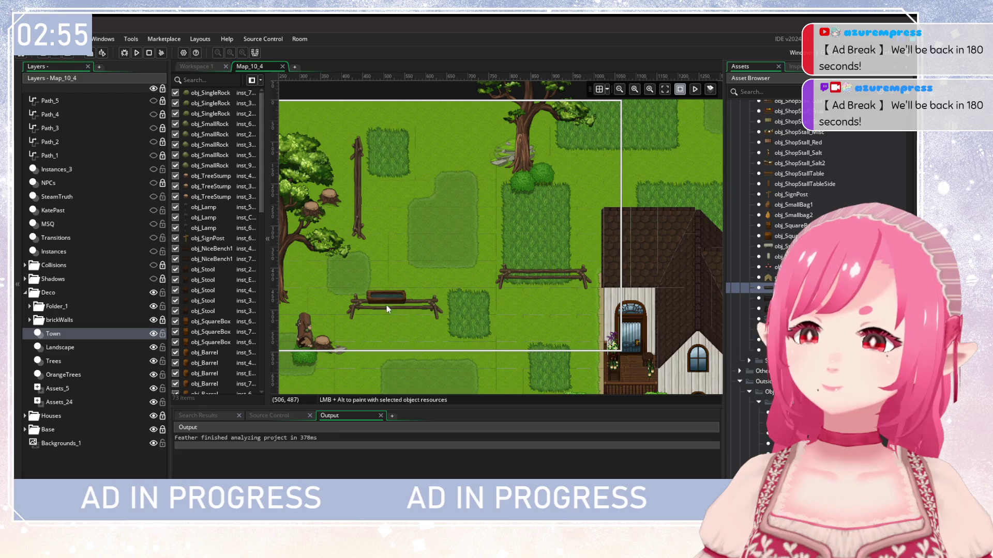
pyautogui.hscroll(5, 405, 278)
pyautogui.scroll(2, 405, 278)
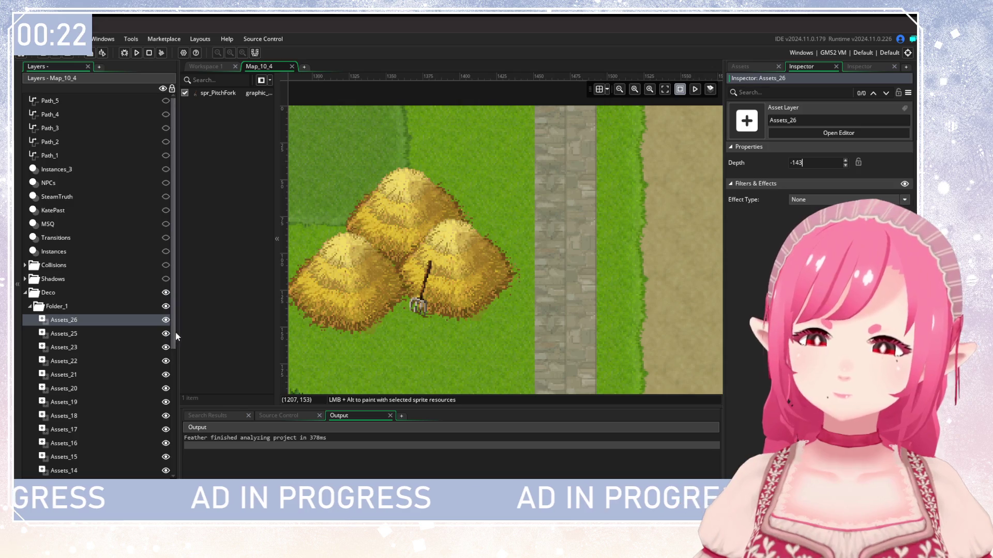
# Widen the layers panel and zoom around the barn and eastern field.
pyautogui.moveTo(176, 337); pyautogui.dragTo(180, 336)
pyautogui.scroll(-3, 385, 337)
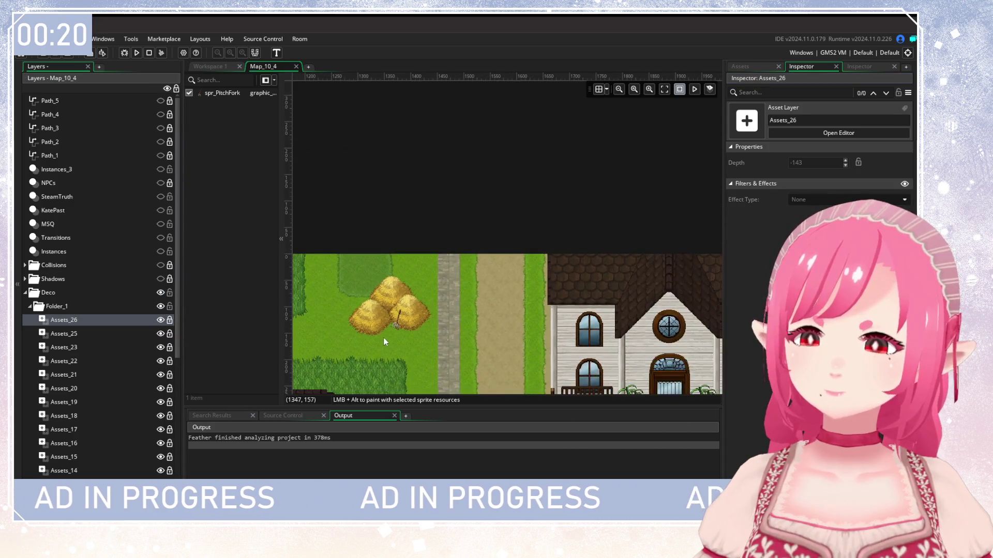
pyautogui.scroll(-5, 383, 337)
pyautogui.scroll(-3, 389, 253)
pyautogui.scroll(1, 482, 305)
pyautogui.scroll(1, 517, 306)
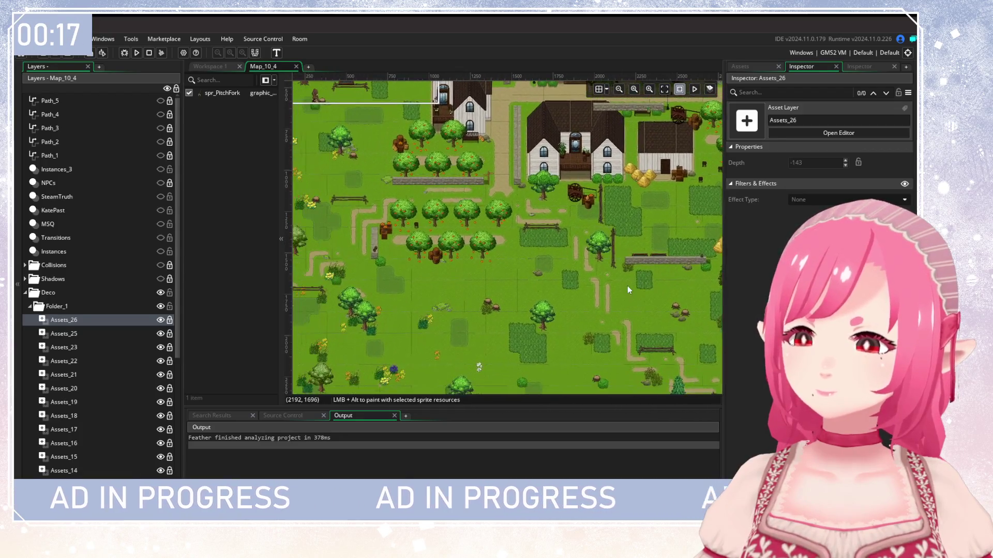
pyautogui.scroll(-1, 590, 282)
pyautogui.scroll(2, 553, 275)
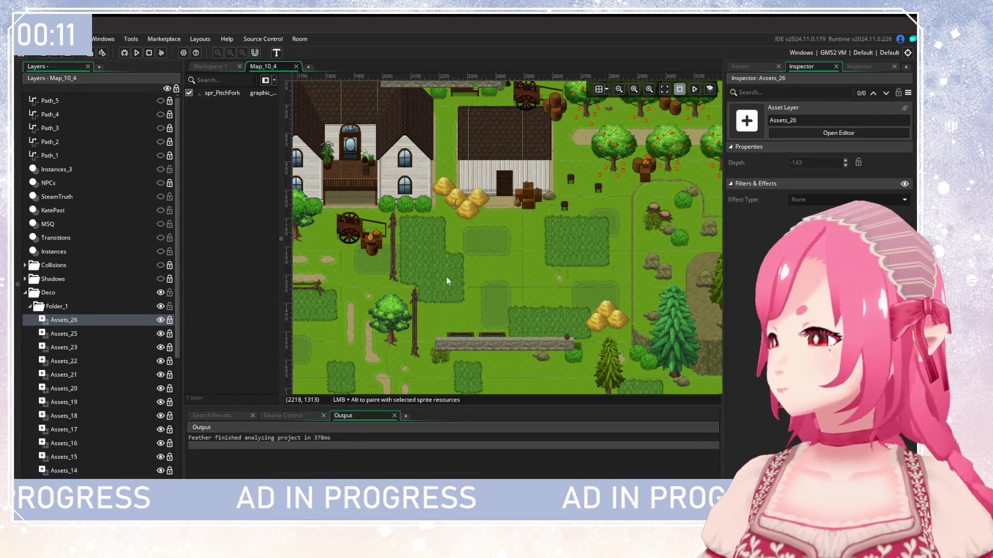
pyautogui.scroll(2, 465, 269)
pyautogui.scroll(-1, 533, 279)
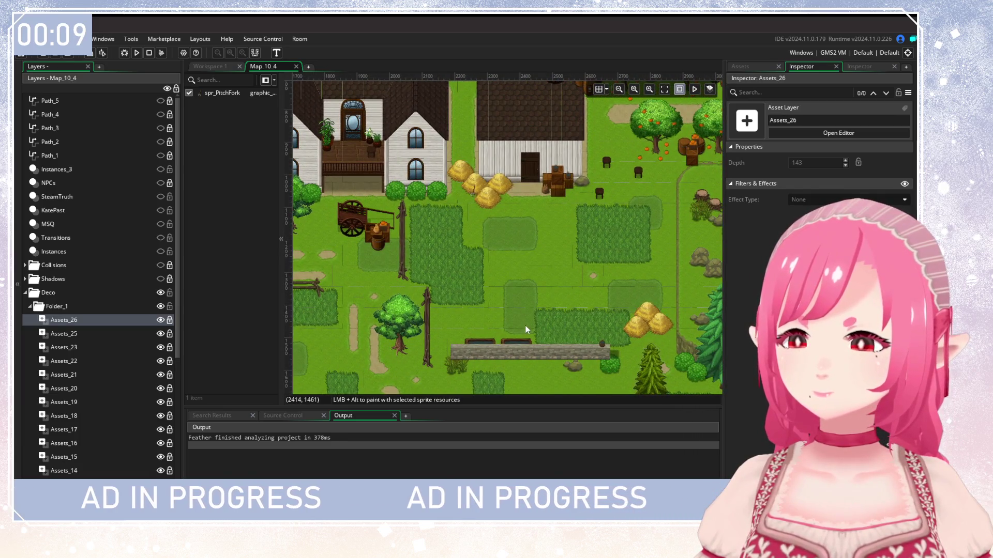
pyautogui.scroll(-1, 466, 310)
pyautogui.scroll(-2, 573, 323)
pyautogui.scroll(2, 420, 312)
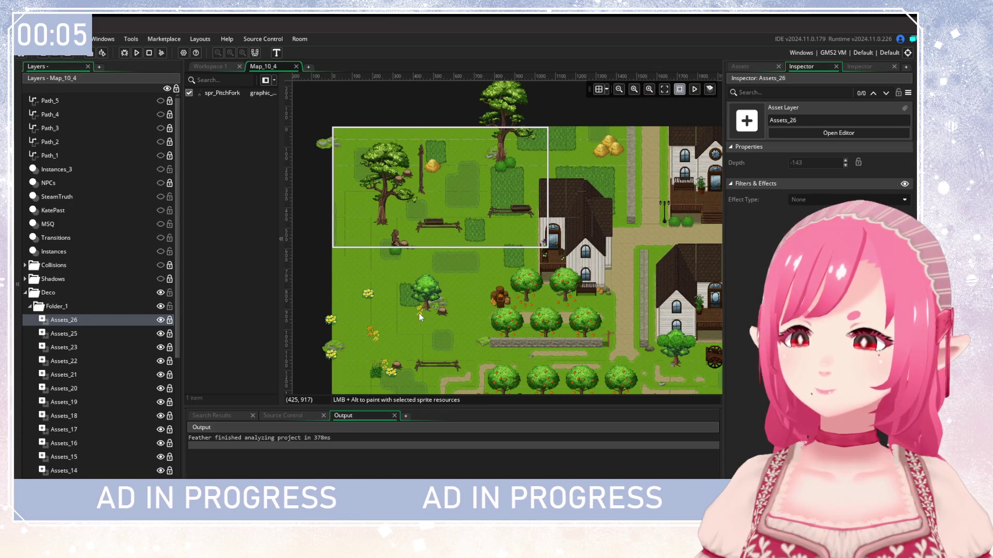
pyautogui.scroll(-5, 418, 313)
# Pan the houses back into view at the top of the room.
pyautogui.moveTo(545, 182)
pyautogui.mouseDown()
pyautogui.moveTo(557, 326)
pyautogui.moveTo(457, 329)
pyautogui.moveTo(628, 219)
pyautogui.moveTo(476, 222)
pyautogui.mouseUp()
pyautogui.scroll(3, 523, 205)
pyautogui.scroll(2, 529, 193)
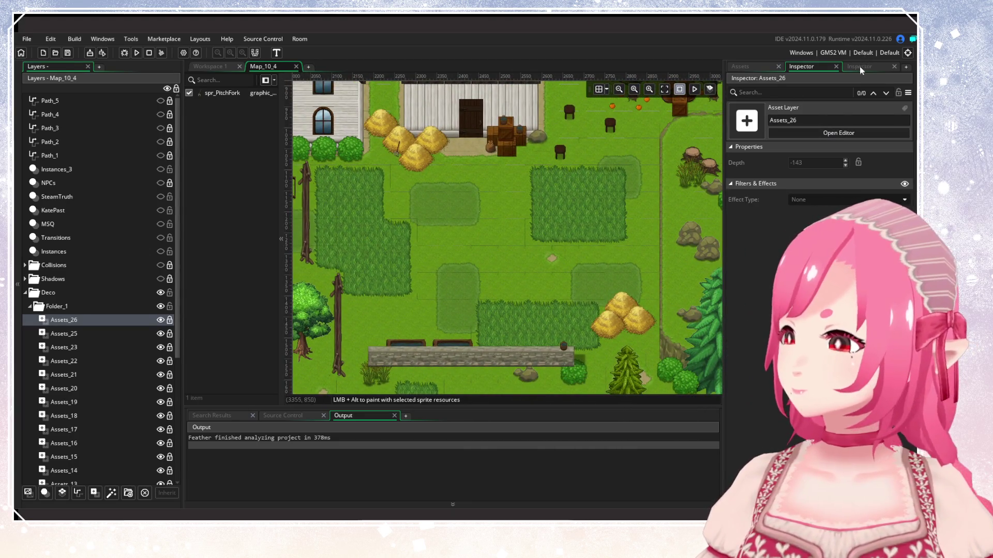
pyautogui.click(749, 67)
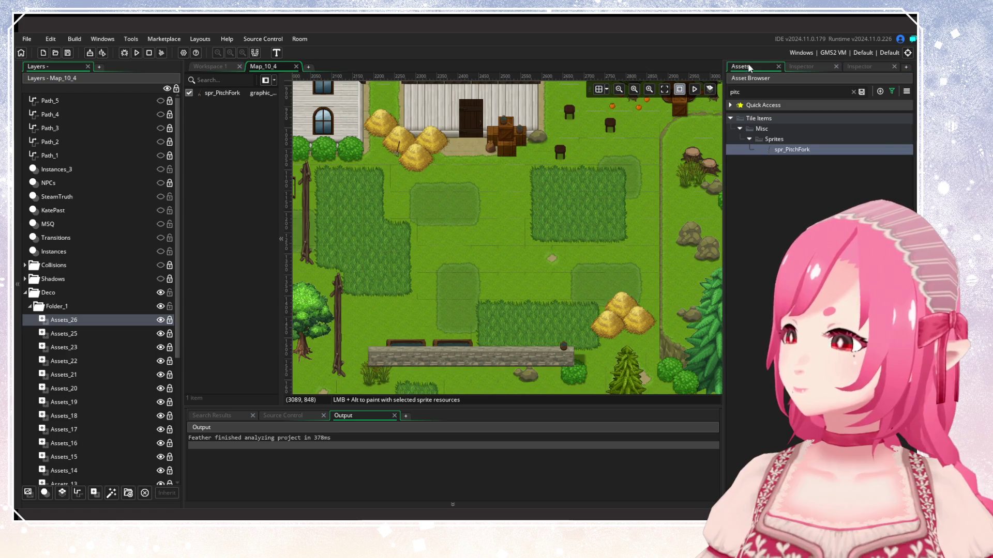
# Clear the 'pitc' search and scroll through the full unfiltered Sprites list.
pyautogui.click(852, 92)
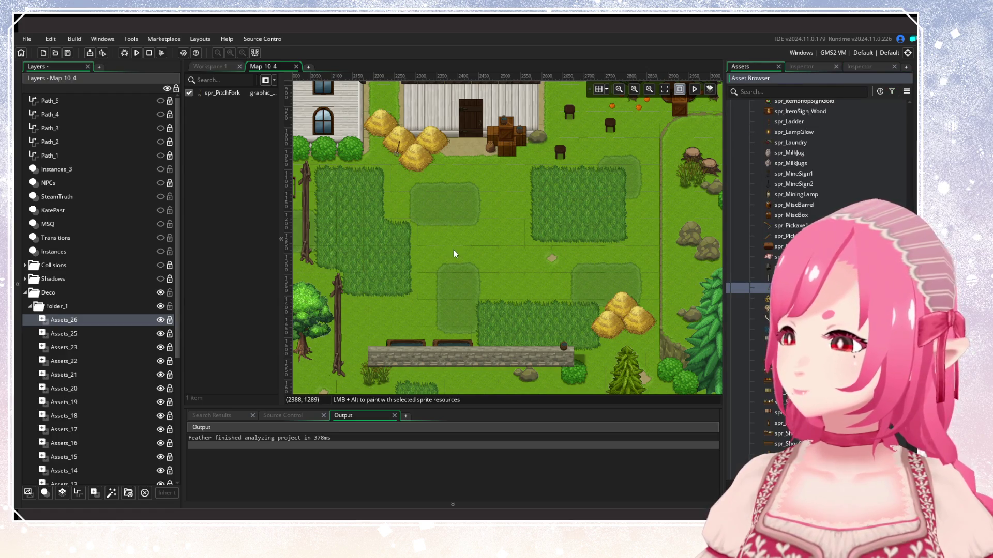
pyautogui.scroll(-3, 494, 256)
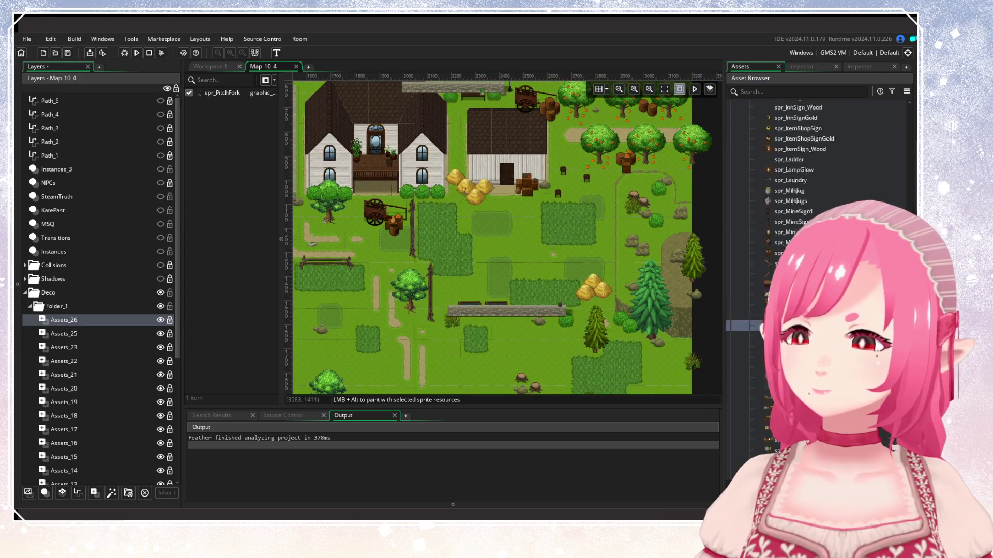
pyautogui.scroll(15, 817, 207)
pyautogui.scroll(12, 783, 284)
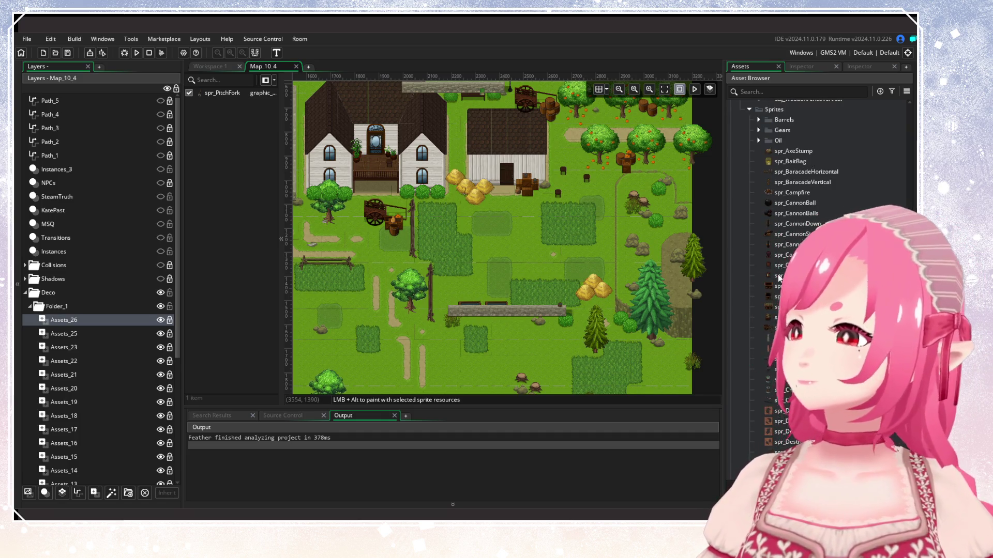
pyautogui.scroll(-3, 817, 165)
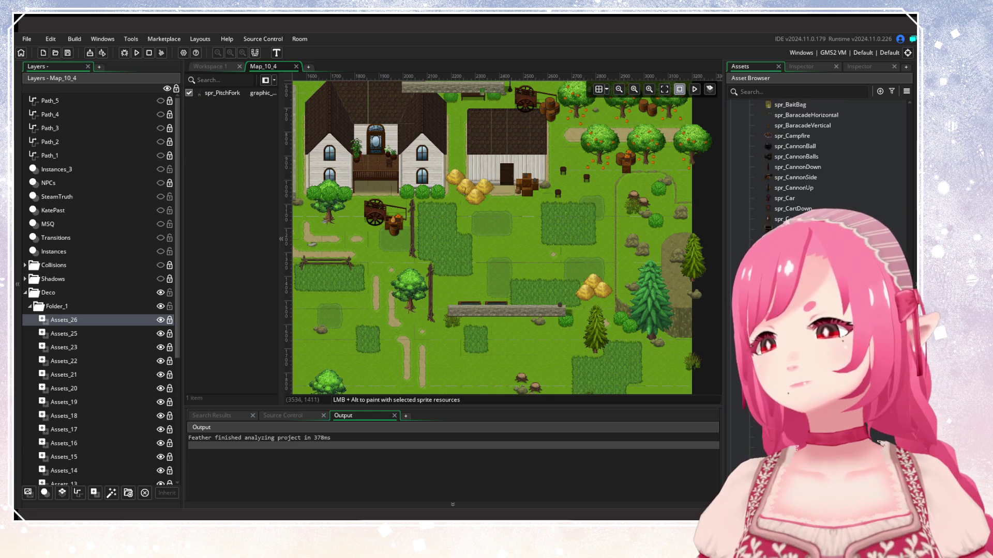
pyautogui.scroll(-5, 817, 166)
pyautogui.scroll(-3, 817, 166)
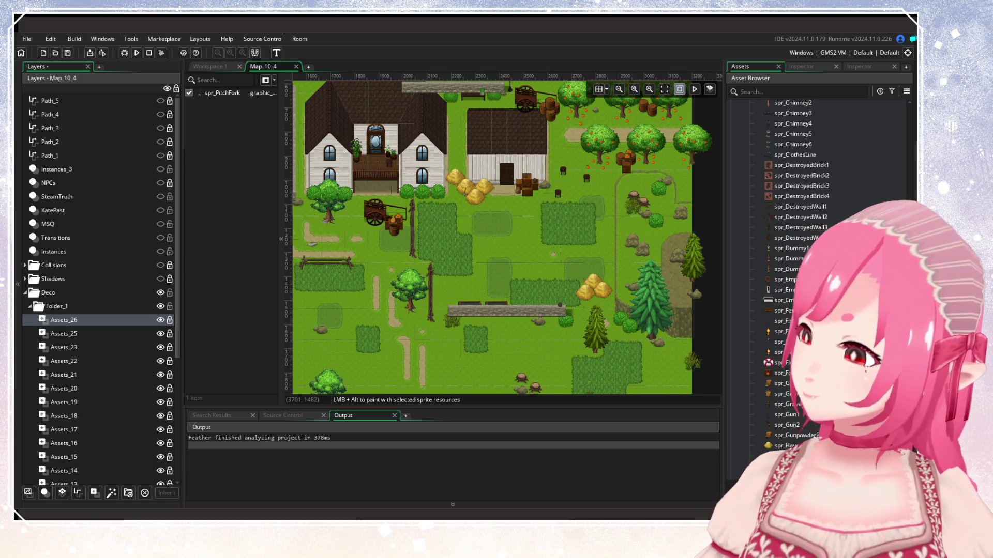
pyautogui.scroll(-8, 807, 207)
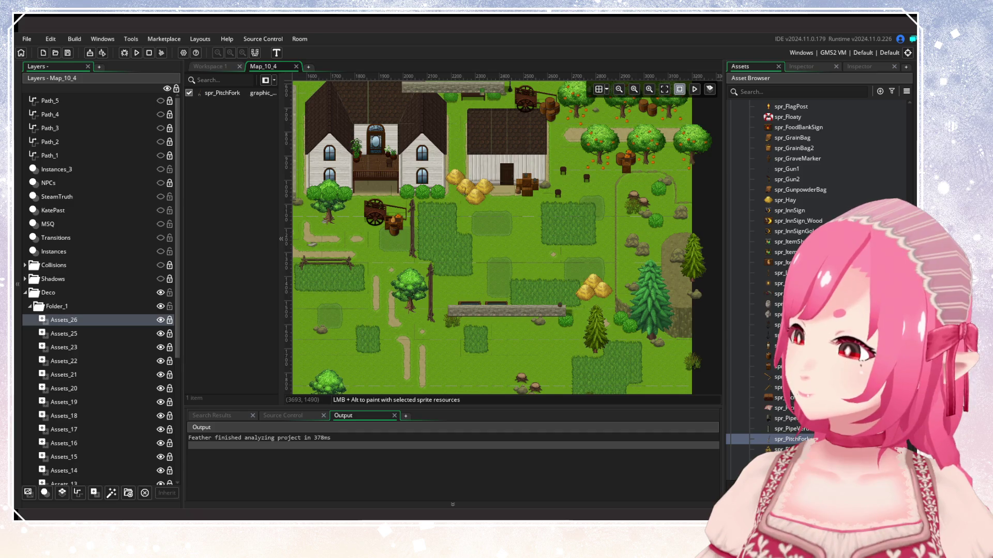
pyautogui.scroll(-3, 817, 274)
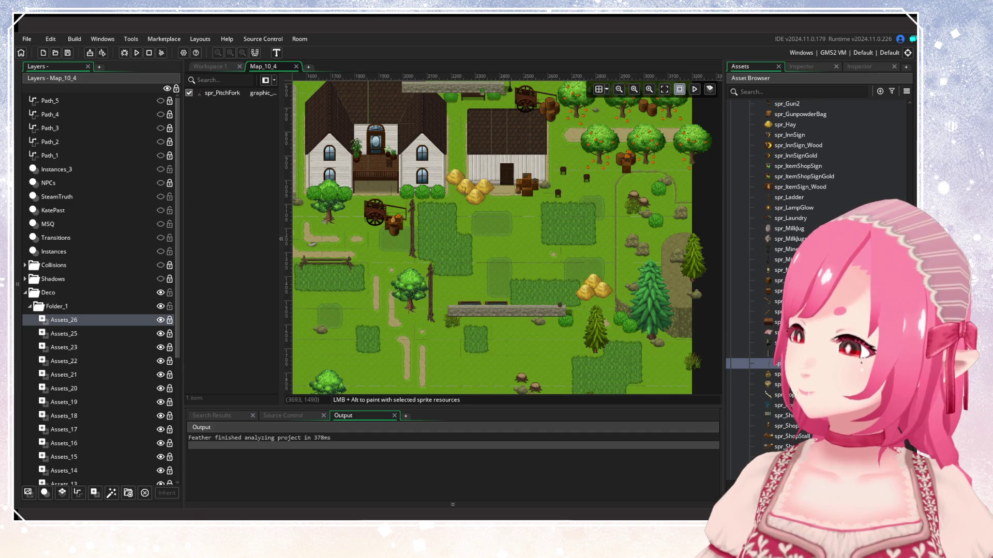
pyautogui.scroll(5, 490, 232)
pyautogui.hscroll(-10, 490, 231)
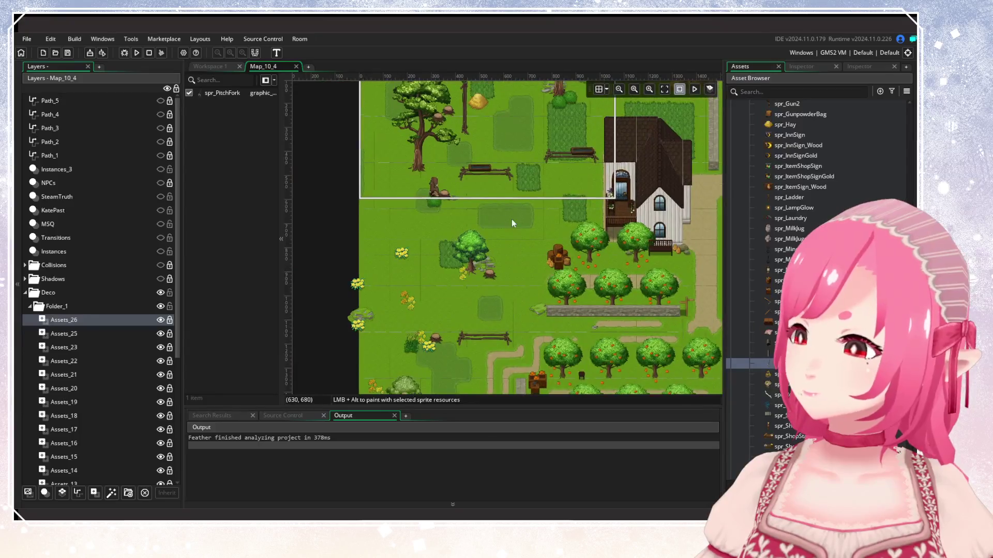
pyautogui.hscroll(5, 463, 242)
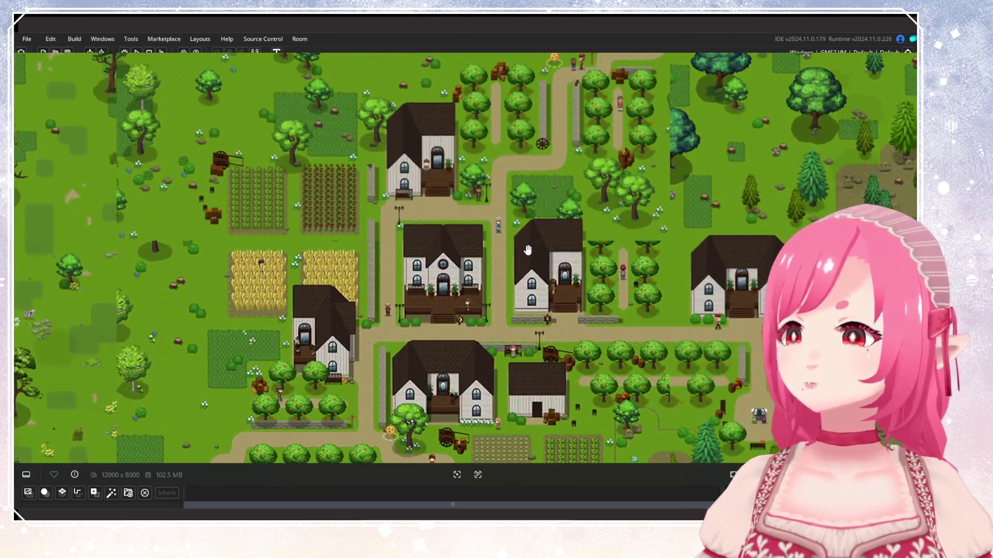
pyautogui.moveTo(527, 250); pyautogui.dragTo(375, 259)
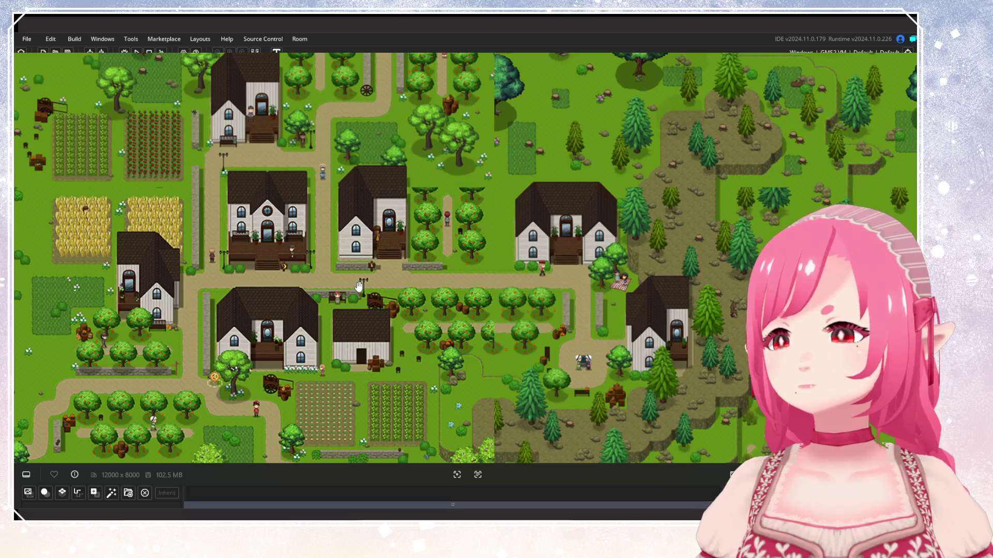
pyautogui.moveTo(359, 286)
pyautogui.mouseDown()
pyautogui.moveTo(440, 284)
pyautogui.moveTo(483, 234)
pyautogui.moveTo(663, 290)
pyautogui.mouseUp()
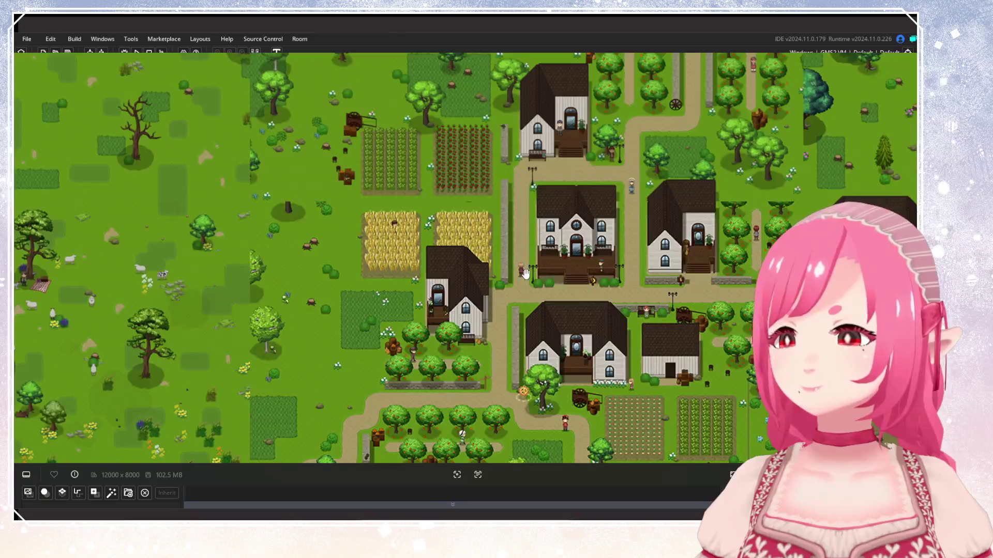
pyautogui.moveTo(518, 239); pyautogui.dragTo(455, 373)
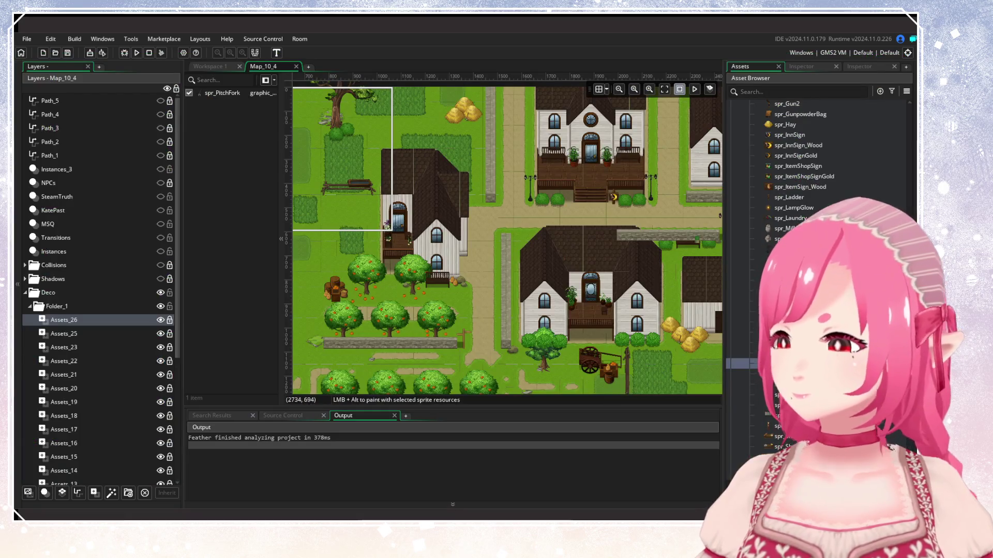
pyautogui.click(789, 218)
# Zoom in on the town's western edge and select the Town layer.
pyautogui.moveTo(372, 236); pyautogui.dragTo(548, 212)
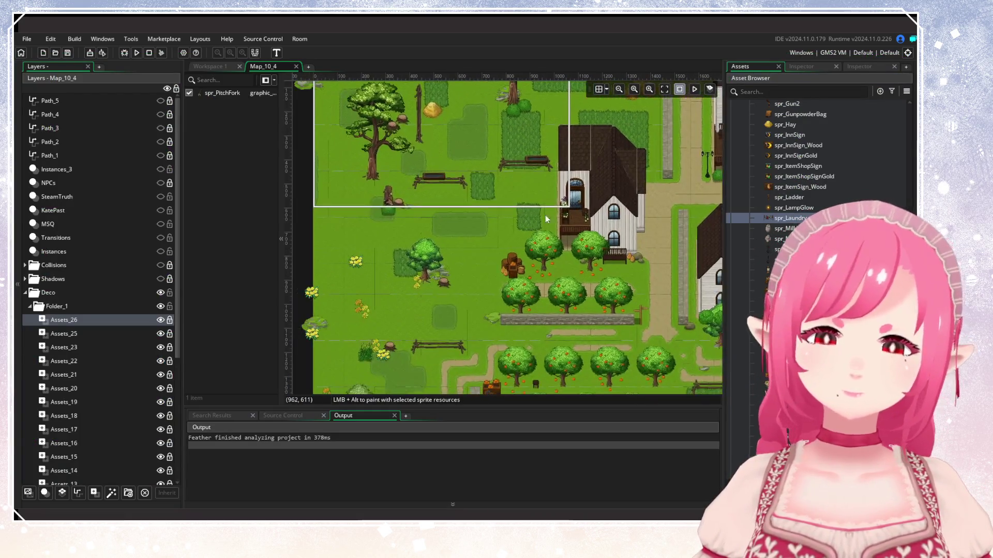
pyautogui.scroll(2, 547, 212)
pyautogui.click(30, 306)
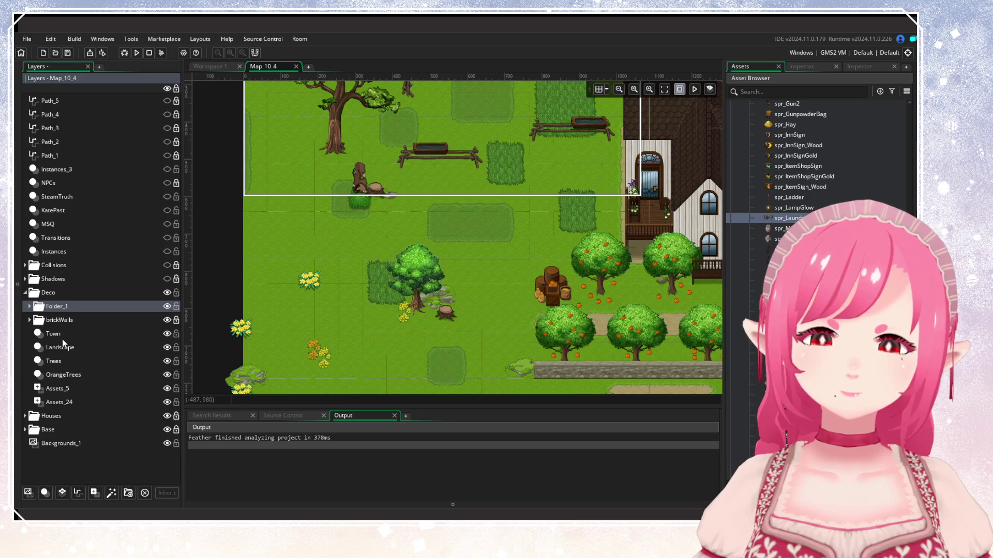
pyautogui.click(53, 336)
pyautogui.scroll(2, 552, 265)
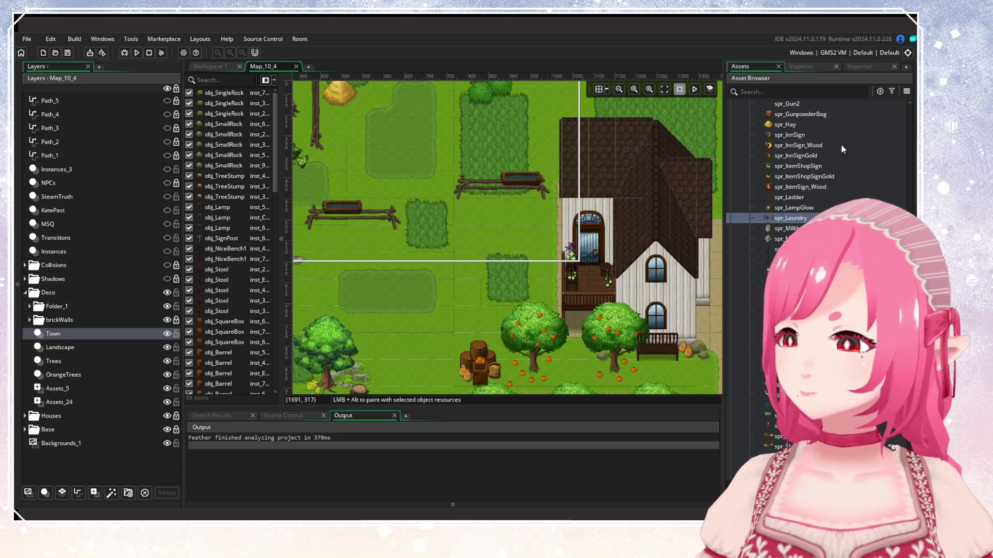
pyautogui.scroll(10, 843, 150)
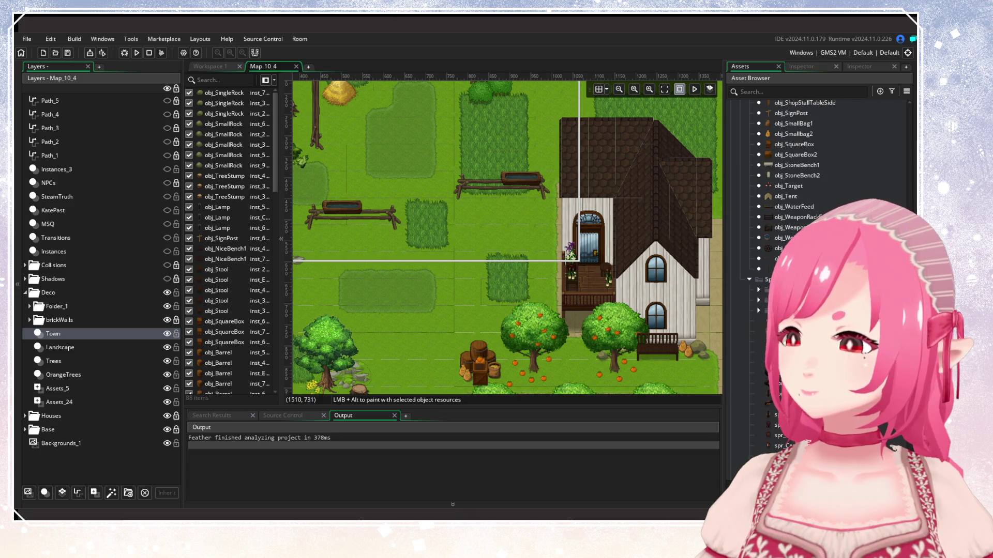
pyautogui.click(756, 292)
pyautogui.scroll(10, 756, 292)
pyautogui.scroll(15, 791, 224)
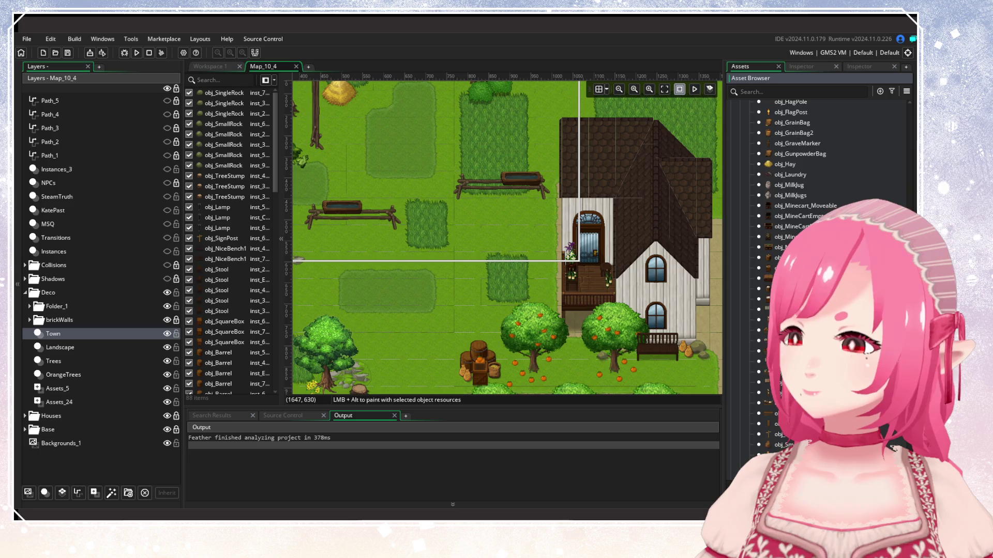
pyautogui.scroll(-3, 790, 223)
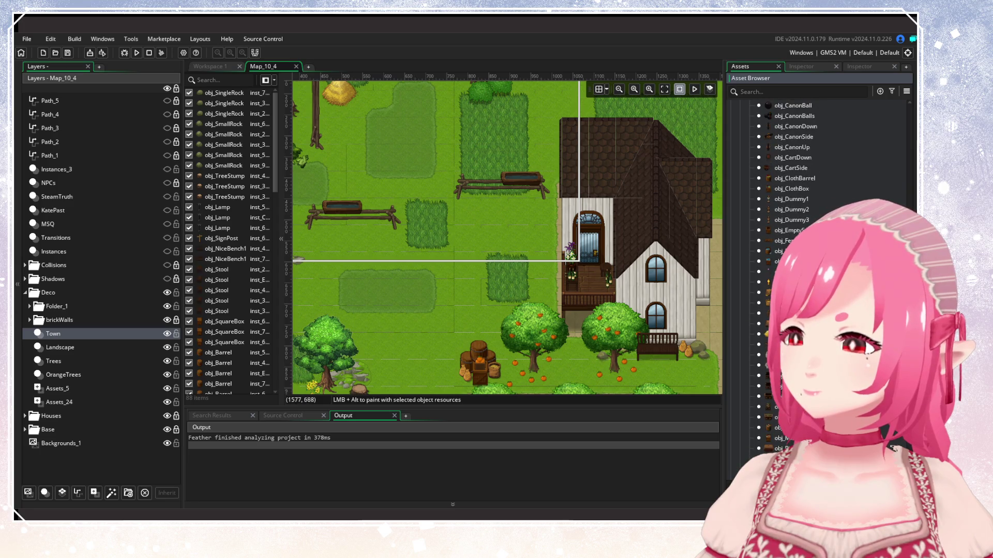
# Place three laundry clotheslines in front of the western house.
pyautogui.moveTo(776, 344)
pyautogui.mouseDown()
pyautogui.moveTo(505, 237)
pyautogui.moveTo(525, 224)
pyautogui.moveTo(523, 242)
pyautogui.mouseUp()
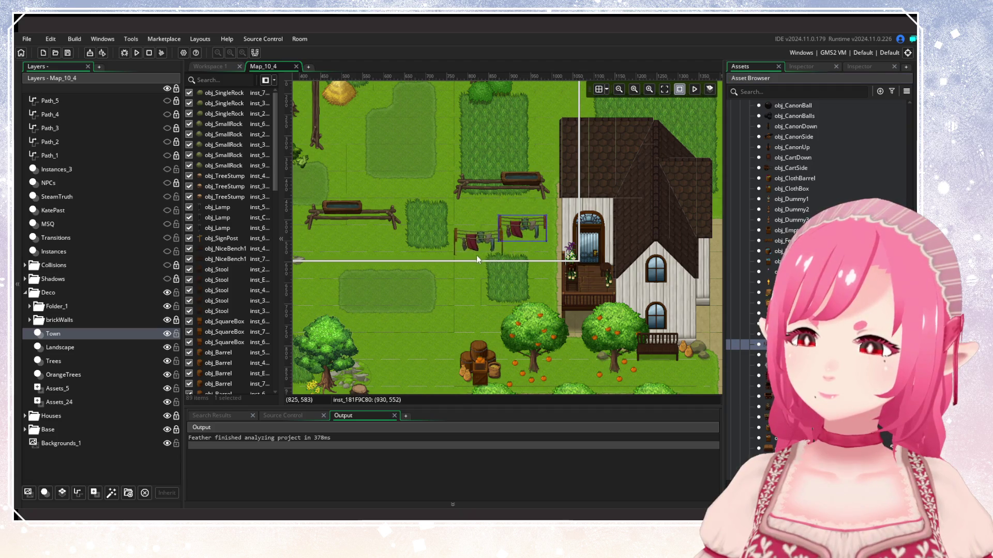
pyautogui.click(448, 268)
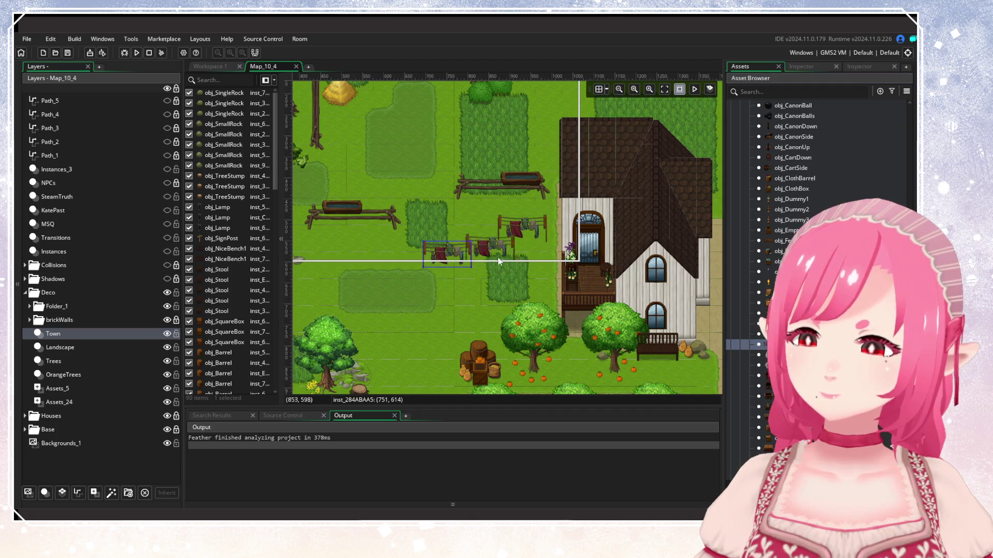
pyautogui.moveTo(522, 234); pyautogui.dragTo(515, 235)
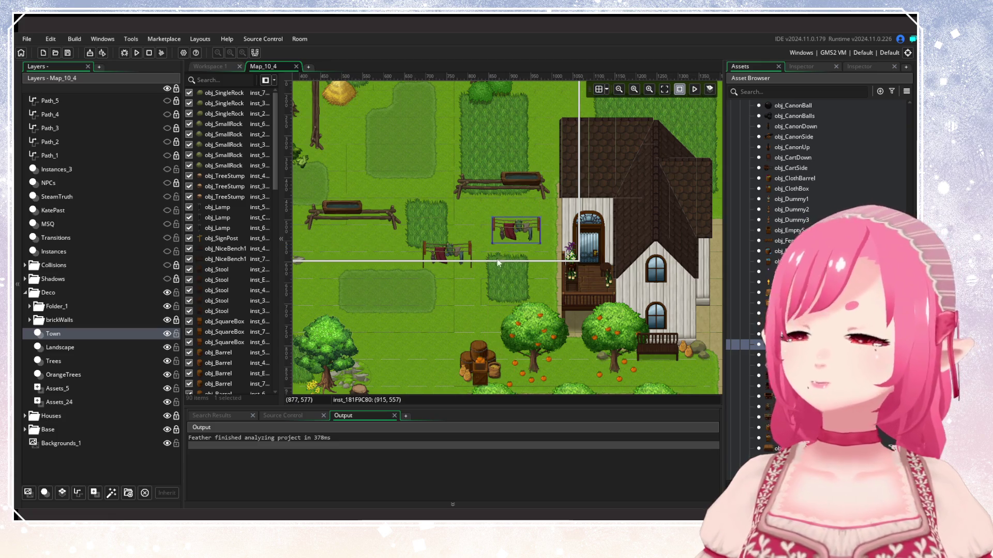
pyautogui.click(503, 326)
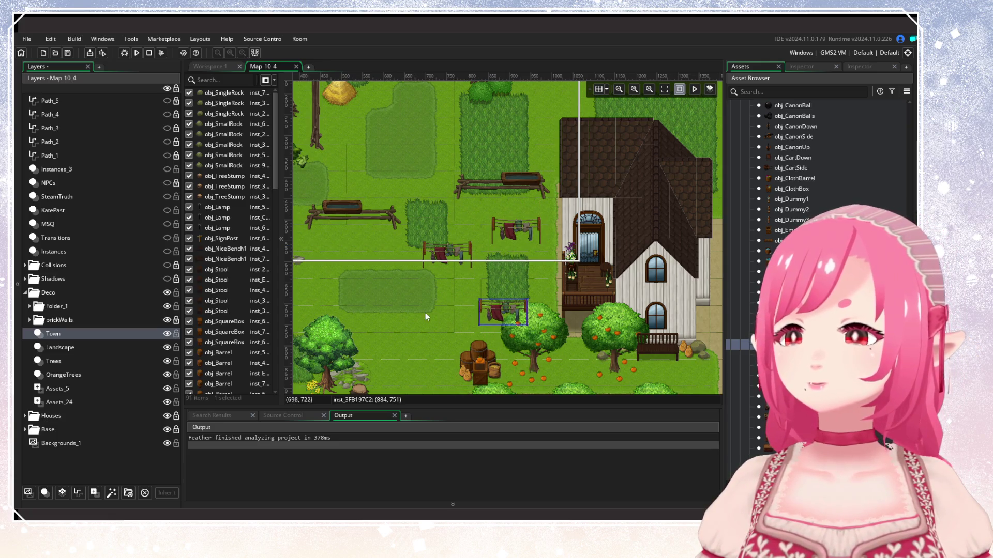
pyautogui.scroll(-3, 492, 197)
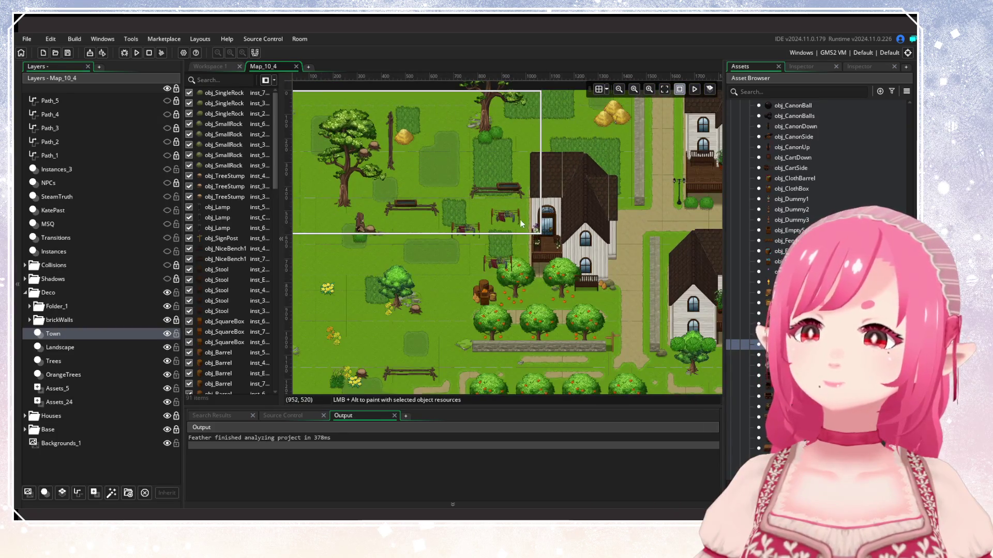
pyautogui.scroll(2, 486, 222)
pyautogui.scroll(2, 807, 207)
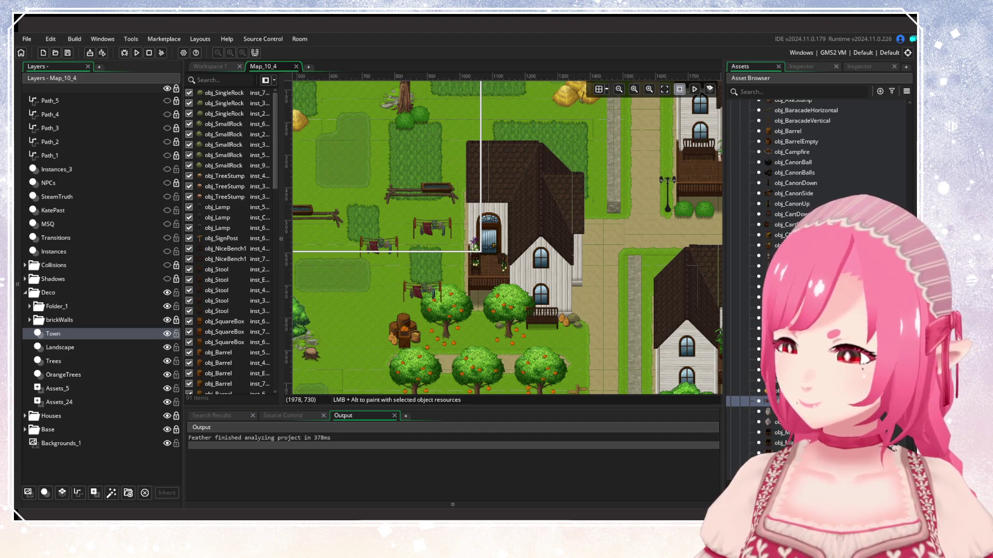
pyautogui.scroll(-3, 817, 259)
pyautogui.scroll(-4, 774, 318)
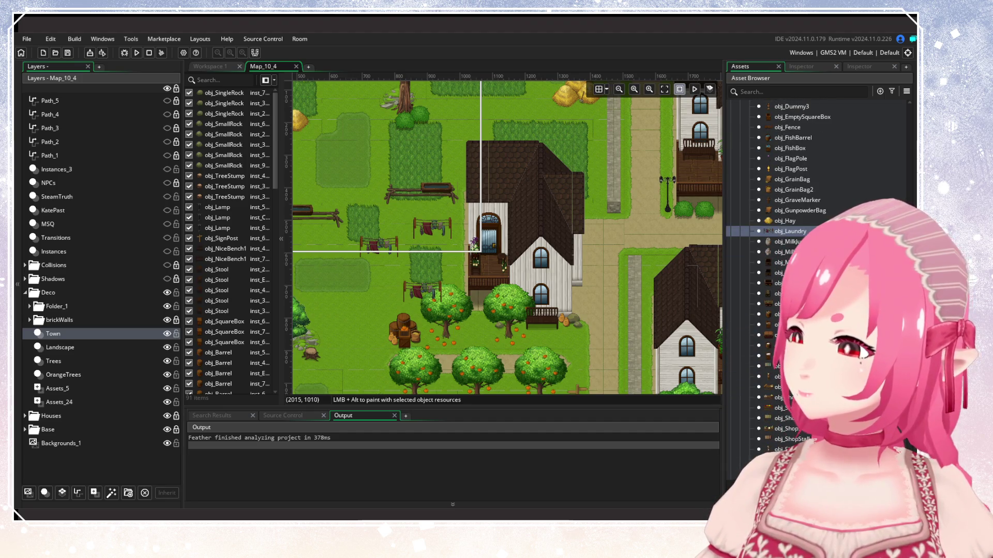
pyautogui.scroll(-4, 817, 259)
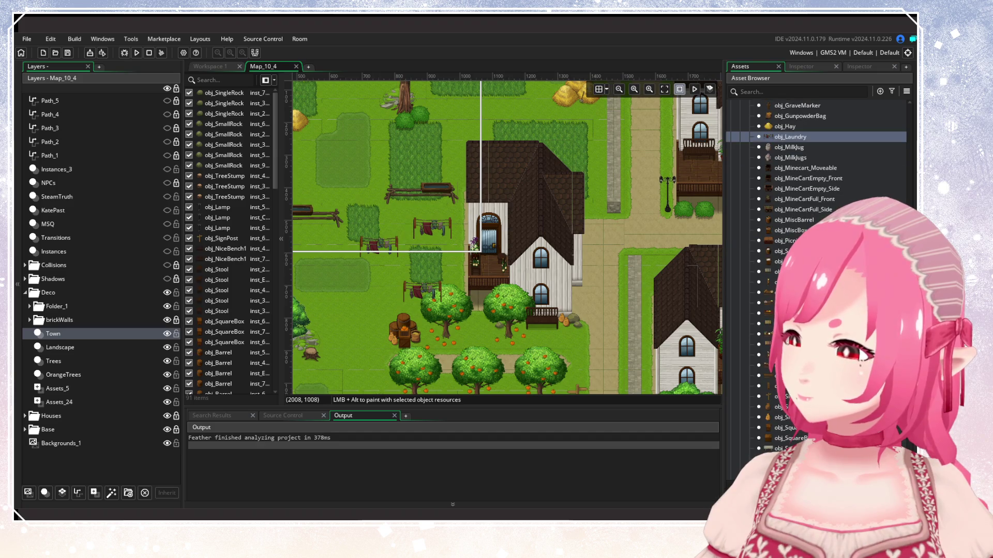
pyautogui.scroll(-4, 759, 274)
pyautogui.moveTo(566, 385); pyautogui.dragTo(468, 206)
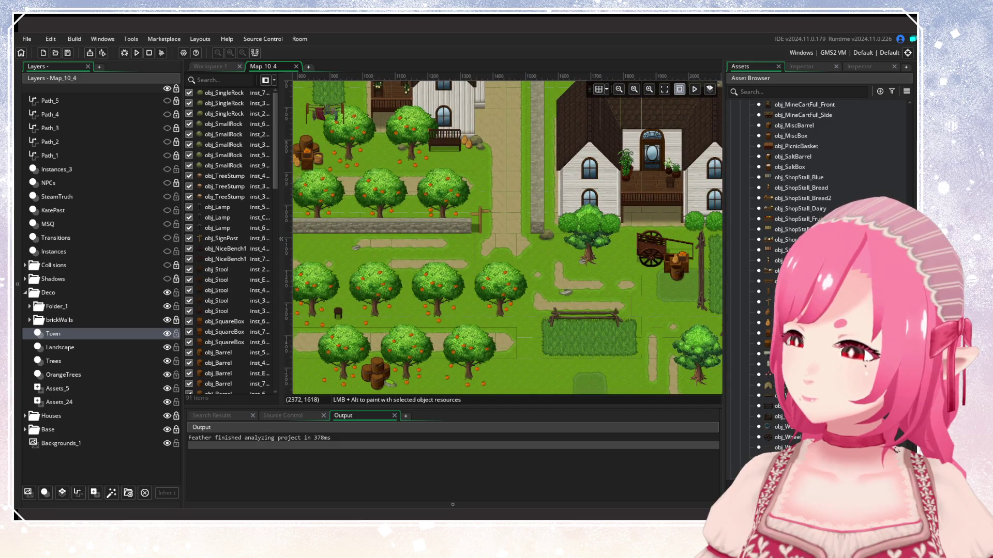
# Place a cart wheel beside the western bench in the field.
pyautogui.click(786, 437)
pyautogui.hscroll(-5, 479, 358)
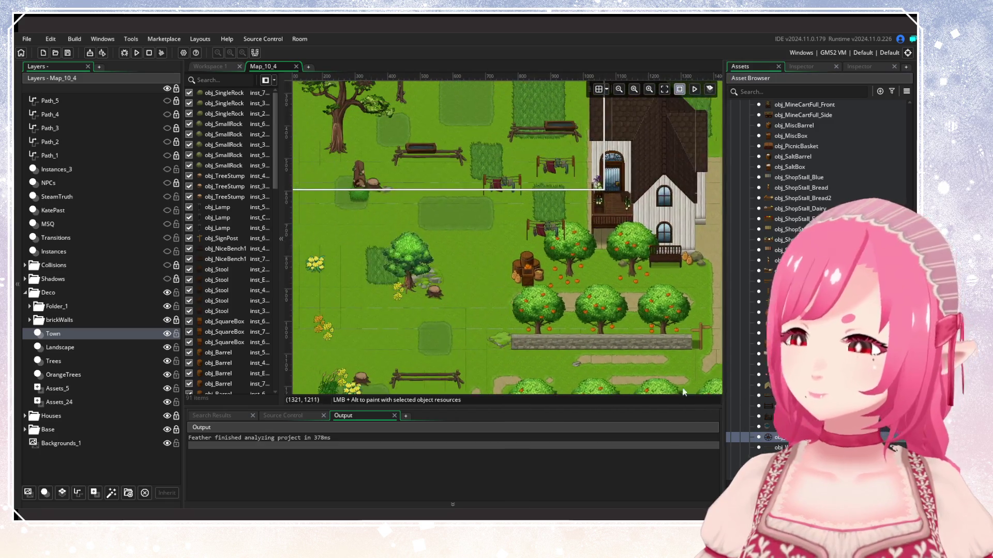
pyautogui.scroll(3, 479, 358)
pyautogui.keyDown('alt'); pyautogui.click(403, 275); pyautogui.keyUp('alt')
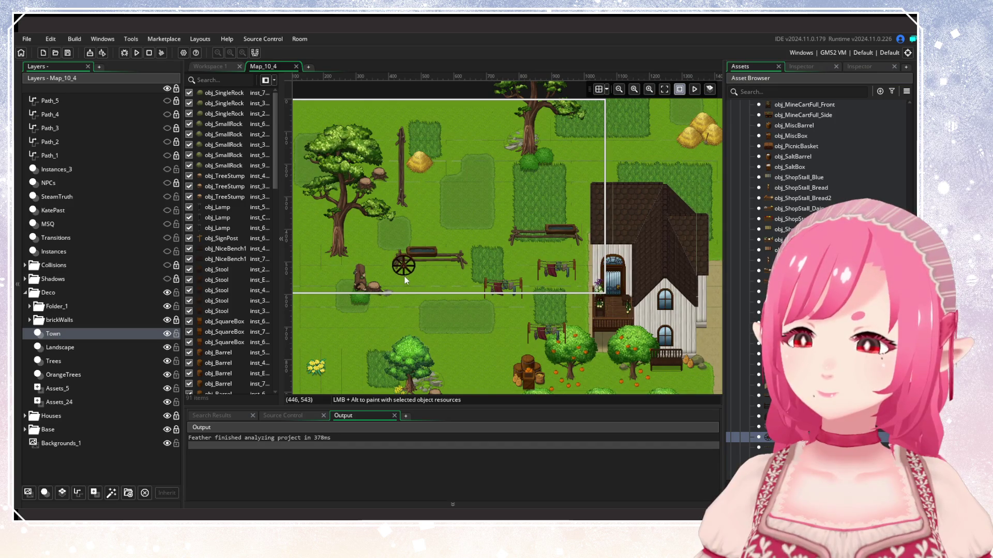
pyautogui.scroll(-6, 526, 350)
pyautogui.hscroll(8, 526, 349)
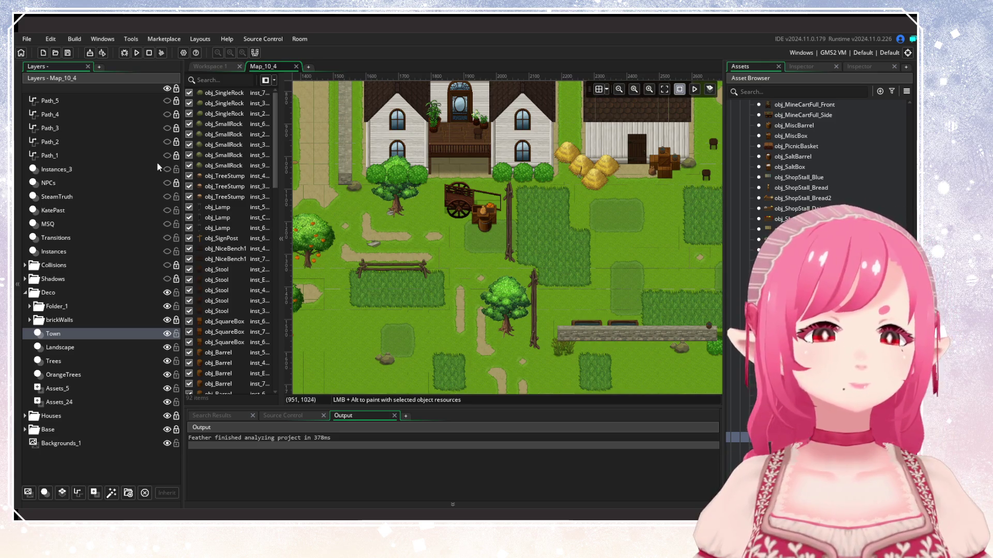
pyautogui.click(166, 183)
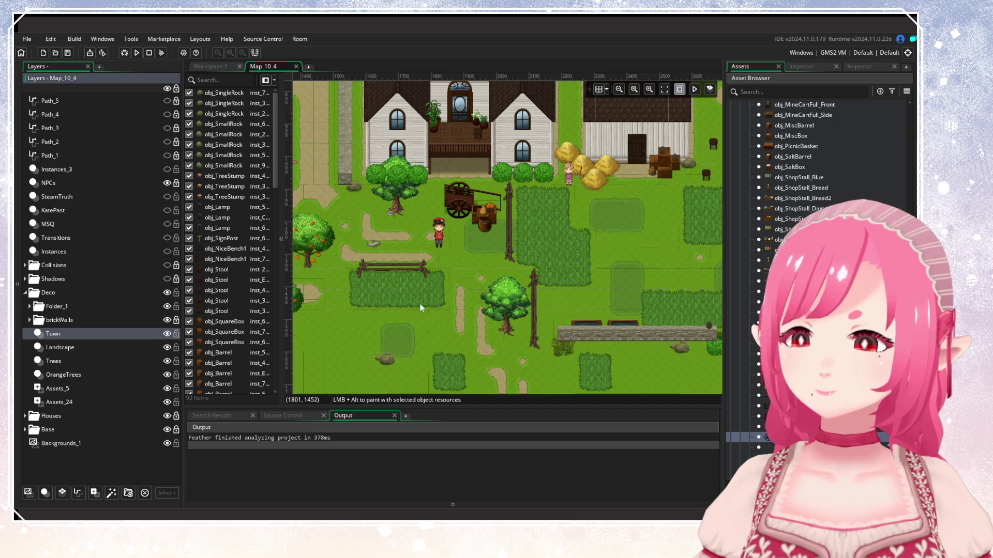
# Pan and zoom across the eastern houses to check the villagers' placements.
pyautogui.scroll(-2, 468, 245)
pyautogui.scroll(-3, 467, 278)
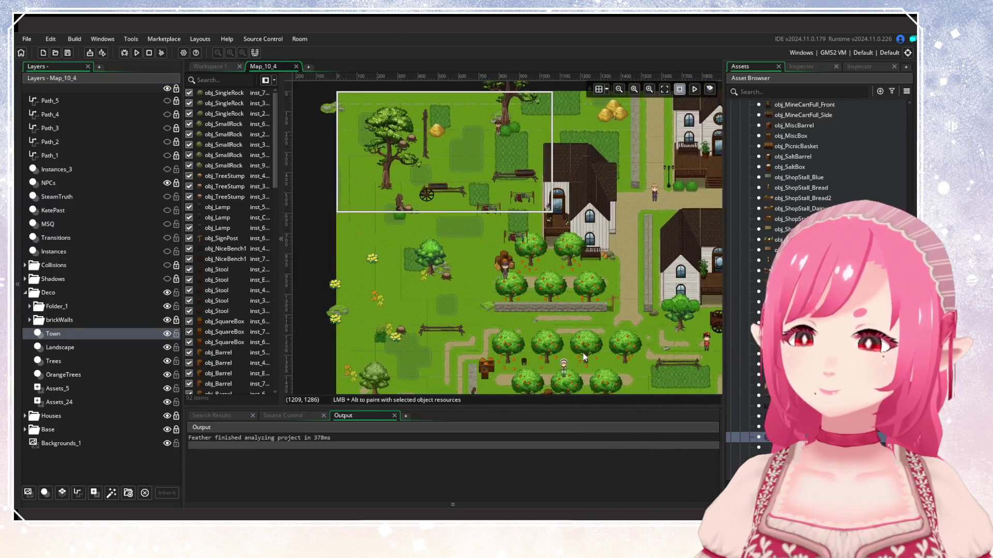
pyautogui.moveTo(564, 355)
pyautogui.mouseDown()
pyautogui.moveTo(369, 234)
pyautogui.moveTo(340, 233)
pyautogui.mouseUp()
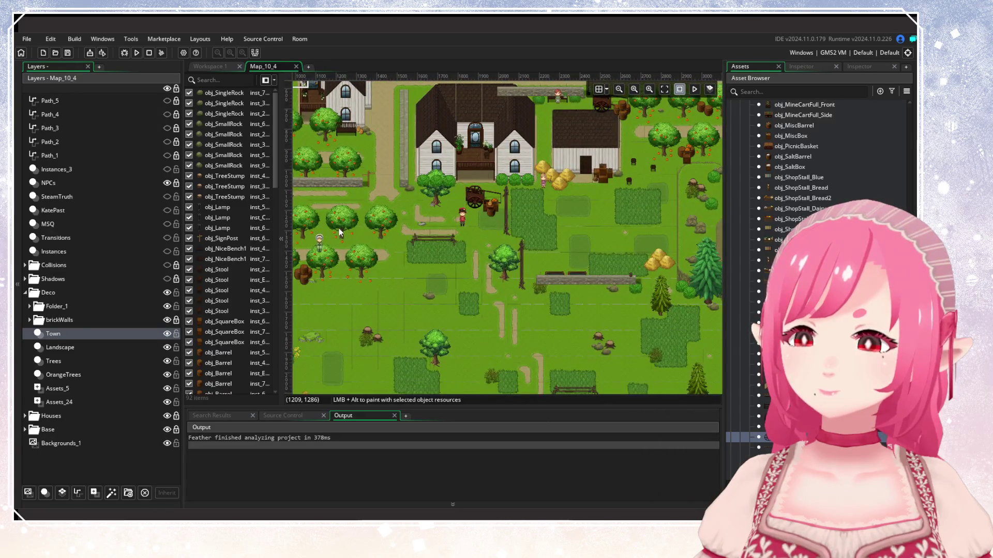
pyautogui.scroll(1, 339, 228)
pyautogui.scroll(2, 449, 246)
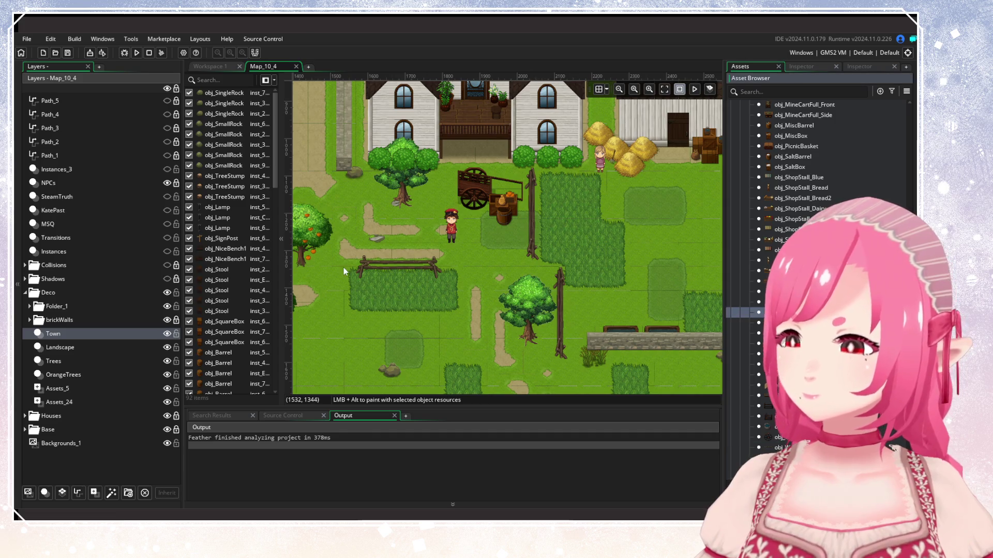
pyautogui.hscroll(8, 343, 268)
pyautogui.hscroll(-20, 430, 312)
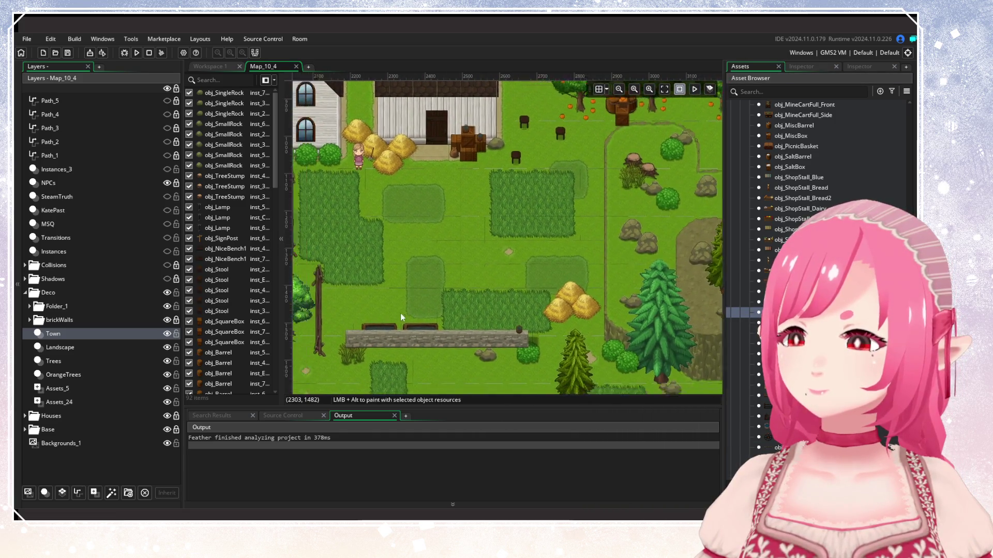
pyautogui.scroll(5, 395, 314)
pyautogui.scroll(8, 462, 238)
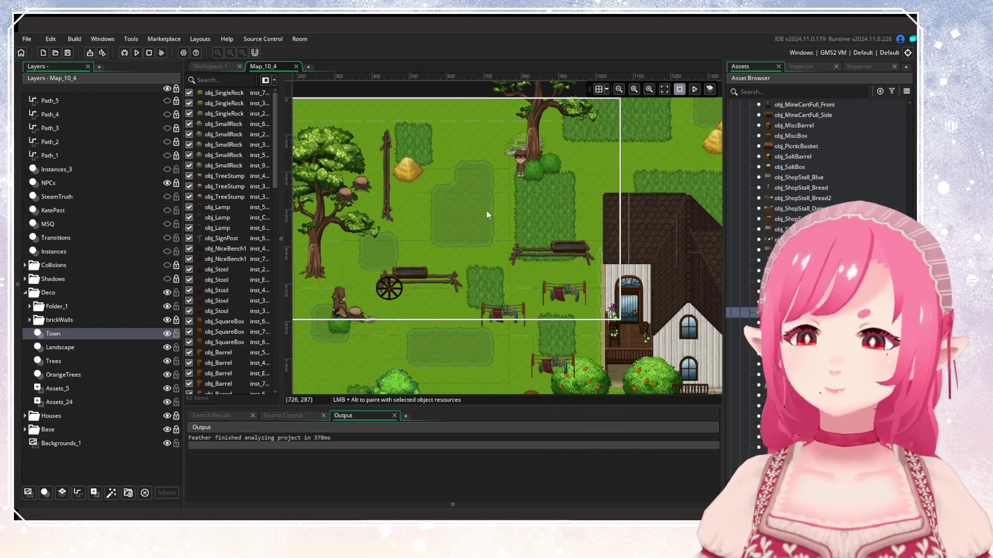
pyautogui.click(49, 183)
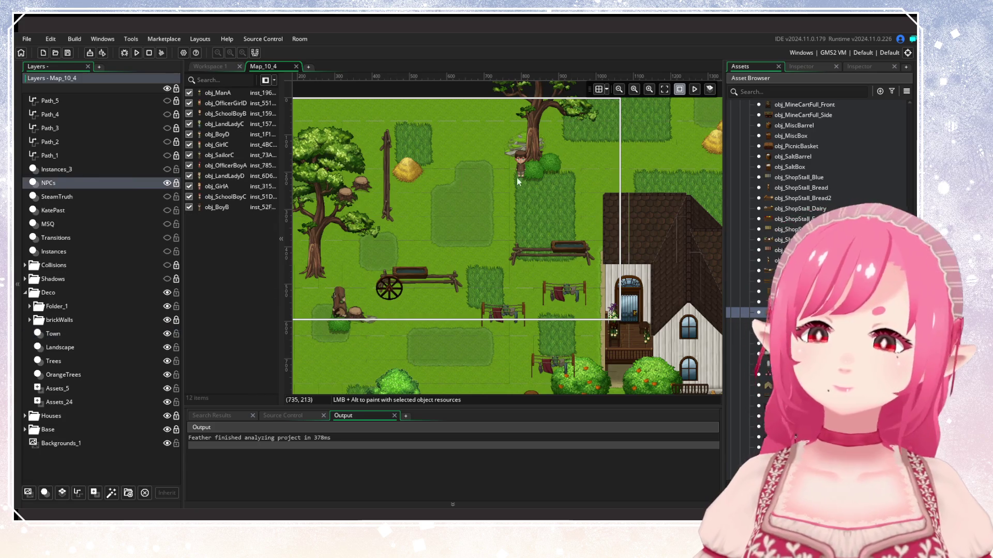
# Shift obj_BoyB slightly left beside the tree.
pyautogui.click(520, 166)
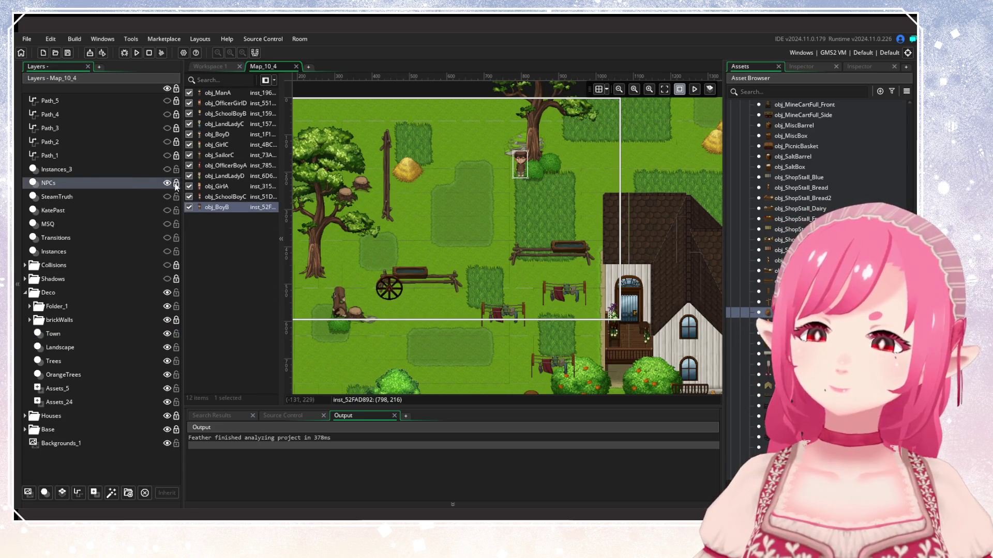
pyautogui.moveTo(527, 170)
pyautogui.mouseDown()
pyautogui.moveTo(502, 186)
pyautogui.moveTo(509, 170)
pyautogui.mouseUp()
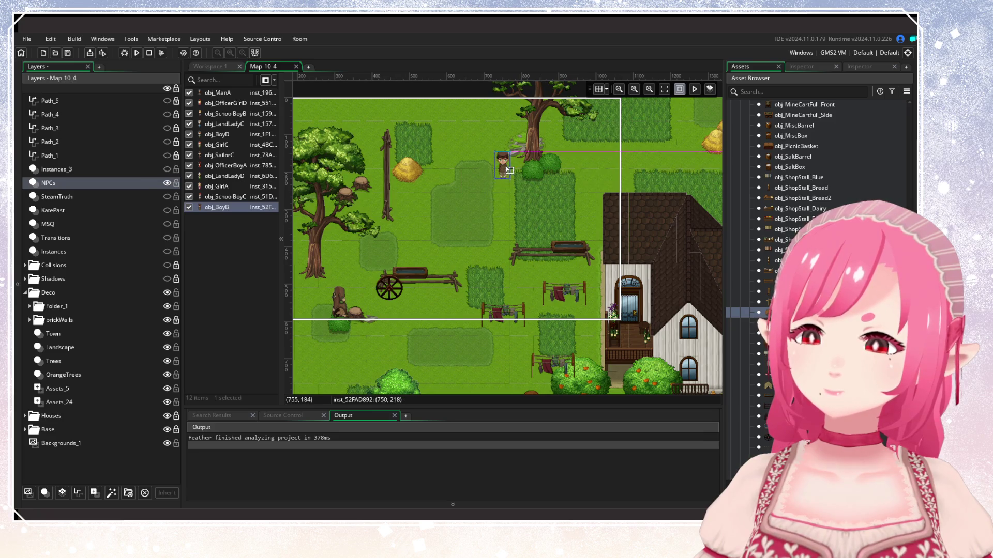
pyautogui.press('Escape')
# Move obj_GirlA a little lower beside the hay bales.
pyautogui.scroll(-3, 483, 237)
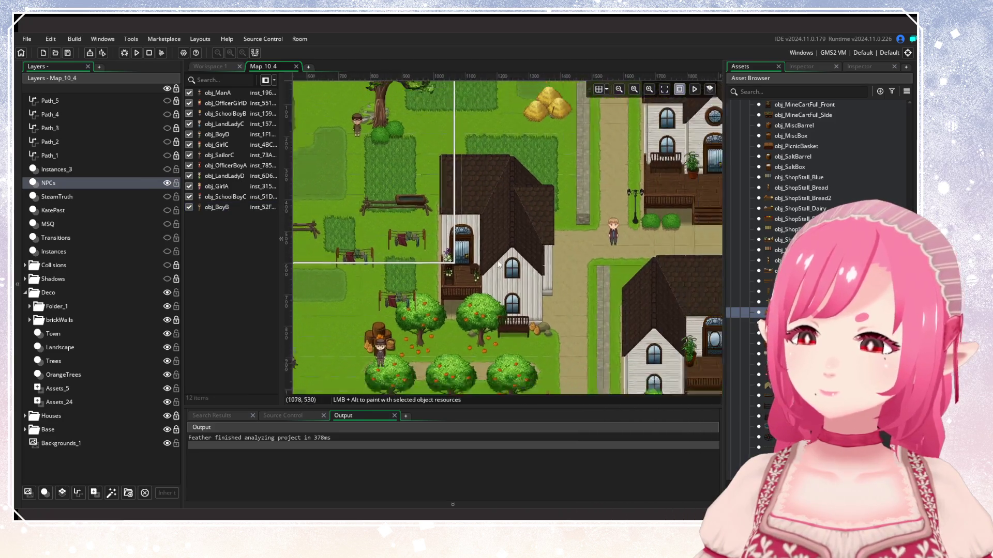
pyautogui.hscroll(5, 474, 252)
pyautogui.scroll(2, 606, 290)
pyautogui.click(561, 256)
pyautogui.moveTo(563, 260); pyautogui.dragTo(564, 278)
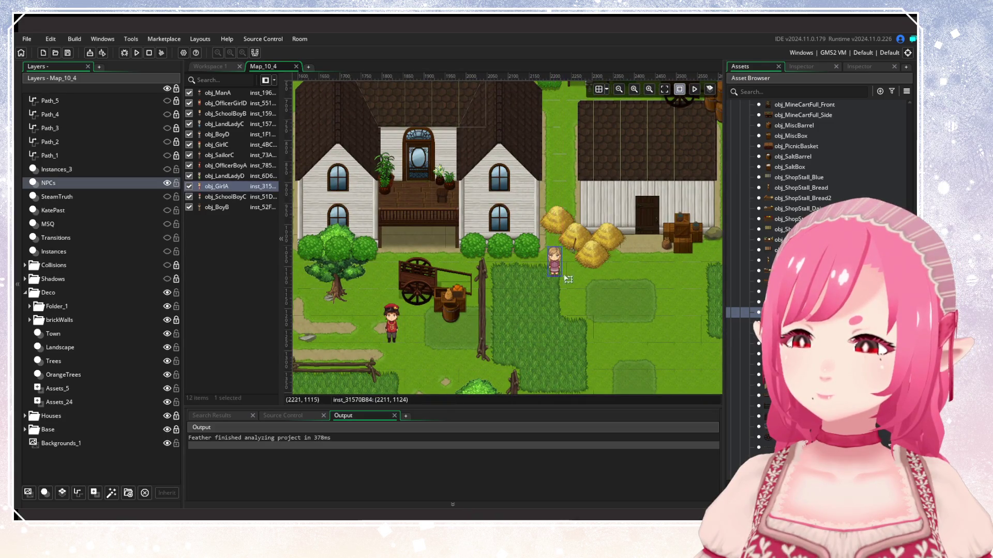
pyautogui.press('Escape')
pyautogui.scroll(-6, 620, 290)
pyautogui.scroll(2, 574, 321)
pyautogui.hscroll(5, 520, 276)
pyautogui.scroll(-4, 589, 281)
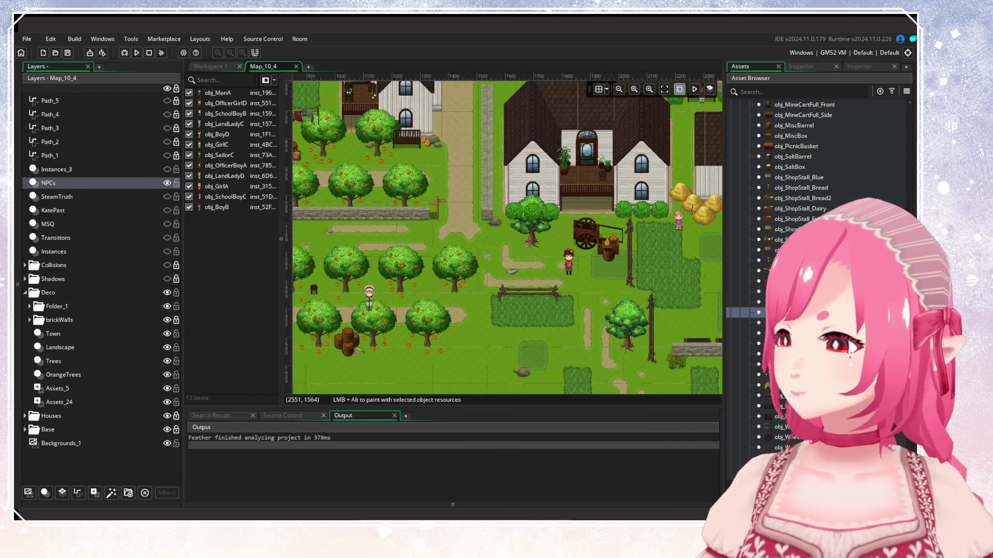
pyautogui.hscroll(5, 349, 362)
pyautogui.scroll(4, 350, 362)
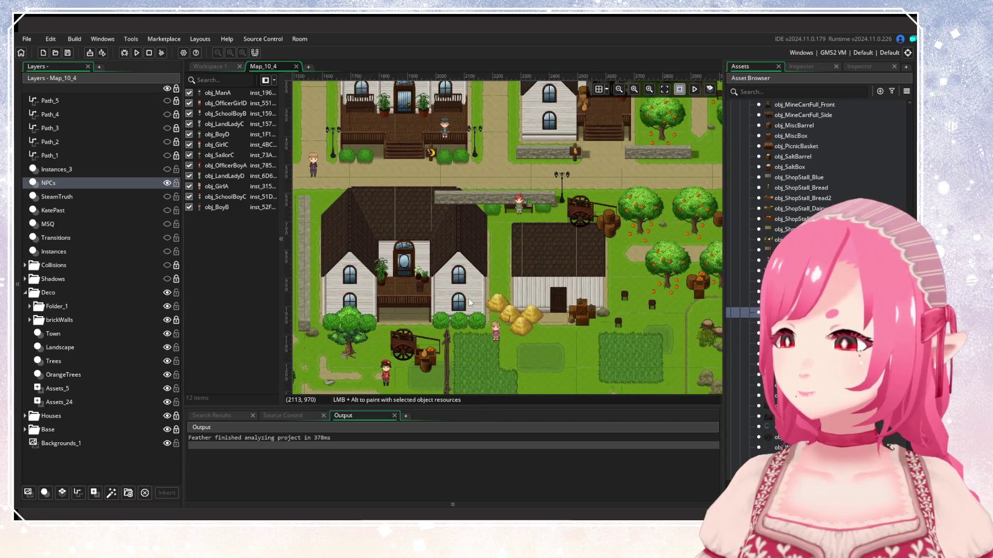
pyautogui.scroll(-3, 470, 303)
pyautogui.hscroll(-8, 500, 217)
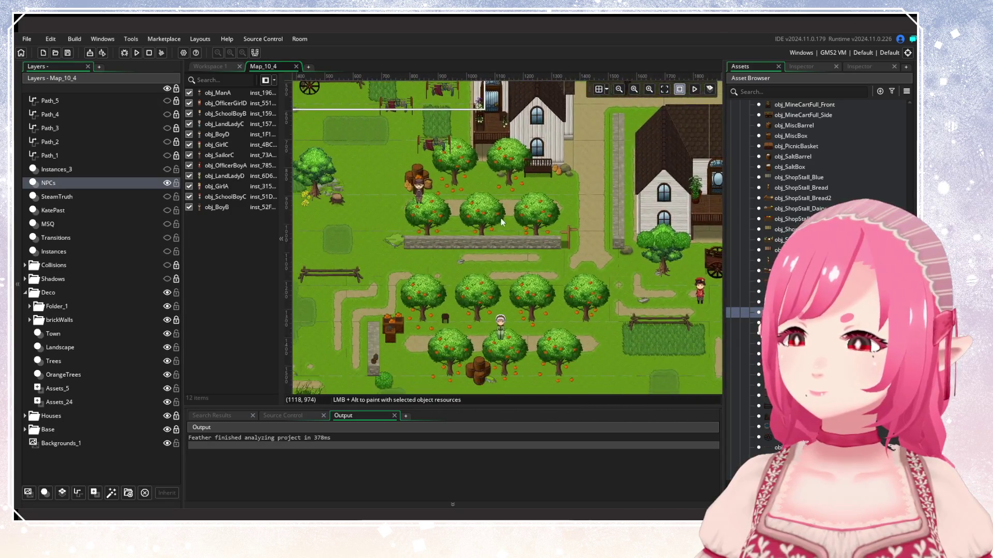
pyautogui.scroll(4, 500, 218)
pyautogui.hscroll(-1, 500, 217)
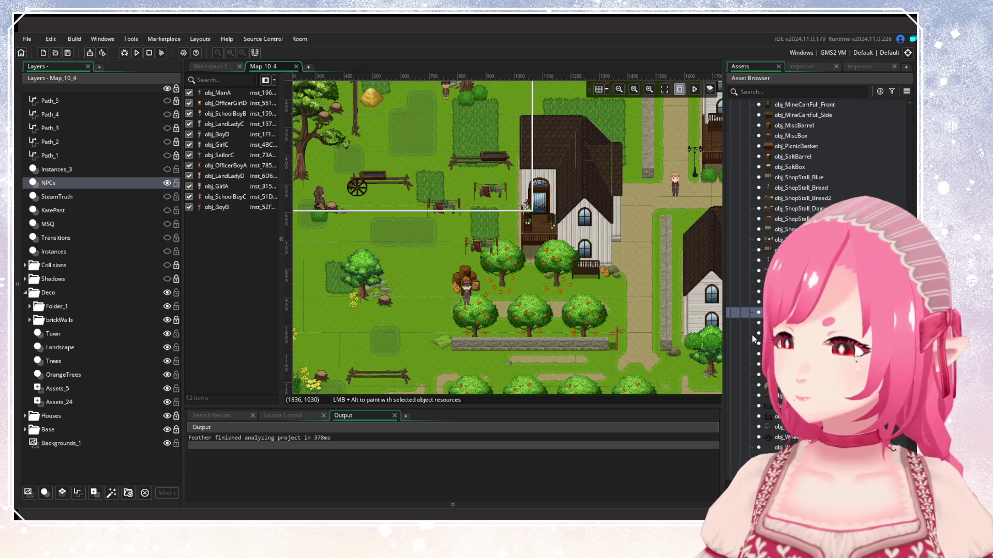
pyautogui.scroll(3, 817, 259)
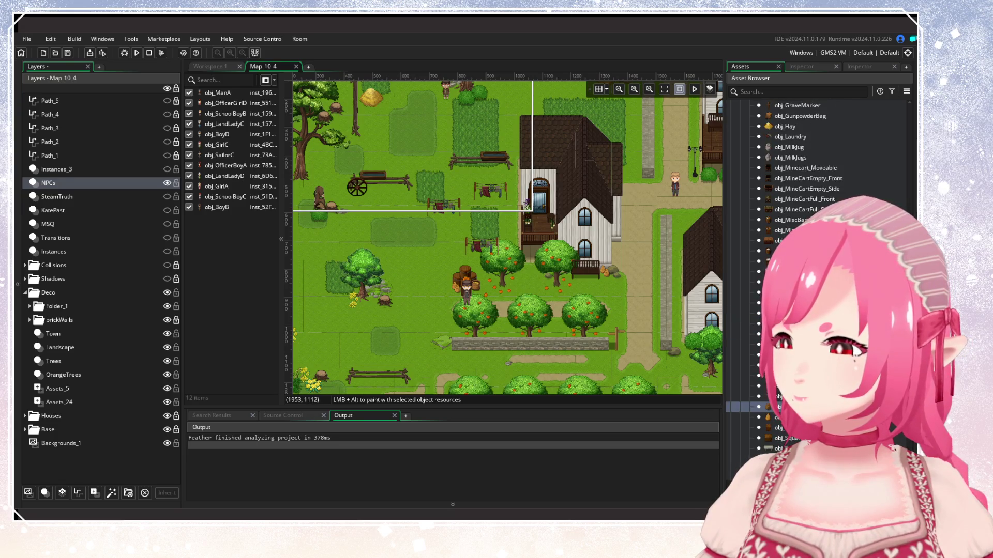
pyautogui.scroll(2, 817, 258)
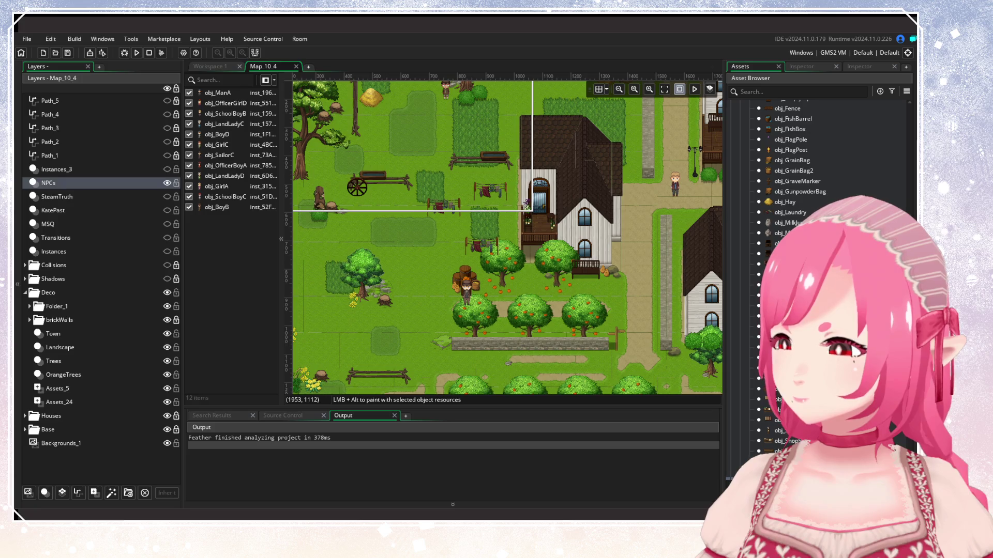
pyautogui.scroll(6, 817, 259)
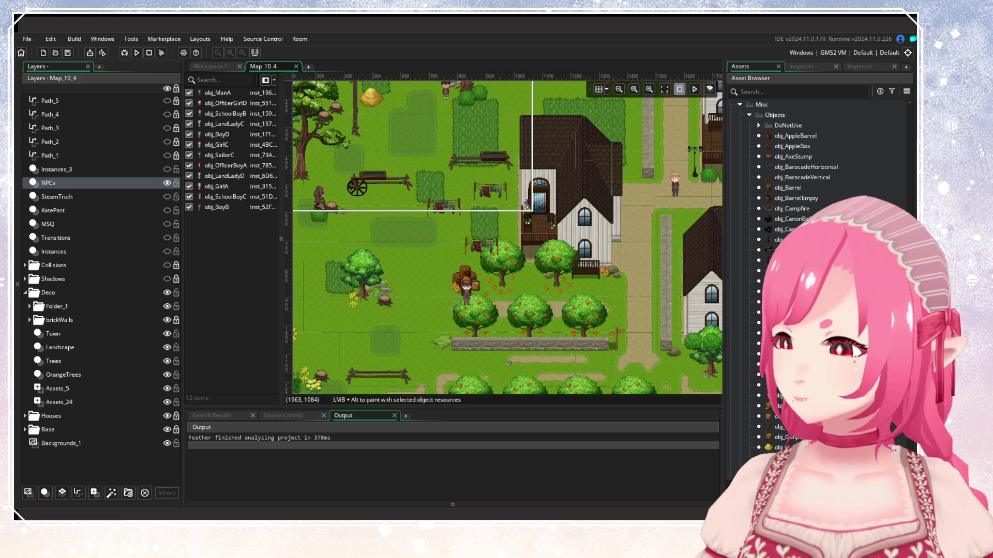
pyautogui.scroll(-8, 512, 289)
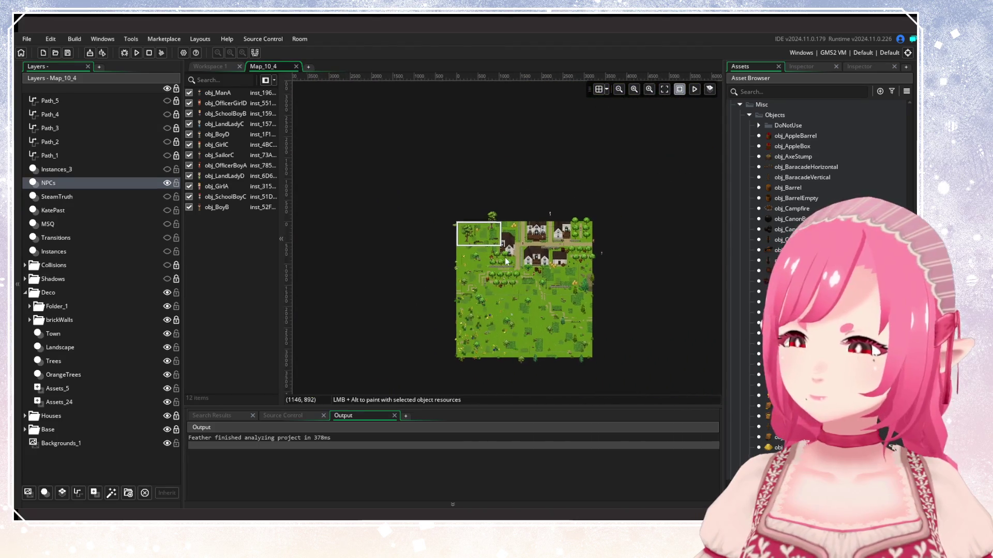
pyautogui.scroll(1, 515, 324)
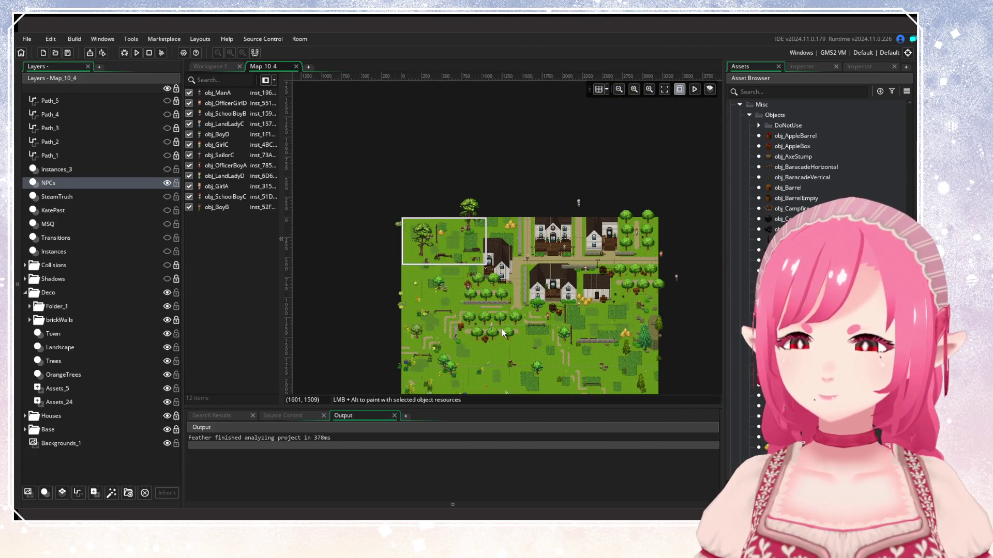
pyautogui.moveTo(519, 345); pyautogui.dragTo(454, 212)
pyautogui.scroll(1, 452, 220)
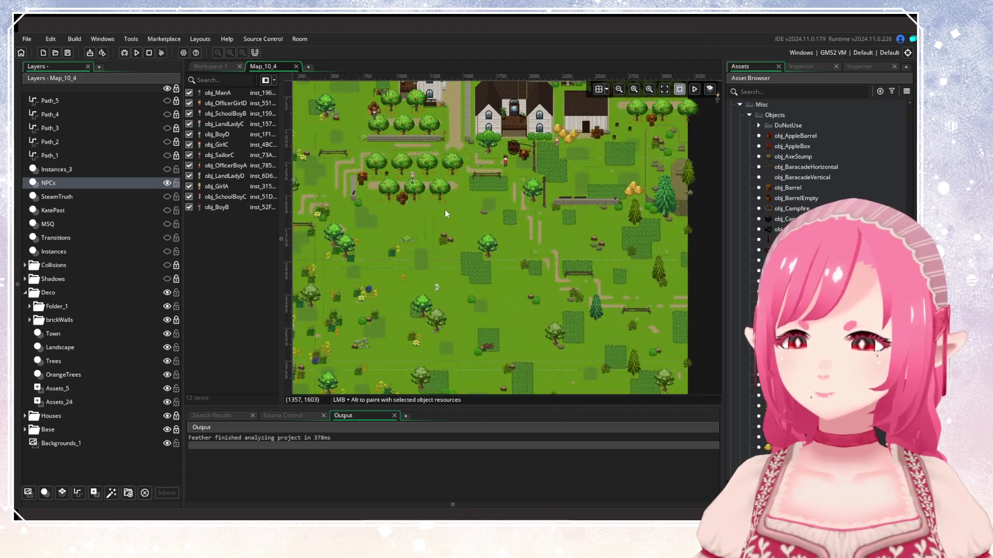
pyautogui.scroll(2, 476, 342)
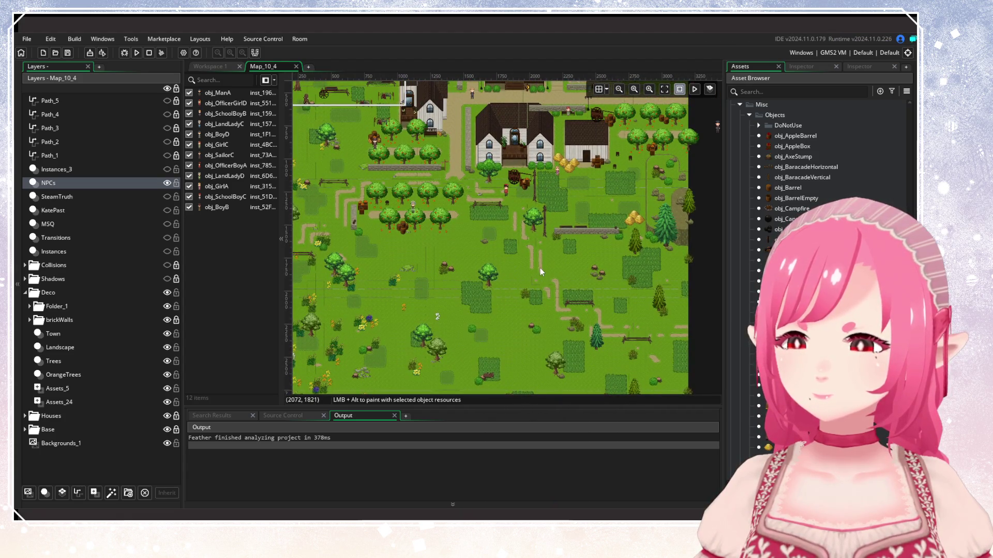
pyautogui.scroll(1, 552, 240)
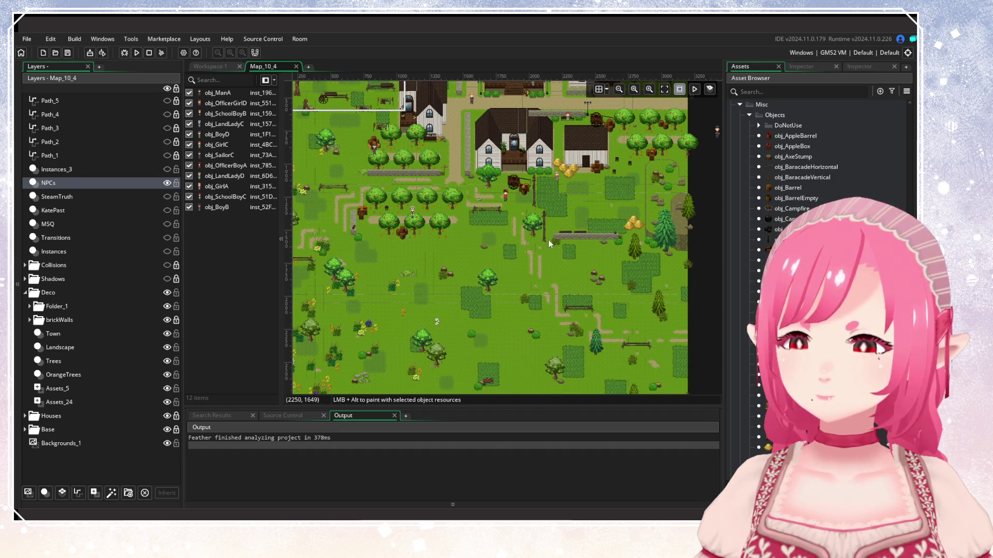
pyautogui.scroll(6, 418, 241)
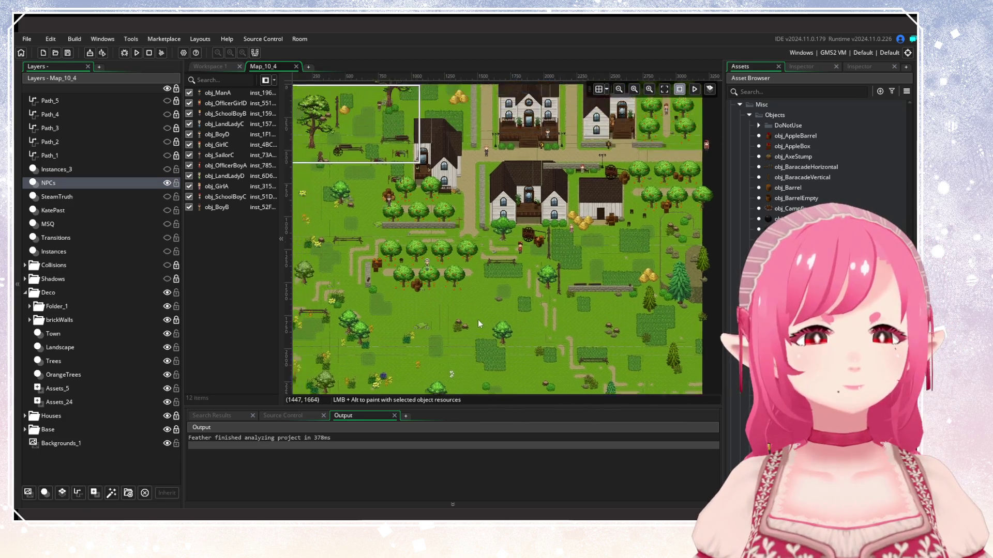
pyautogui.scroll(-5, 489, 340)
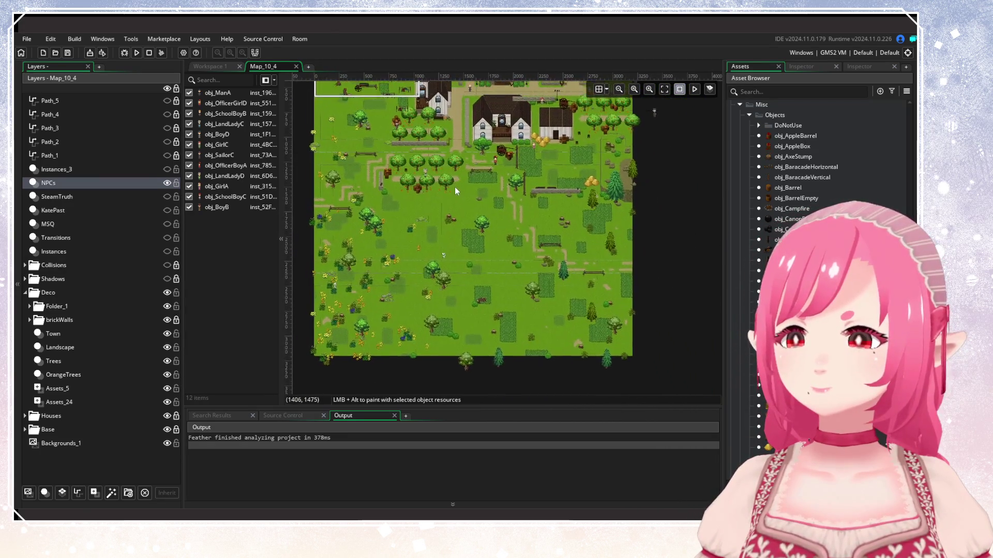
pyautogui.scroll(2, 454, 185)
pyautogui.moveTo(455, 230)
pyautogui.mouseDown()
pyautogui.moveTo(458, 190)
pyautogui.moveTo(470, 294)
pyautogui.mouseUp()
pyautogui.scroll(3, 470, 293)
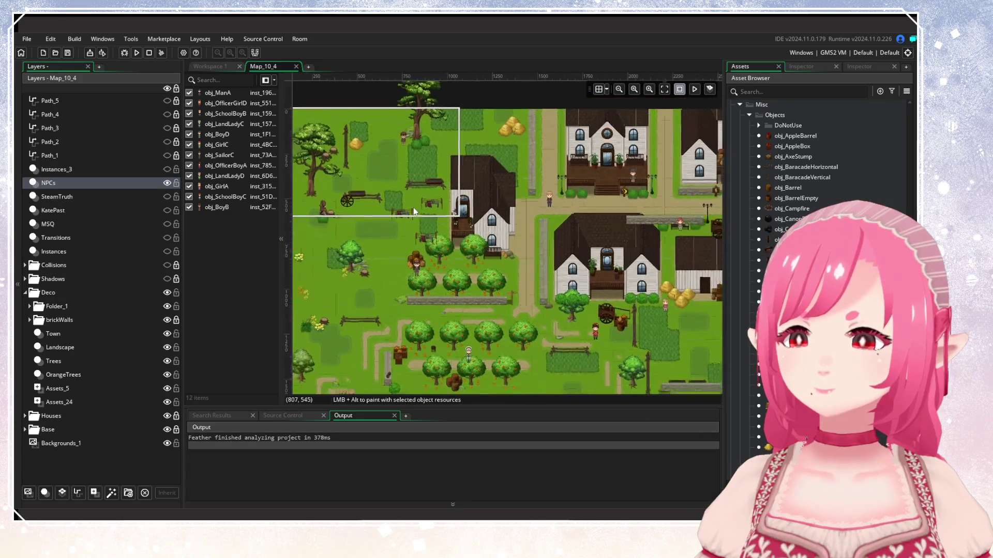
pyautogui.scroll(1, 479, 286)
pyautogui.moveTo(479, 288)
pyautogui.mouseDown()
pyautogui.moveTo(452, 234)
pyautogui.moveTo(392, 246)
pyautogui.moveTo(439, 247)
pyautogui.moveTo(522, 313)
pyautogui.moveTo(458, 302)
pyautogui.moveTo(439, 190)
pyautogui.moveTo(330, 185)
pyautogui.moveTo(547, 191)
pyautogui.moveTo(579, 138)
pyautogui.mouseUp()
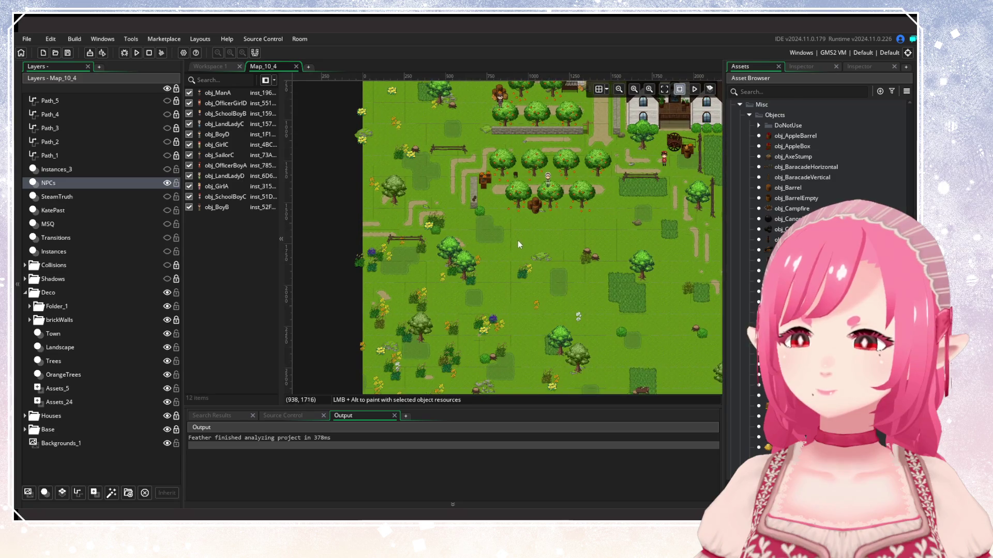
pyautogui.moveTo(518, 325)
pyautogui.mouseDown()
pyautogui.moveTo(471, 148)
pyautogui.moveTo(443, 247)
pyautogui.mouseUp()
pyautogui.scroll(-1, 443, 246)
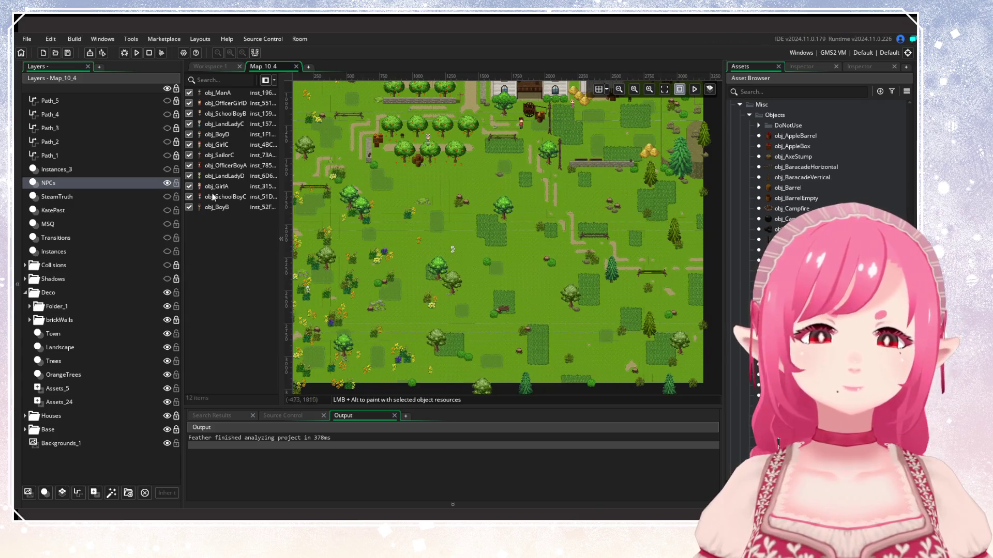
# Show the Path_5–Path_2, Instances_3, Transitions, Instances, Collisions and Shadows layers, then collapse Deco.
pyautogui.moveTo(164, 102); pyautogui.dragTo(167, 152)
pyautogui.click(166, 170)
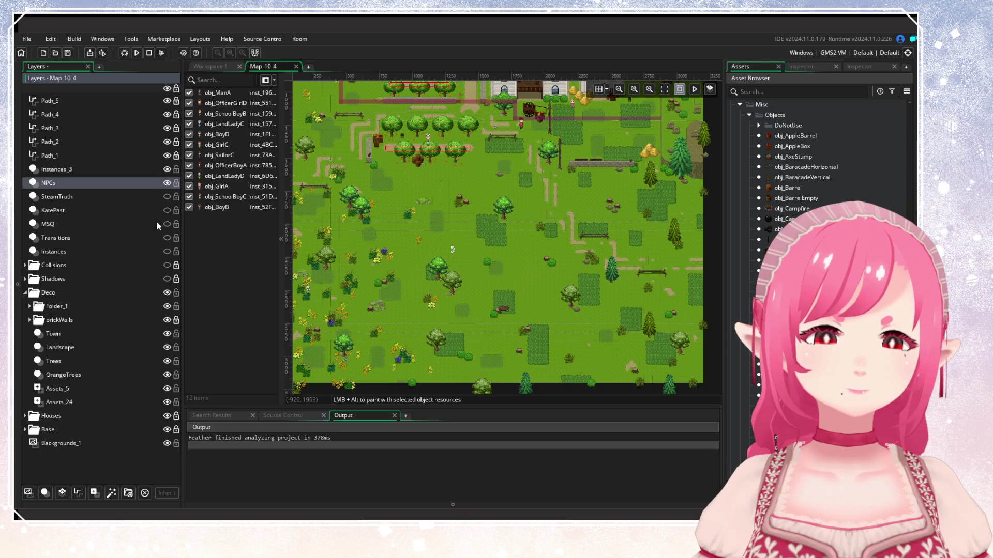
pyautogui.moveTo(166, 237); pyautogui.dragTo(166, 279)
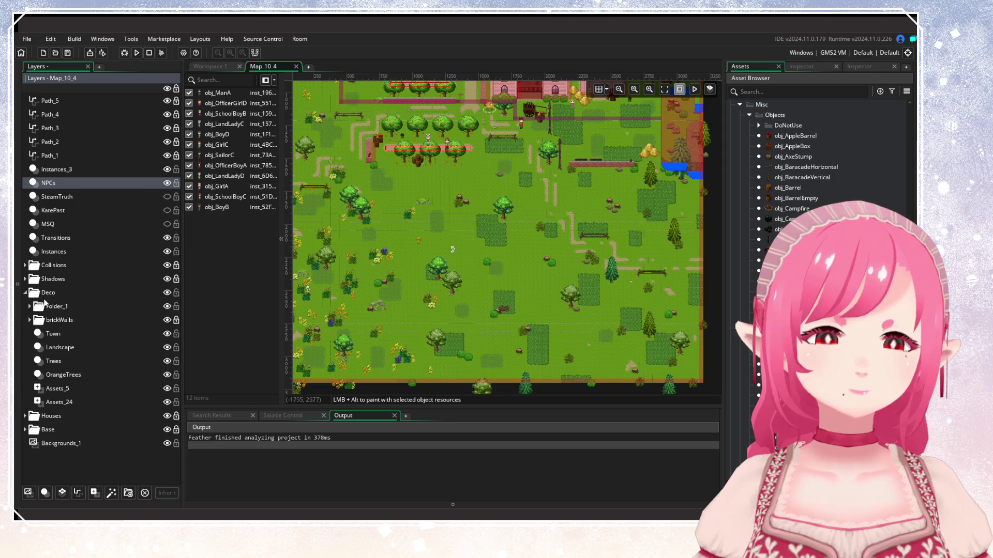
pyautogui.click(26, 293)
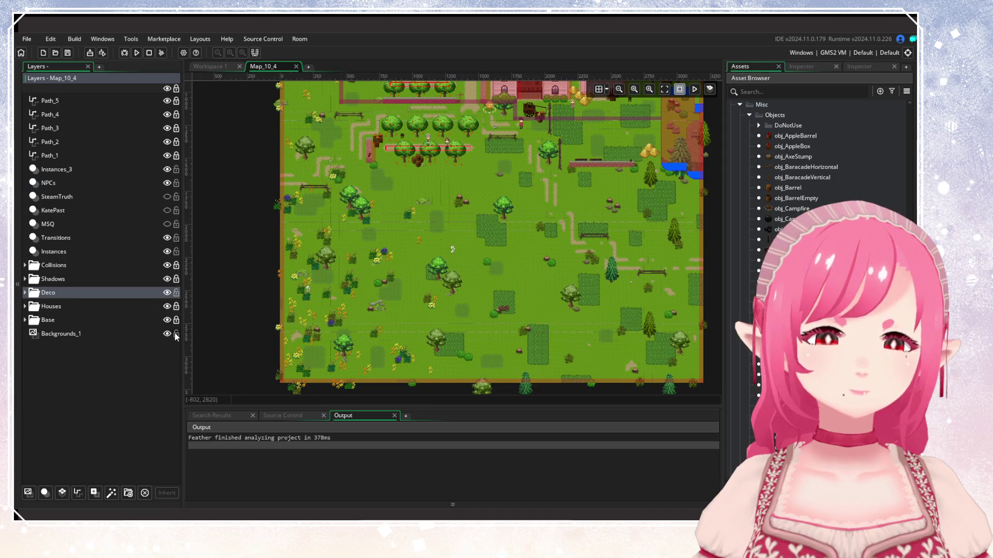
# Center the whole Map_10_4 room in view and switch to the Workspace 1 tab.
pyautogui.scroll(-3, 424, 331)
pyautogui.moveTo(462, 308)
pyautogui.mouseDown()
pyautogui.moveTo(439, 211)
pyautogui.moveTo(450, 238)
pyautogui.mouseUp()
pyautogui.click(209, 66)
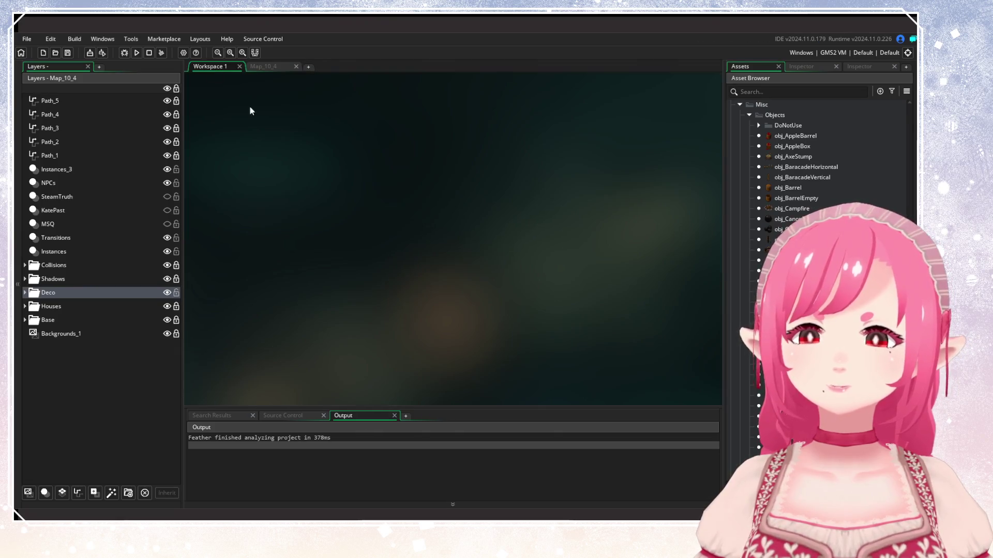
# Set roomID to Map_10_4 in scr_ContinueGame.
pyautogui.scroll(3, 647, 256)
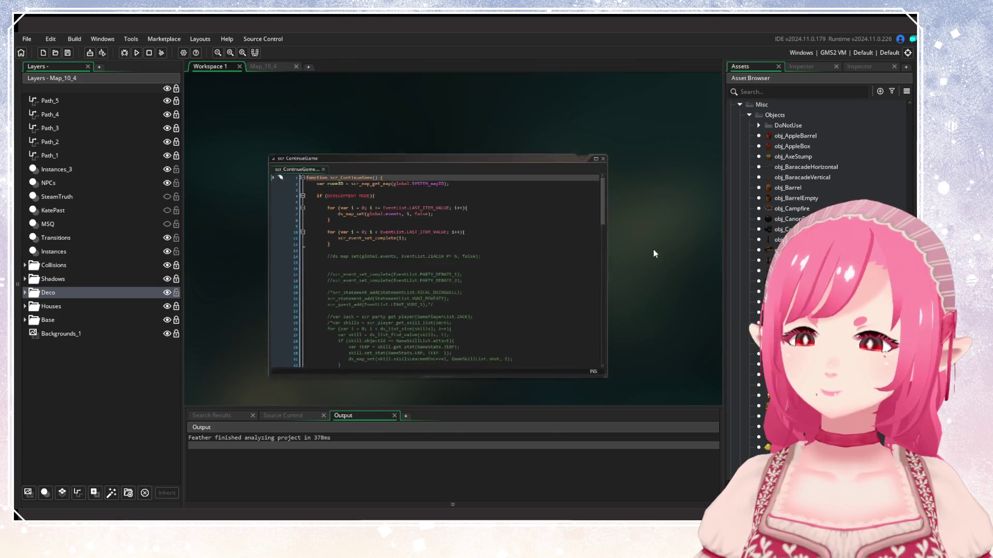
pyautogui.click(646, 170)
pyautogui.moveTo(650, 168); pyautogui.dragTo(656, 349)
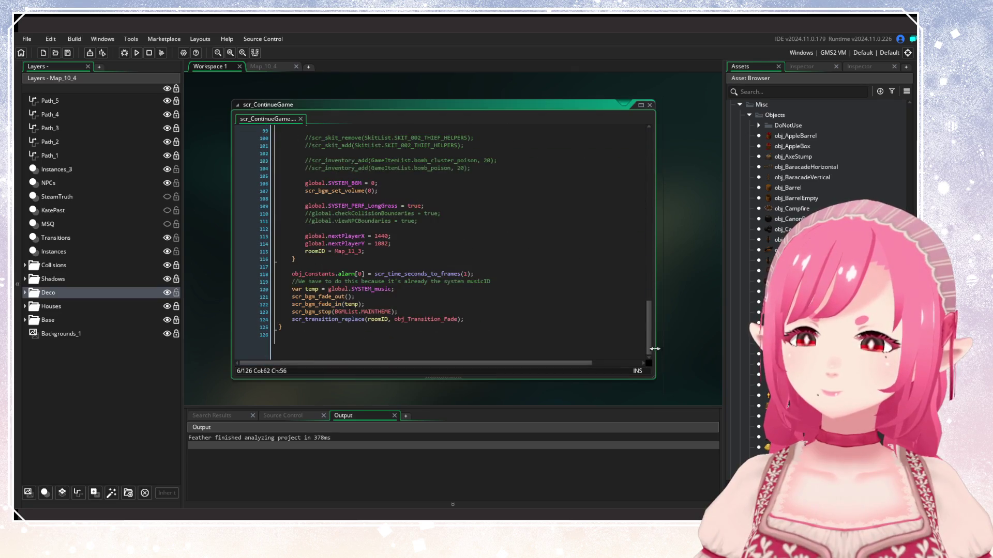
pyautogui.click(352, 258)
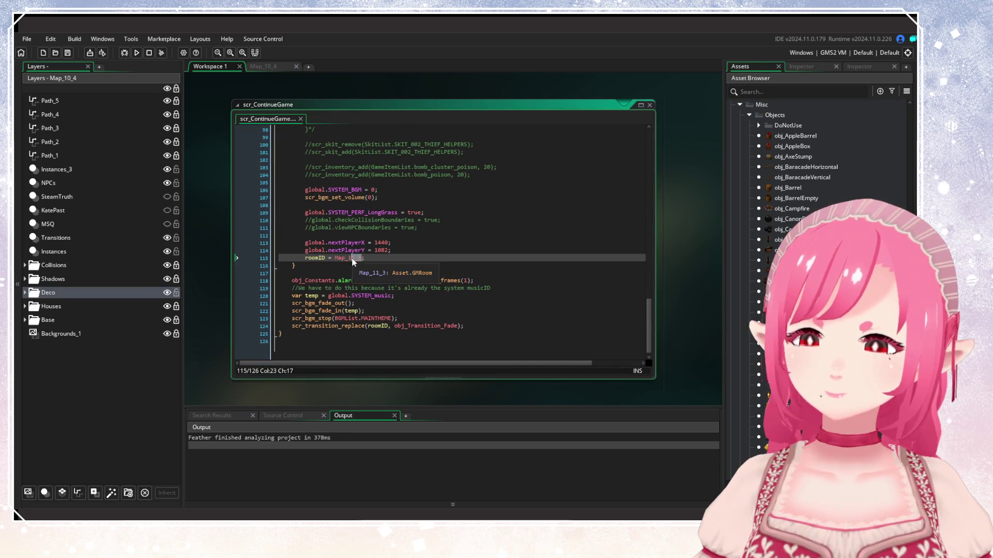
pyautogui.write('10_4')
pyautogui.press('Return')
# Look back at the Map_10_4 room before editing the player start coordinates.
pyautogui.click(384, 242)
pyautogui.click(268, 70)
pyautogui.scroll(5, 465, 243)
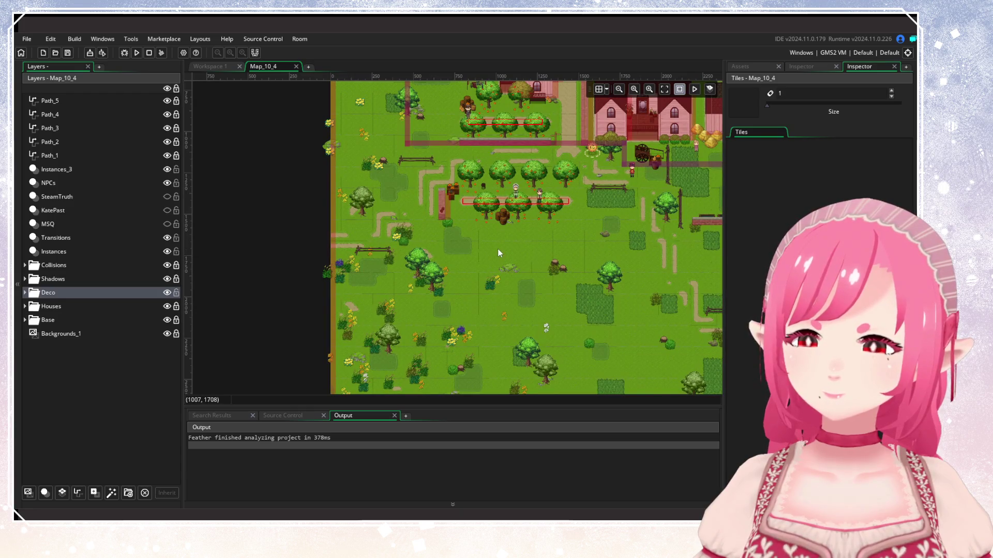
pyautogui.click(199, 67)
# Set nextPlayerX to 1000 and nextPlayerY to 1700, then save and run the game.
pyautogui.doubleClick(383, 244)
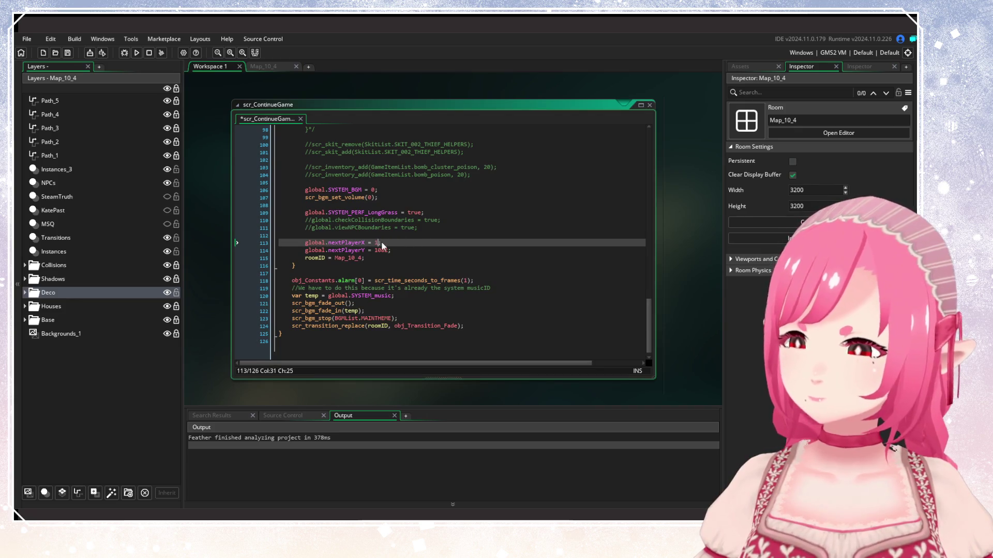
pyautogui.write('000')
pyautogui.doubleClick(383, 251)
pyautogui.write('1')
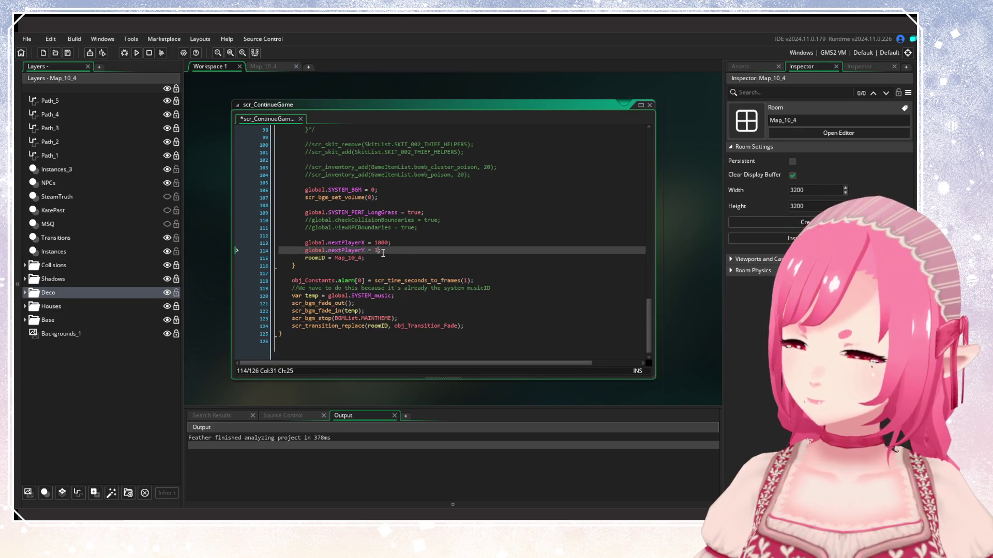
pyautogui.click(398, 244)
pyautogui.press('F5')
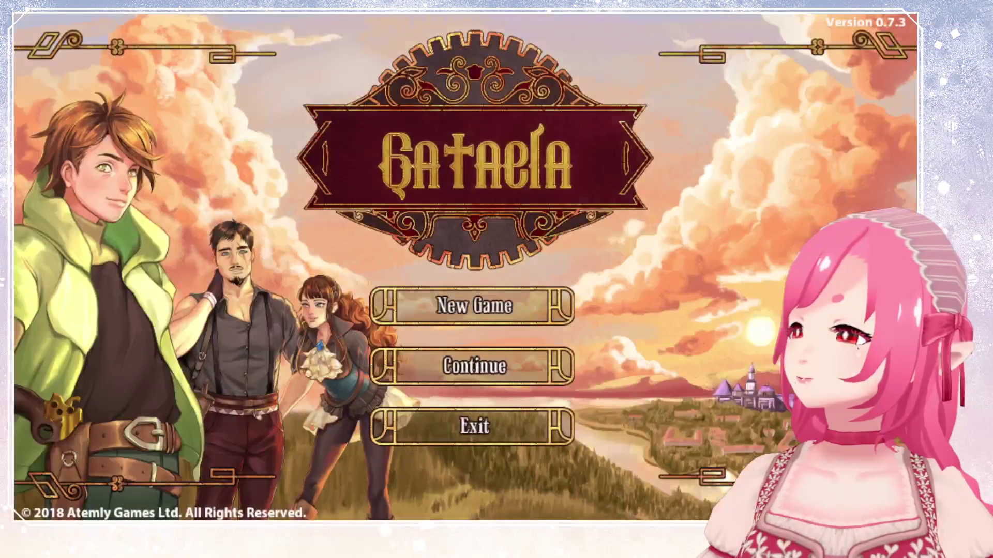
# Continue from the first save slot and walk the hero up the dirt path and through the orchard.
pyautogui.press('Down')
pyautogui.press('Return')
pyautogui.press('Return')
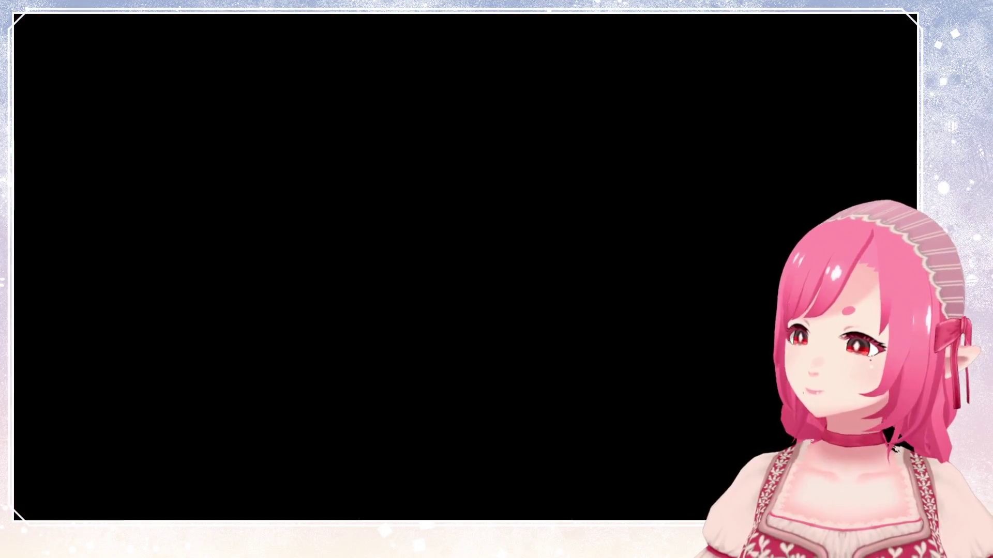
pyautogui.press('Up')
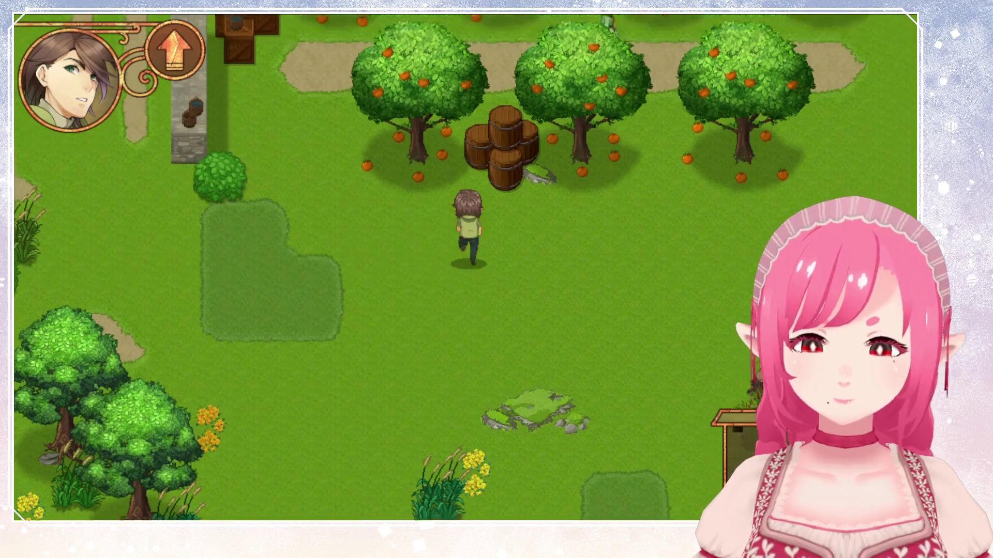
pyautogui.press('Left')
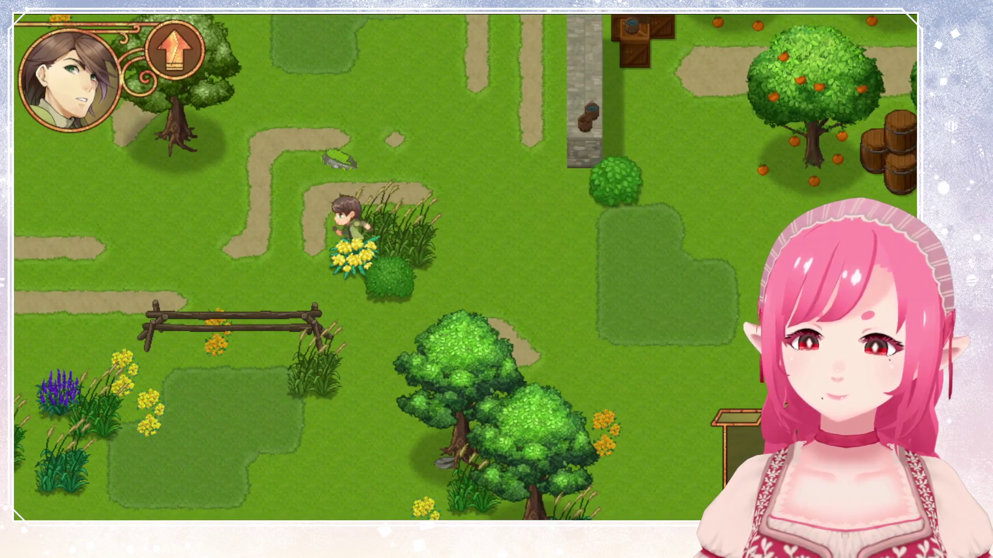
pyautogui.press('Down')
pyautogui.press('Right')
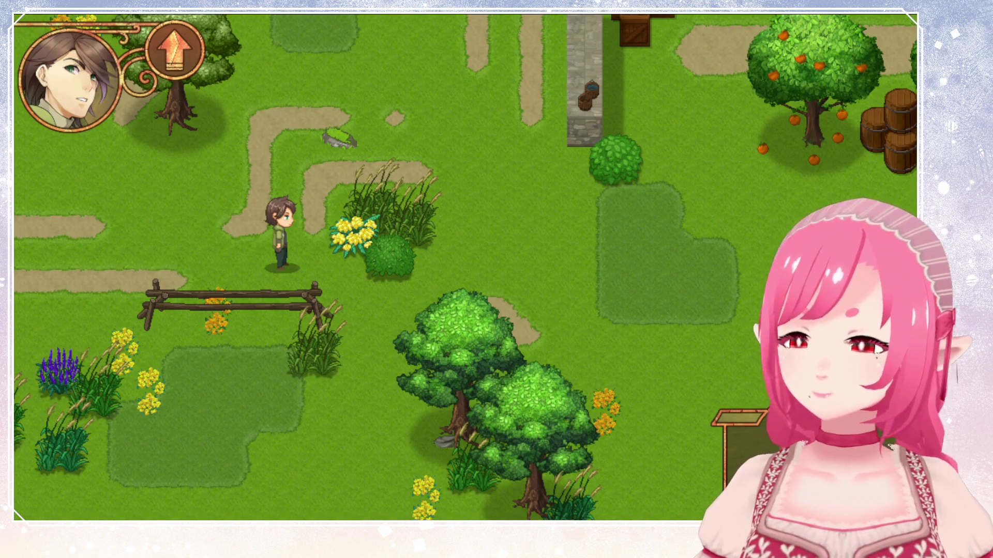
pyautogui.press('Up')
pyautogui.press('Right')
pyautogui.press('Up')
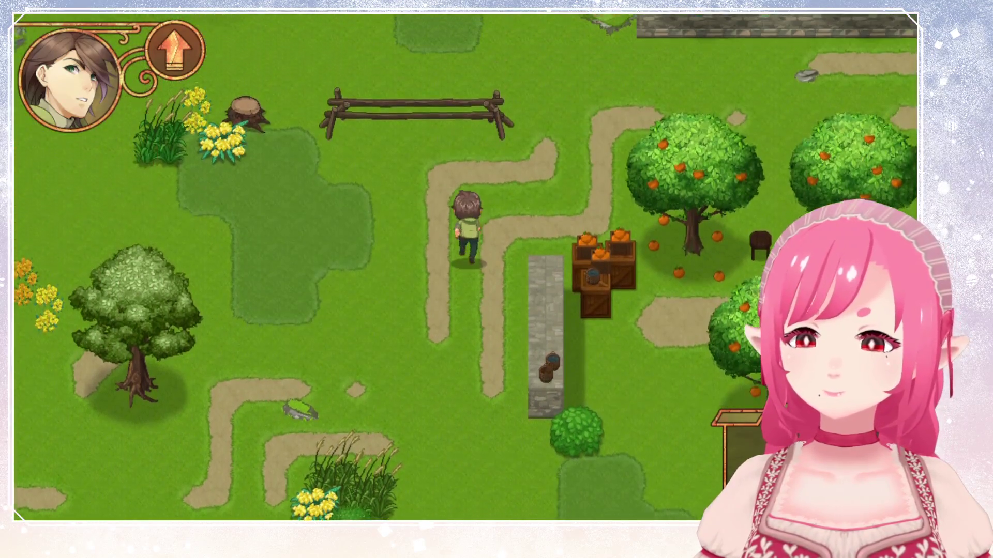
pyautogui.press('Right')
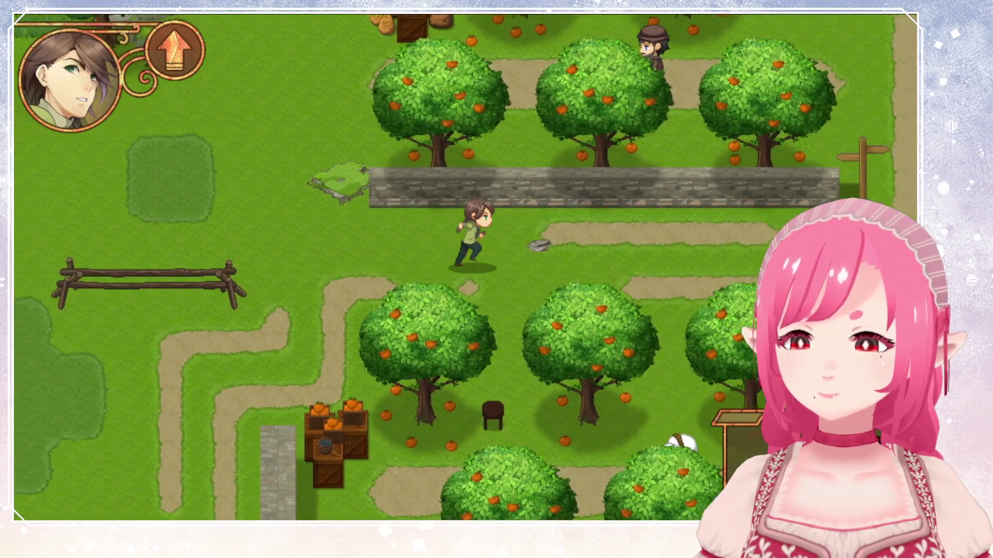
pyautogui.press('Right')
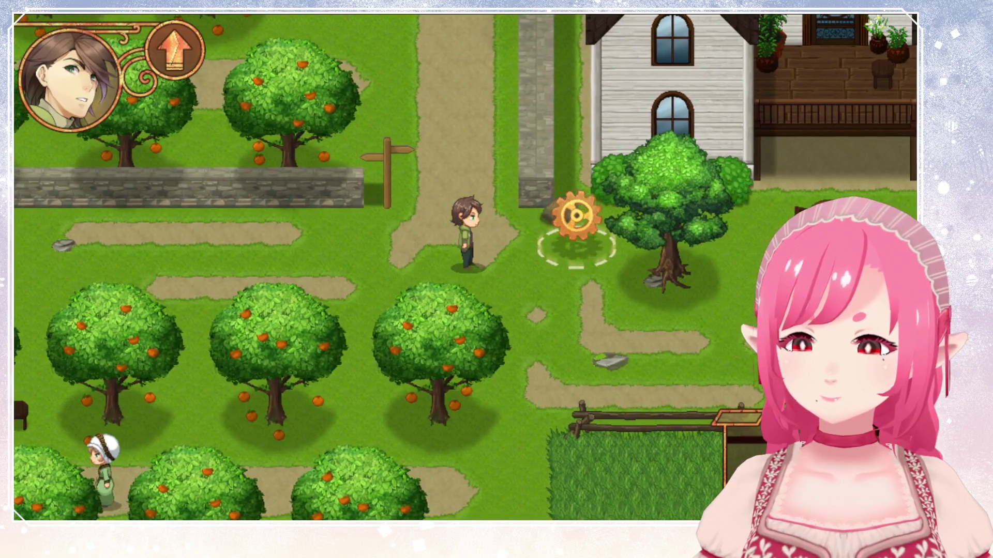
pyautogui.press('Down')
pyautogui.press('Right')
pyautogui.press('Down')
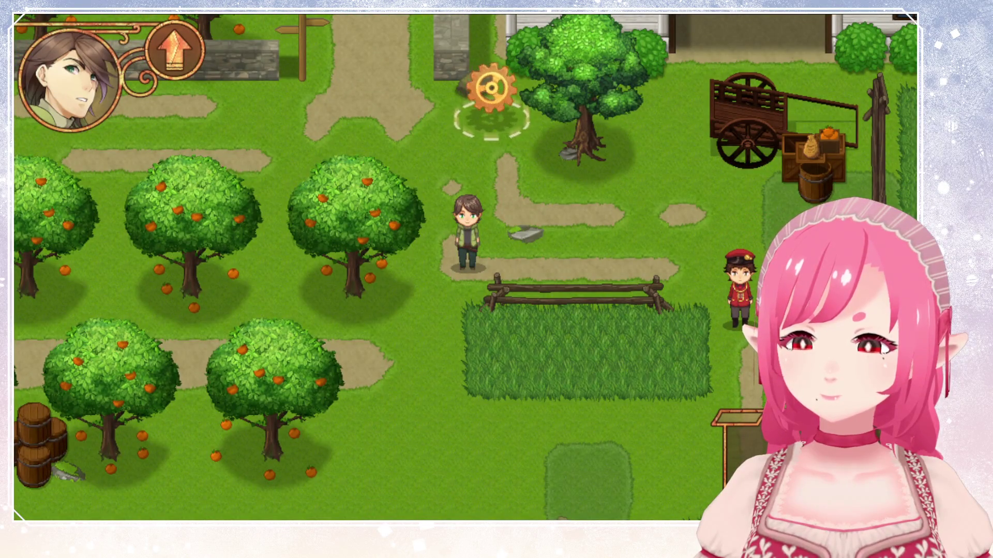
pyautogui.press('Right')
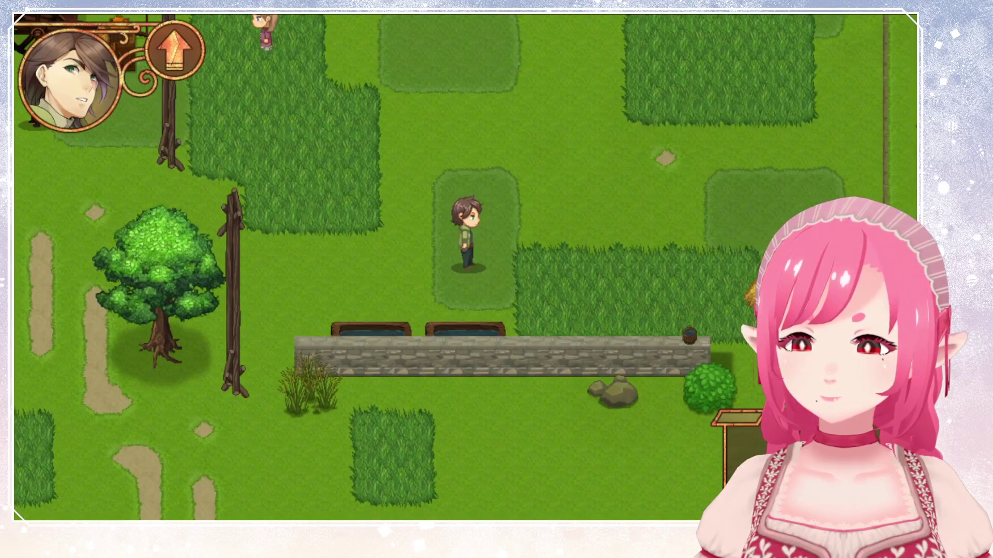
# Run past the haystacks and stone wall, across the field, and through the town of Roatte.
pyautogui.press('Down')
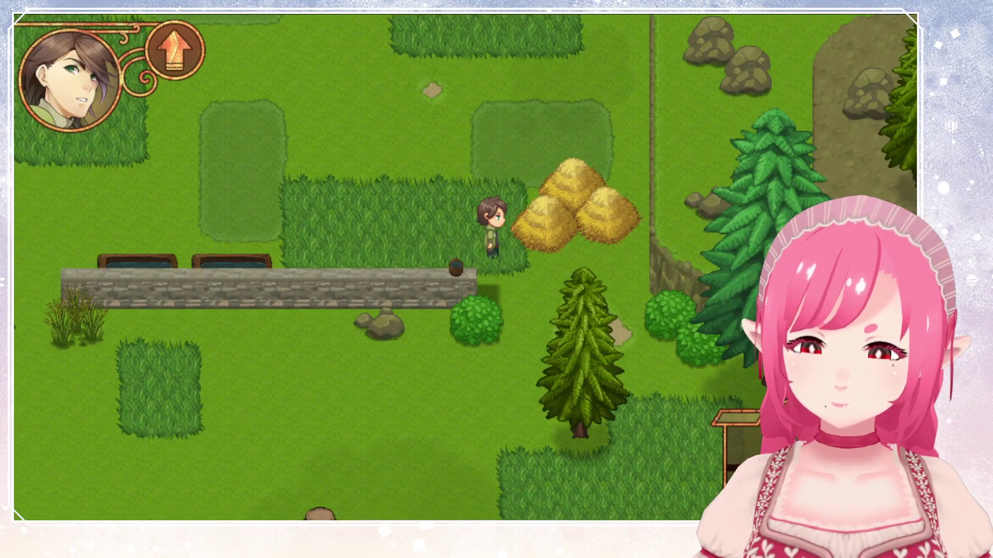
pyautogui.press('Up')
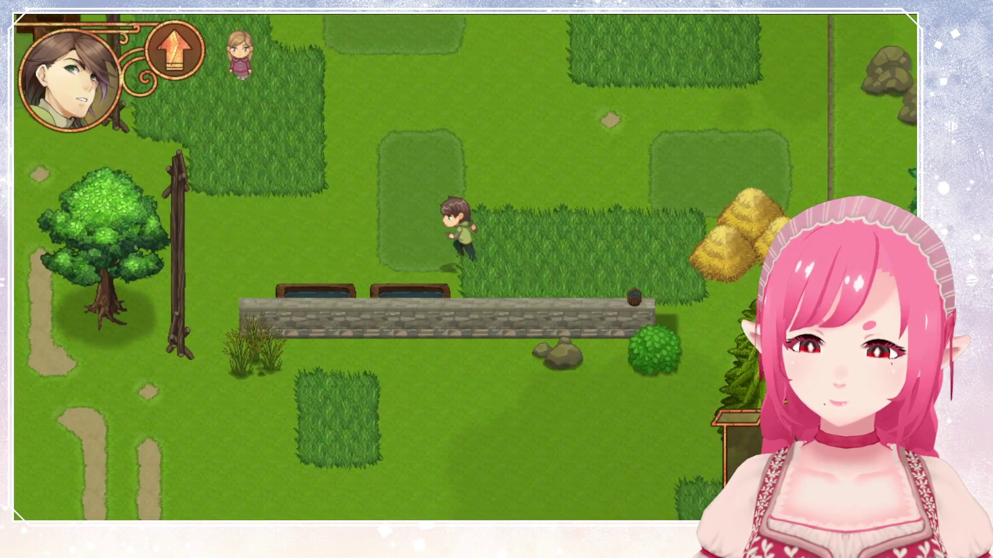
pyautogui.press('Right')
pyautogui.press('Left')
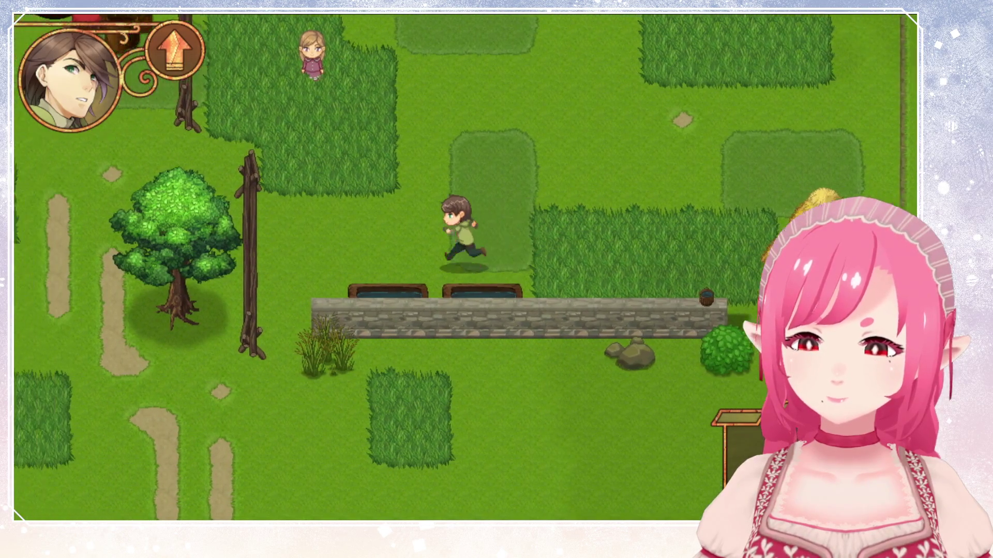
pyautogui.press('Up')
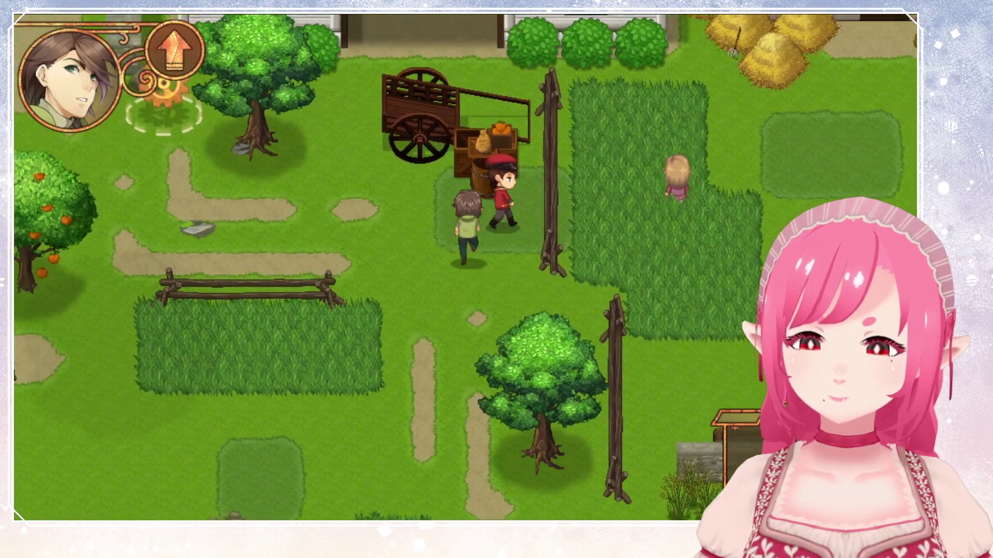
pyautogui.press('Left')
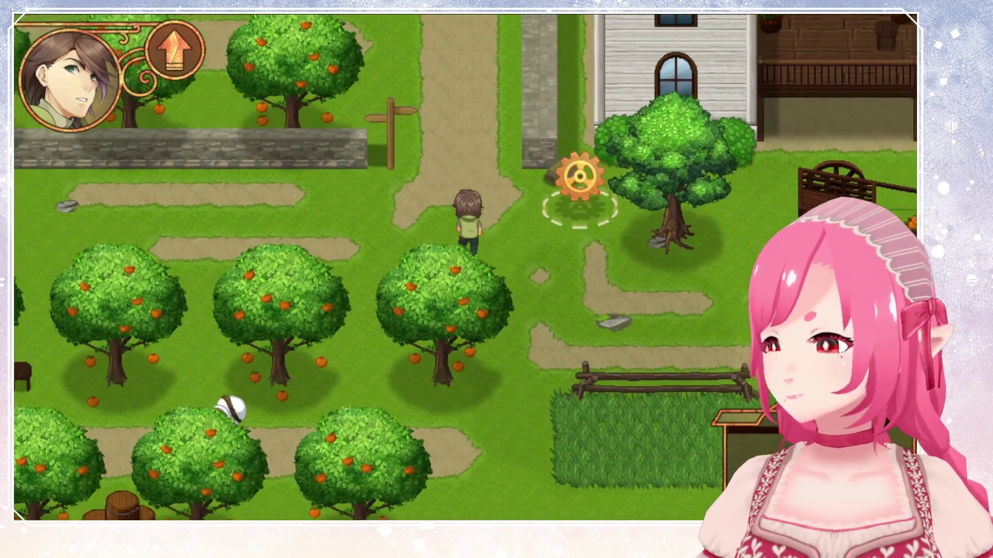
pyautogui.press('Up')
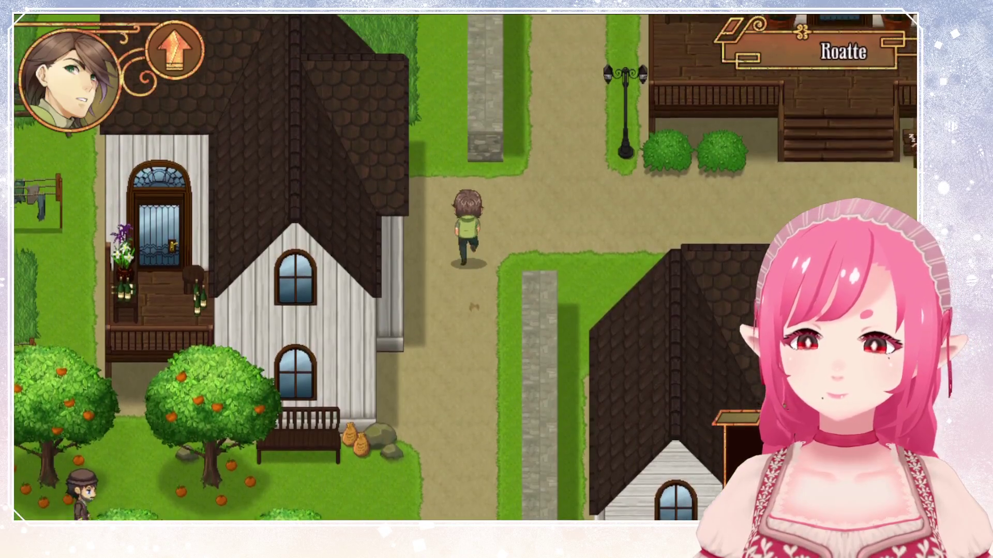
pyautogui.press('Right')
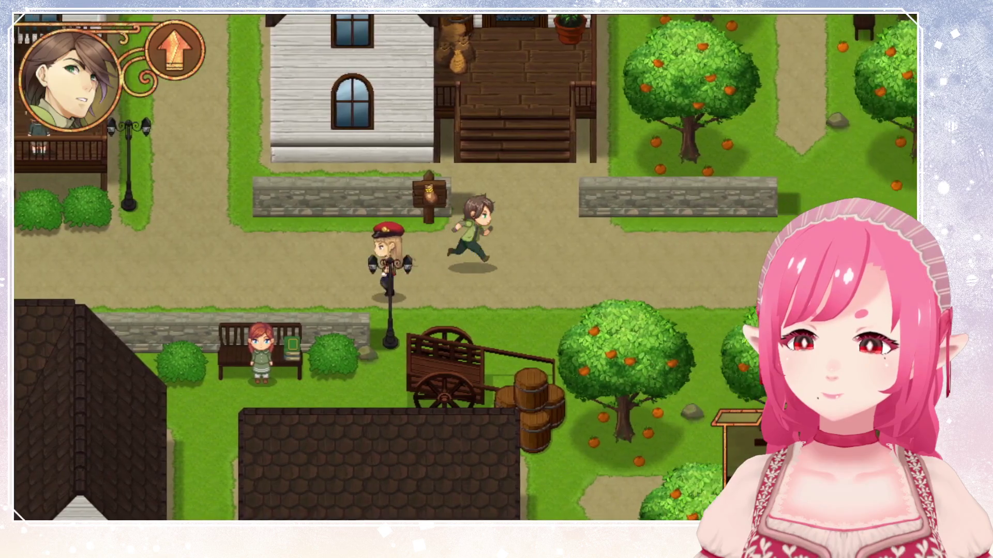
pyautogui.press('Left')
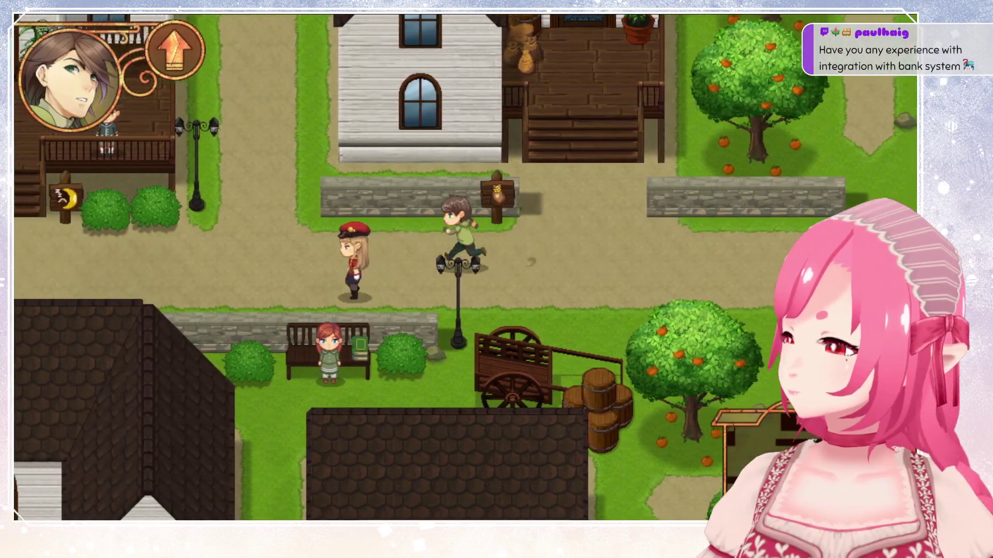
pyautogui.press('Left')
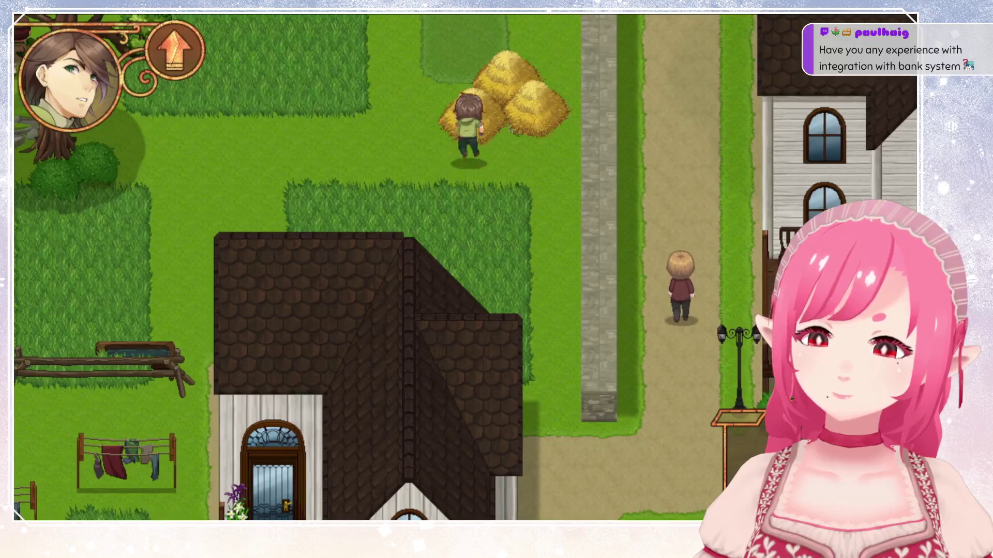
# Run across the village into the open field, past the tomato rows, and down past the orchard.
pyautogui.press('Left')
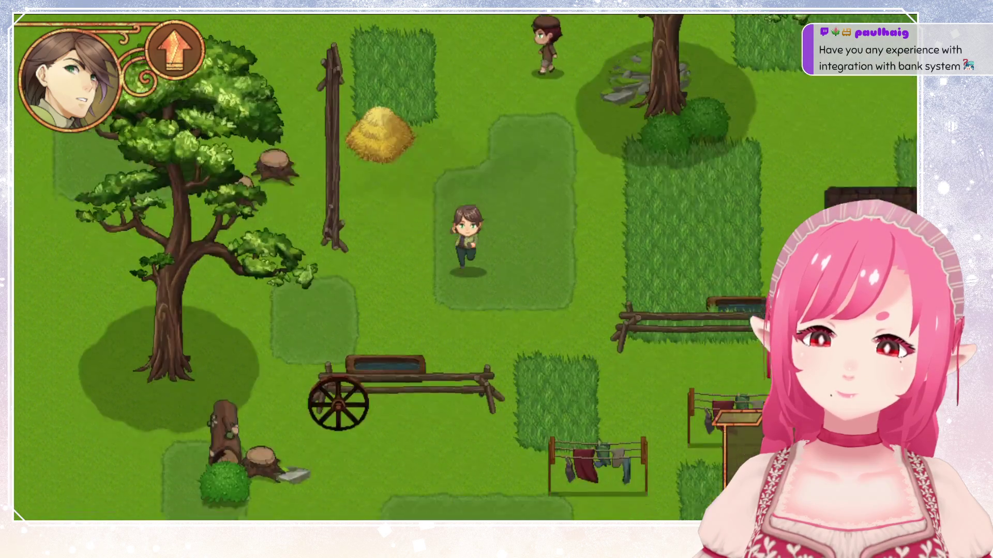
pyautogui.press('Left')
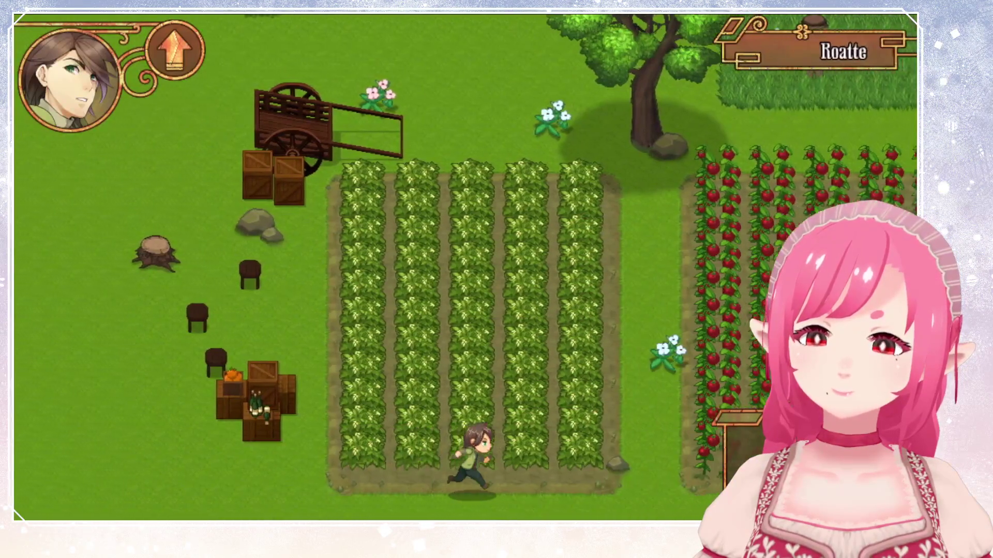
pyautogui.press('Right')
pyautogui.press('Left')
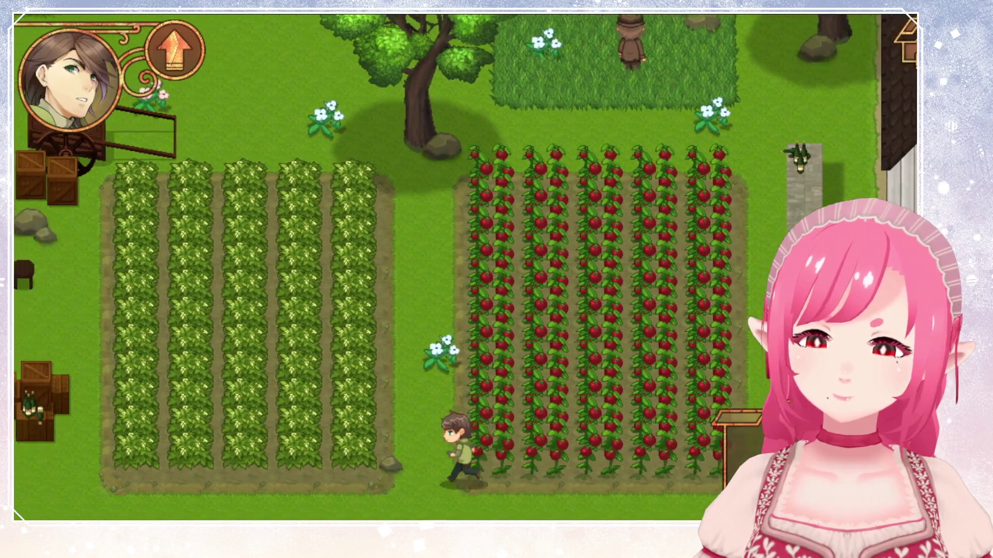
pyautogui.press('Down')
pyautogui.press('Right')
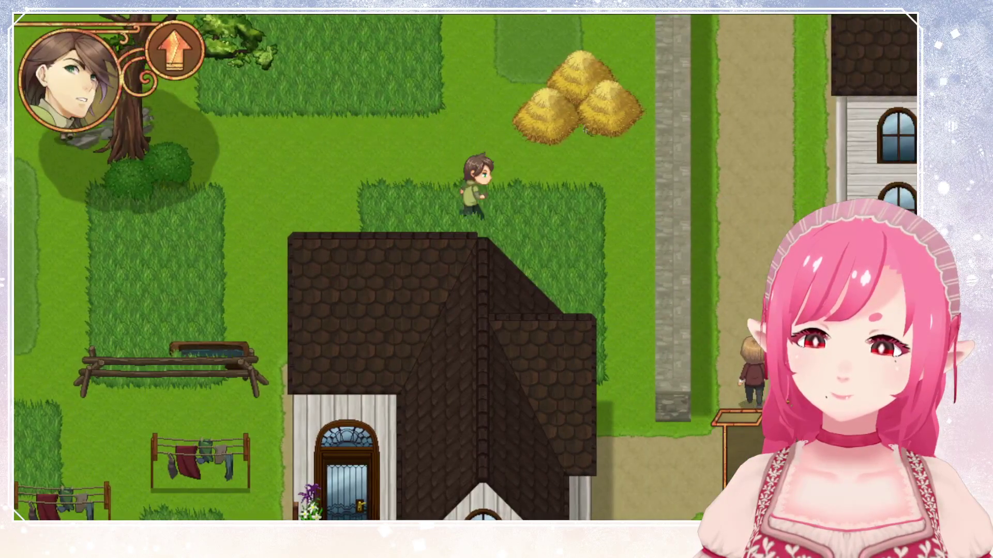
pyautogui.press('Down')
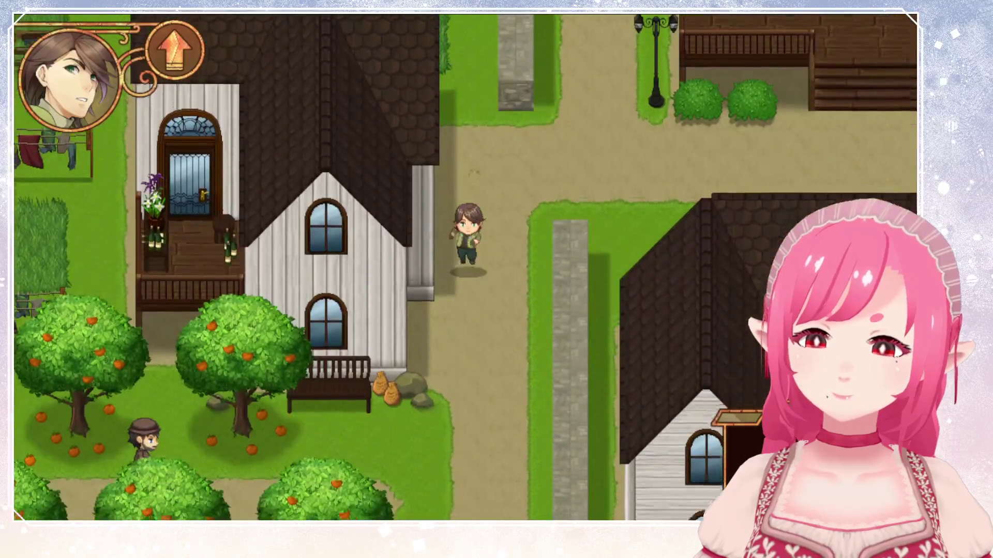
pyautogui.press('Down')
pyautogui.press('Left')
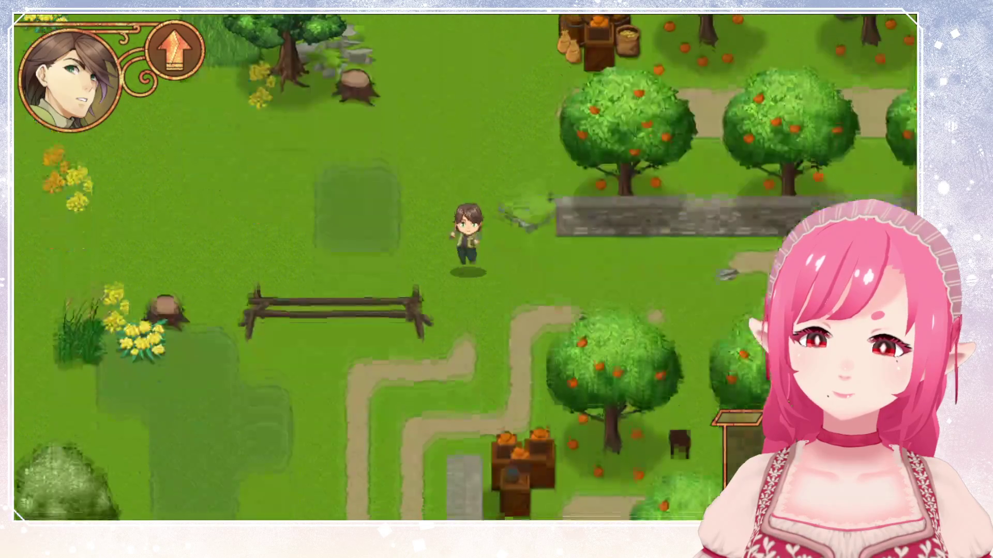
pyautogui.press('Down')
pyautogui.press('Right')
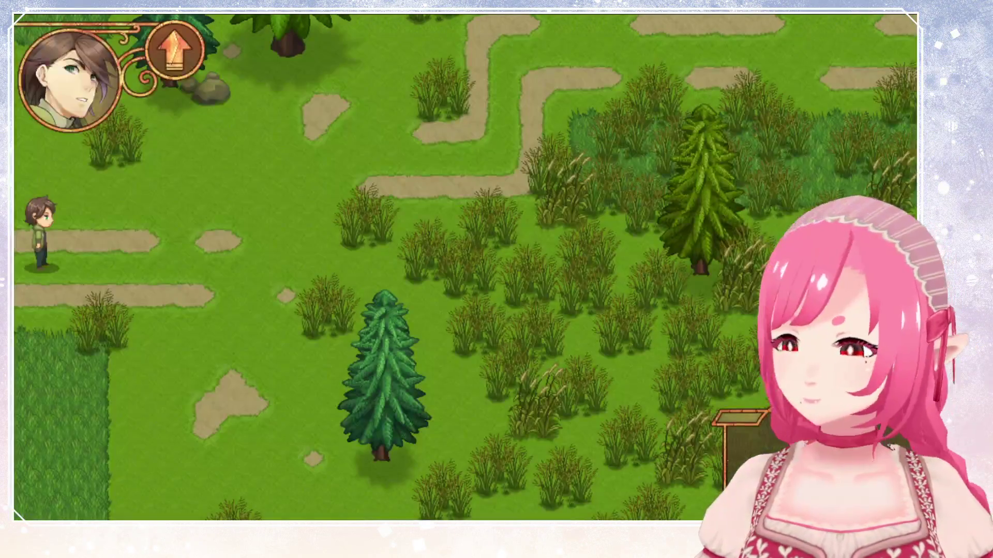
# Walk into the neighbouring field map, past the haystacks, toward the fences and pine trees.
pyautogui.press('Right')
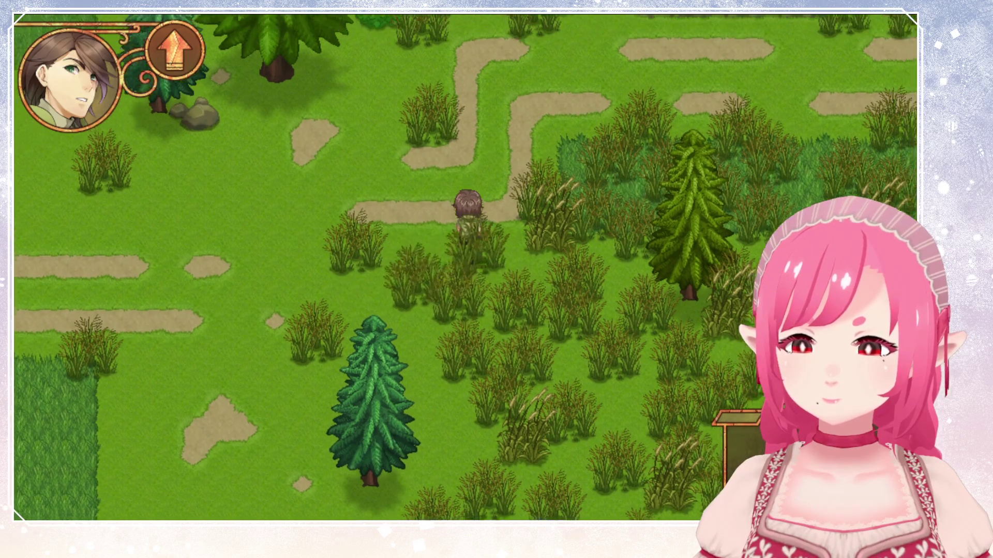
pyautogui.press('Down')
pyautogui.press('Left')
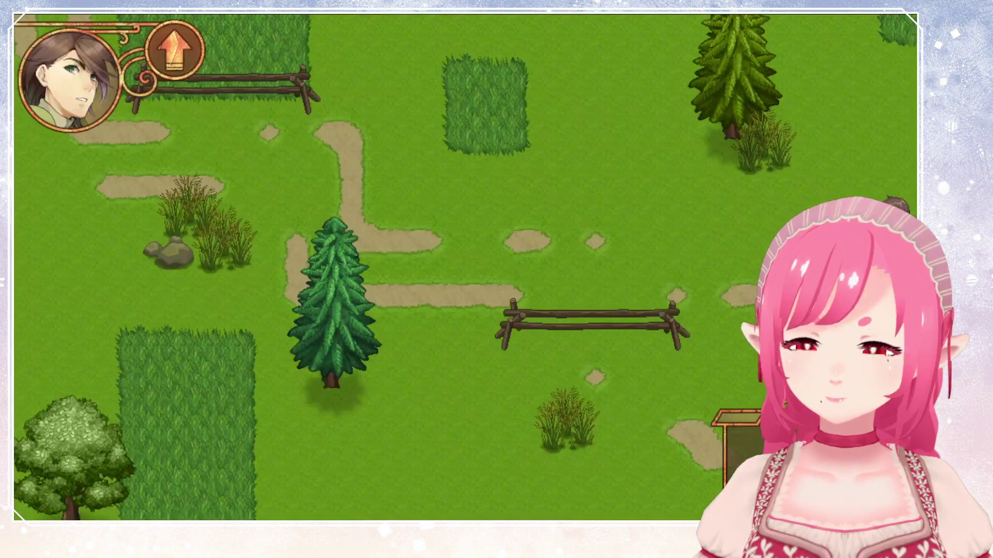
pyautogui.press('Up')
pyautogui.press('Left')
pyautogui.press('Up')
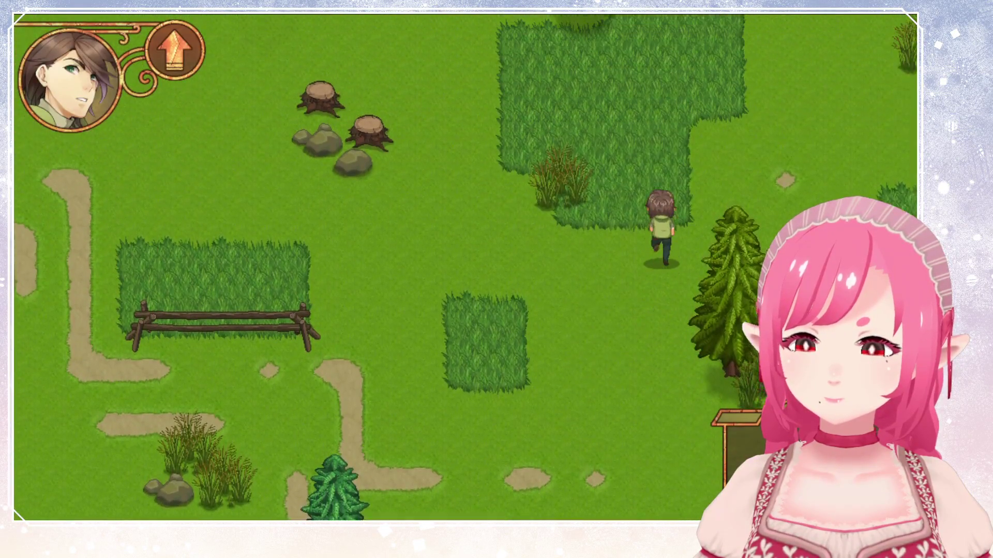
pyautogui.press('Left')
pyautogui.press('Down')
pyautogui.press('Down')
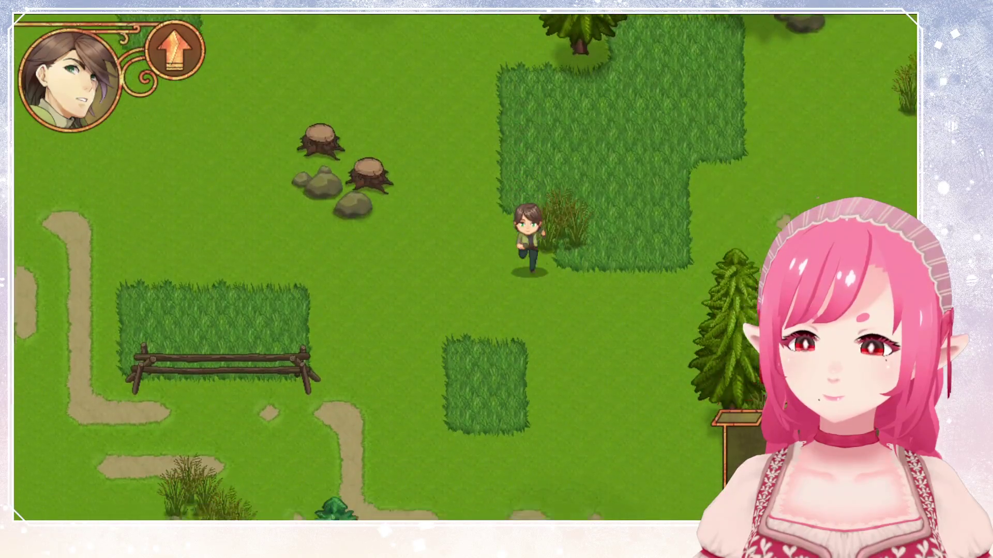
pyautogui.press('Down')
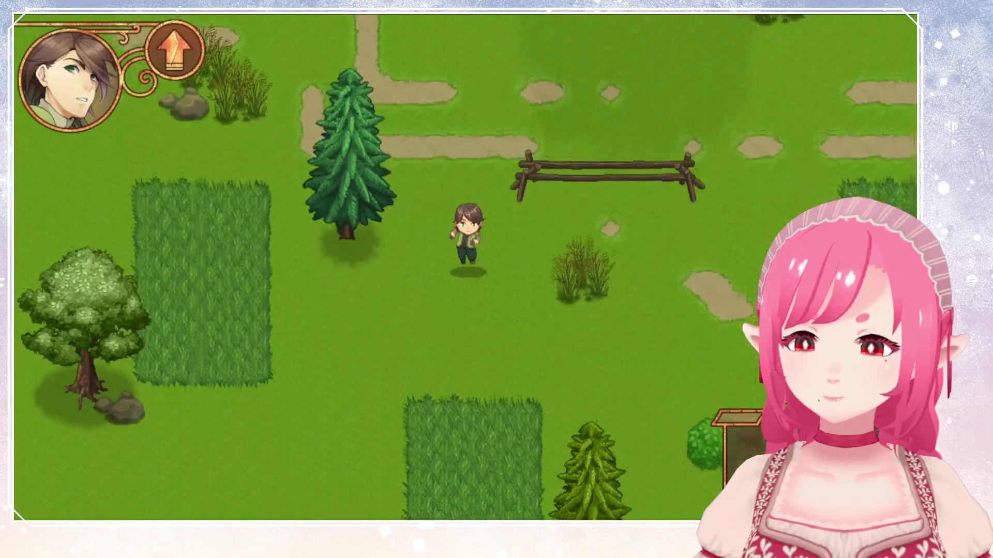
pyautogui.press('Down')
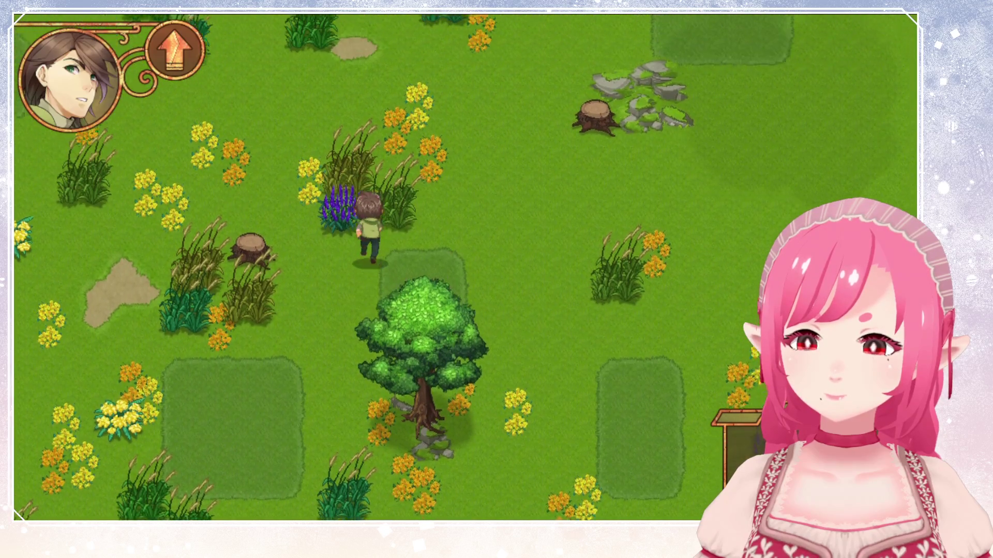
# Walk north through the flower field, then south and west past the trees.
pyautogui.press('Up')
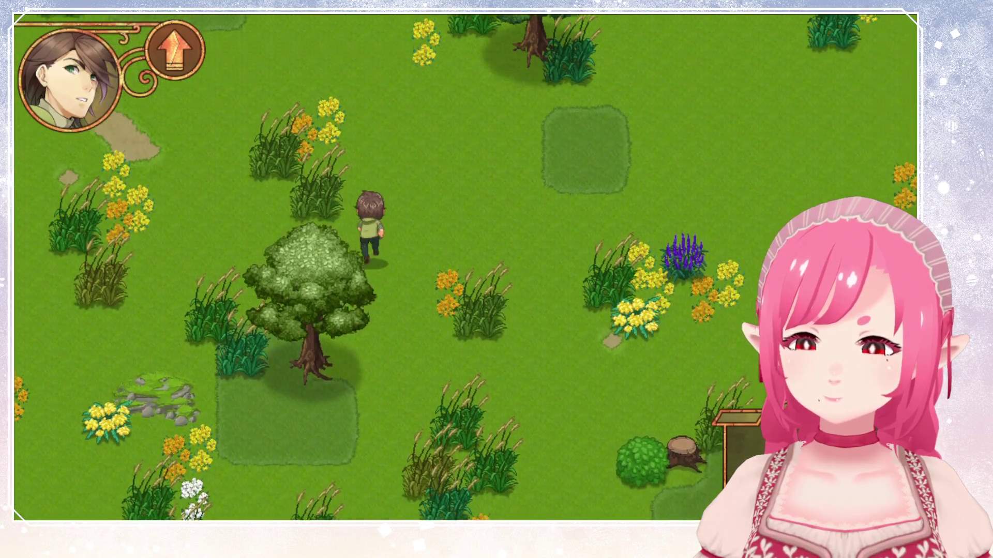
pyautogui.press('Right')
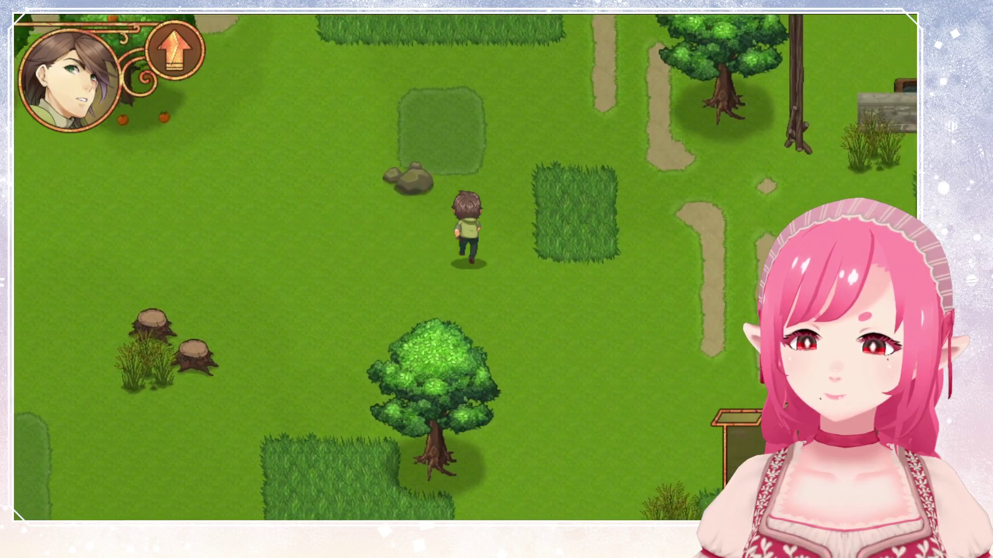
pyautogui.press('Down')
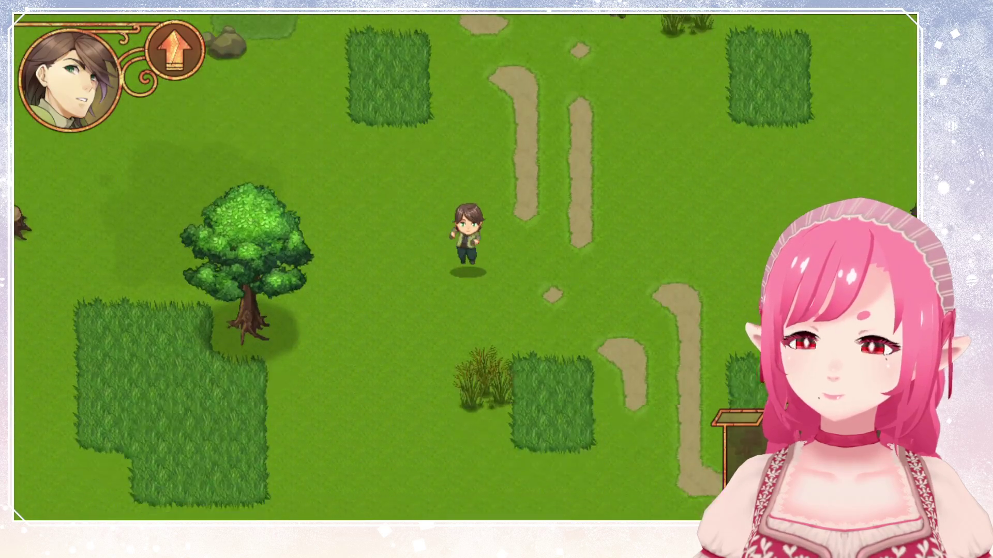
pyautogui.press('Left')
pyautogui.press('Down')
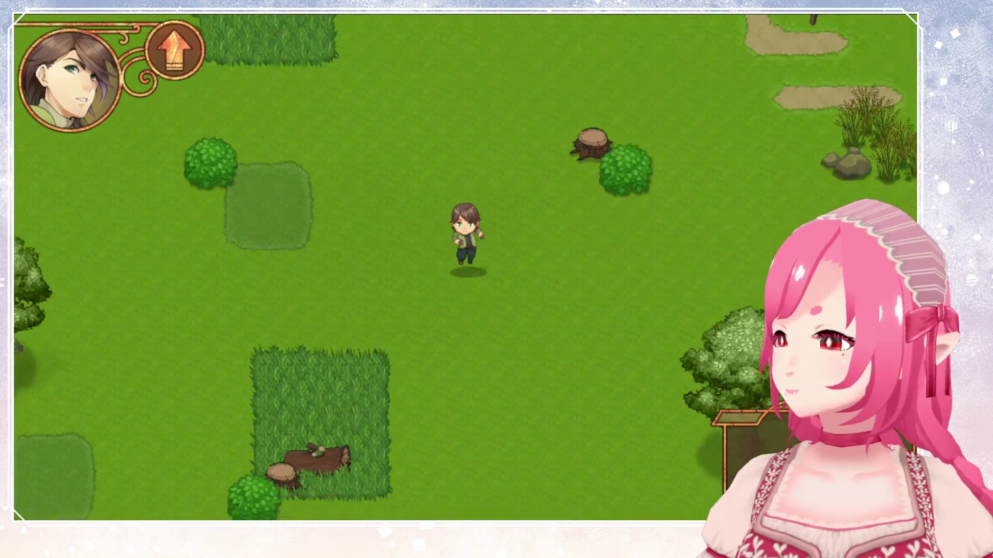
pyautogui.press('Left')
pyautogui.press('Down')
pyautogui.press('Left')
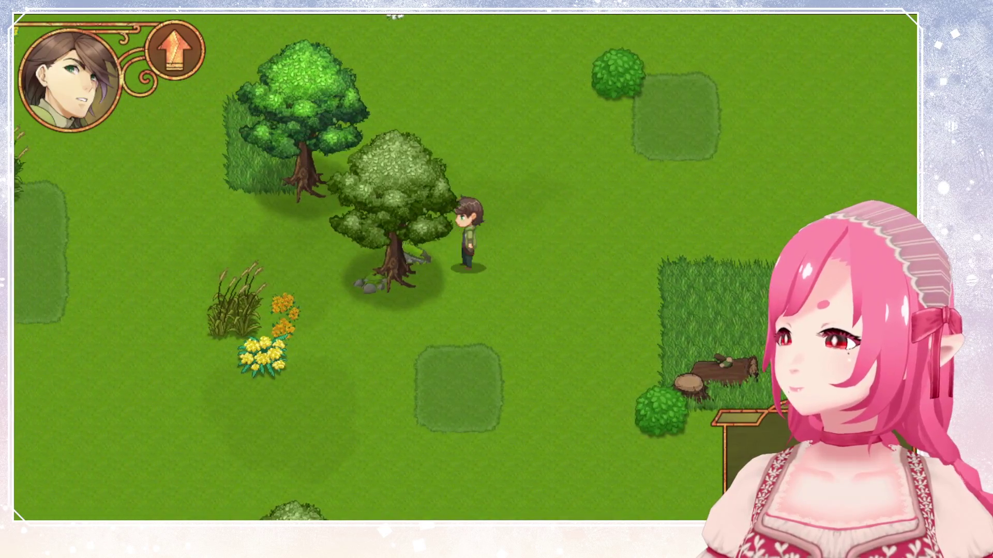
pyautogui.press('Down')
pyautogui.press('Left')
# Walk up to the orange orchard, then close the game and relaunch it with F5.
pyautogui.press('Down')
pyautogui.press('Left')
pyautogui.press('Up')
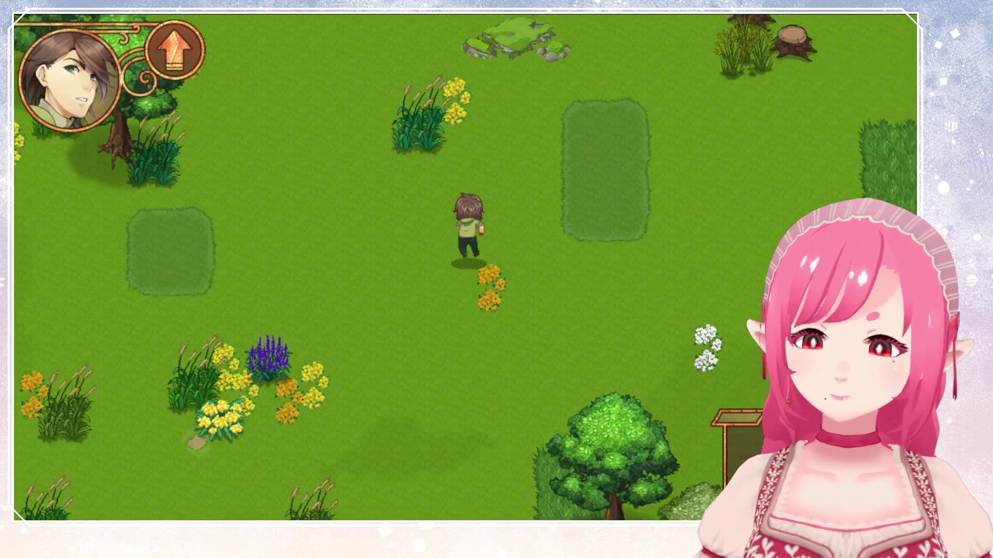
pyautogui.press('Right')
pyautogui.press('Up')
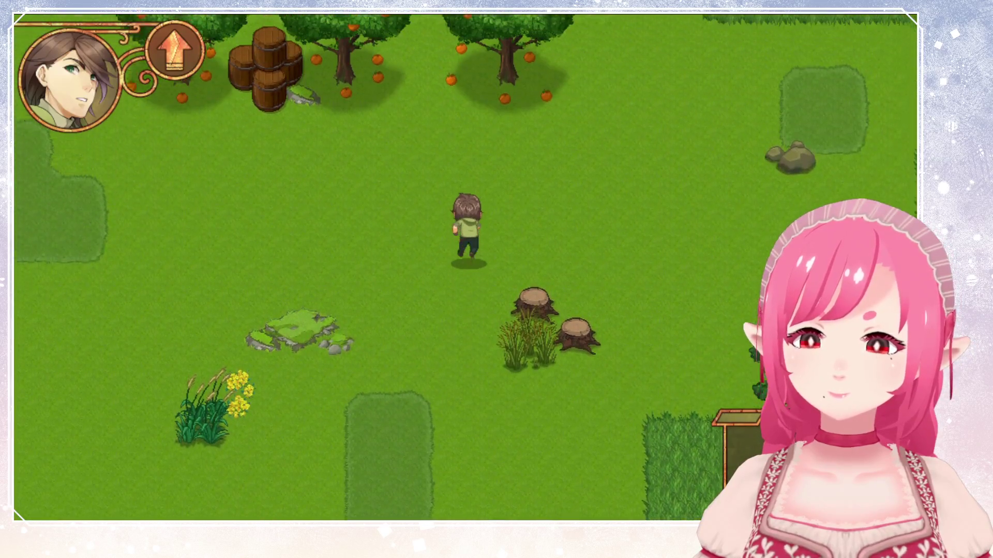
pyautogui.press('Down')
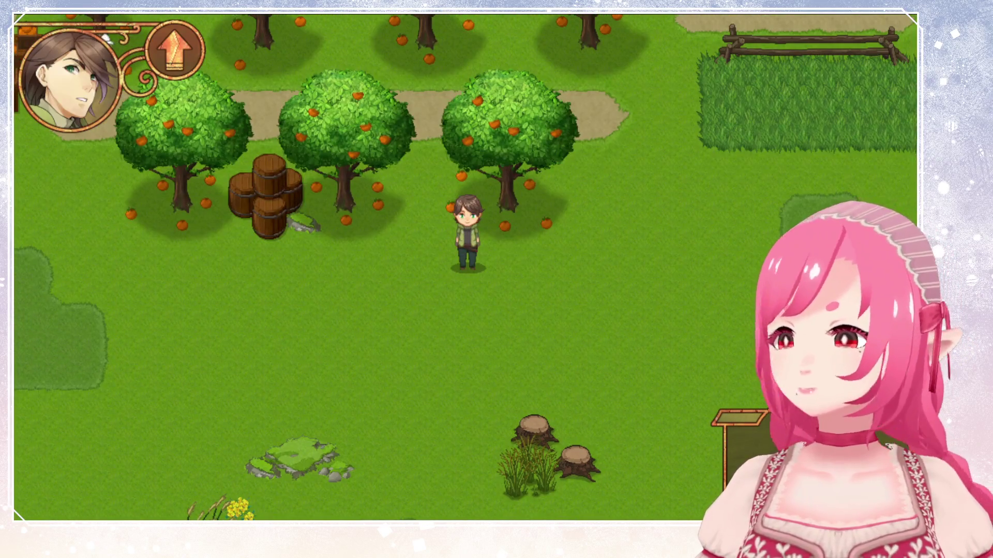
pyautogui.hotkey('alt', 'F4')
pyautogui.press('F5')
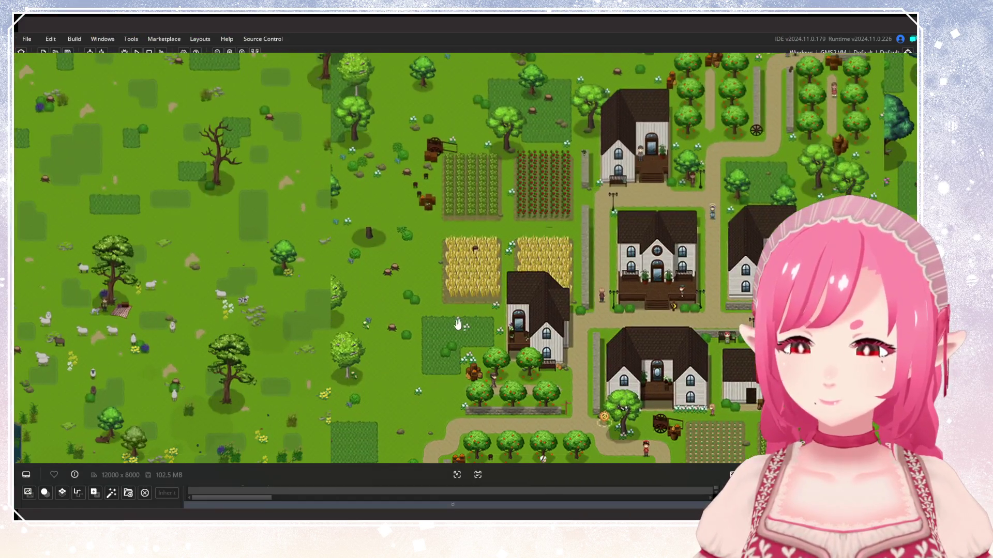
pyautogui.moveTo(458, 324)
pyautogui.mouseDown()
pyautogui.moveTo(528, 195)
pyautogui.moveTo(577, 213)
pyautogui.mouseUp()
pyautogui.moveTo(689, 290)
pyautogui.mouseDown()
pyautogui.moveTo(558, 276)
pyautogui.moveTo(566, 288)
pyautogui.moveTo(510, 440)
pyautogui.mouseUp()
pyautogui.moveTo(431, 385)
pyautogui.mouseDown()
pyautogui.moveTo(582, 205)
pyautogui.moveTo(609, 201)
pyautogui.mouseUp()
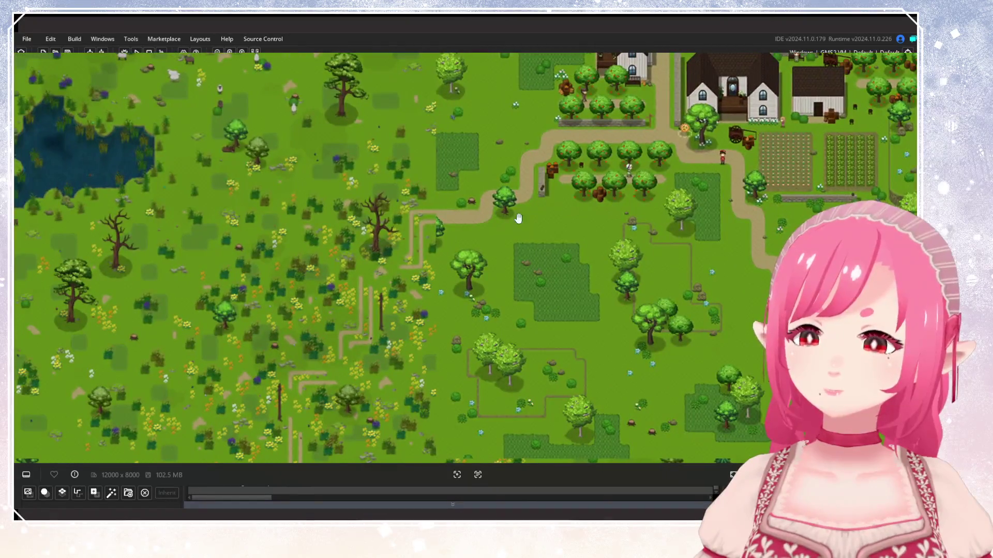
pyautogui.moveTo(728, 265); pyautogui.dragTo(468, 265)
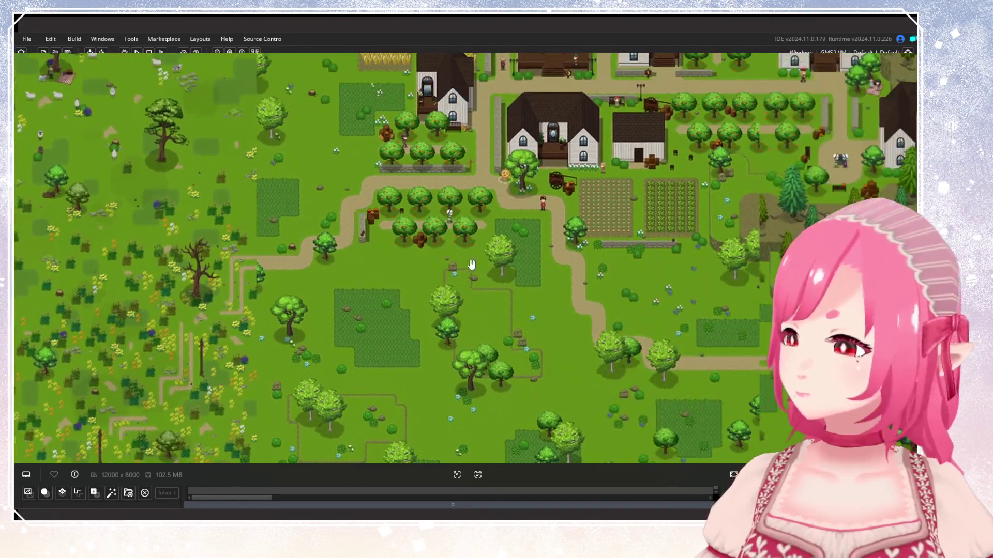
pyautogui.moveTo(320, 299)
pyautogui.mouseDown()
pyautogui.moveTo(384, 354)
pyautogui.moveTo(536, 387)
pyautogui.moveTo(424, 354)
pyautogui.mouseUp()
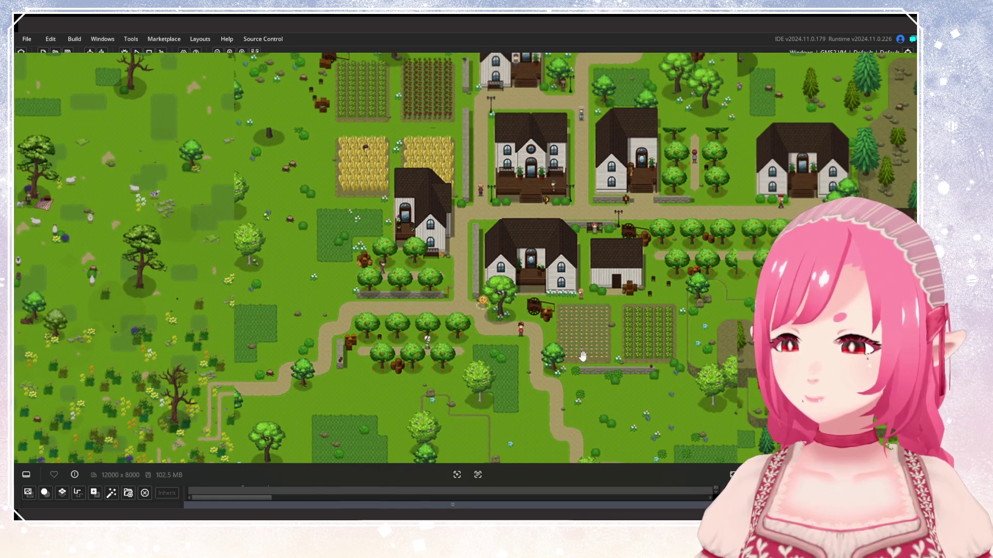
pyautogui.moveTo(394, 289); pyautogui.dragTo(460, 384)
pyautogui.moveTo(492, 240); pyautogui.dragTo(346, 80)
pyautogui.moveTo(485, 249)
pyautogui.mouseDown()
pyautogui.moveTo(548, 410)
pyautogui.moveTo(616, 197)
pyautogui.mouseUp()
pyautogui.press('Escape')
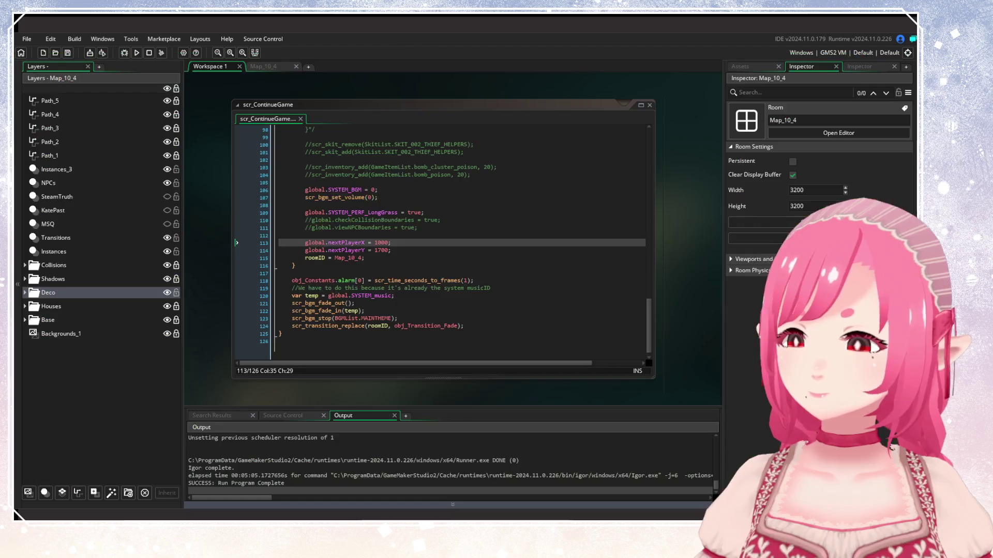
# Build and run the project with F5 to reach the Gataela 0.7.3 title screen.
pyautogui.press('F5')
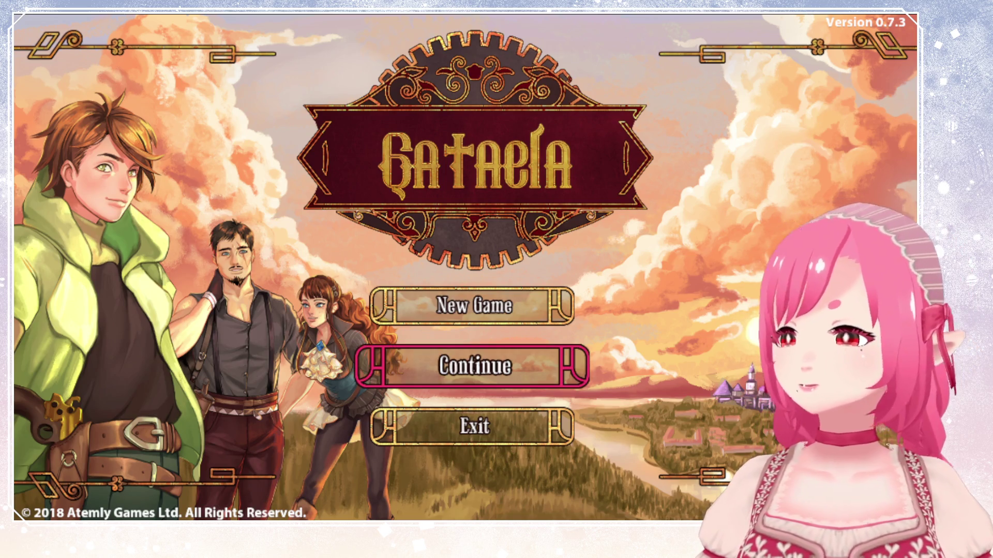
# Load the Wiska Forest N save, walk around, view the village overview map with M, then quit.
pyautogui.click(475, 366)
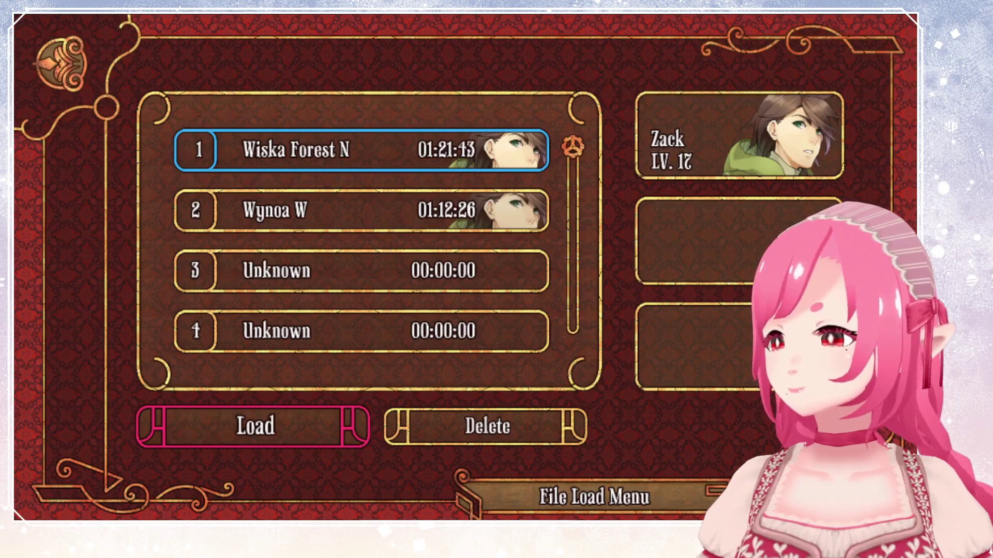
pyautogui.click(253, 427)
pyautogui.press('Up')
pyautogui.press('Left')
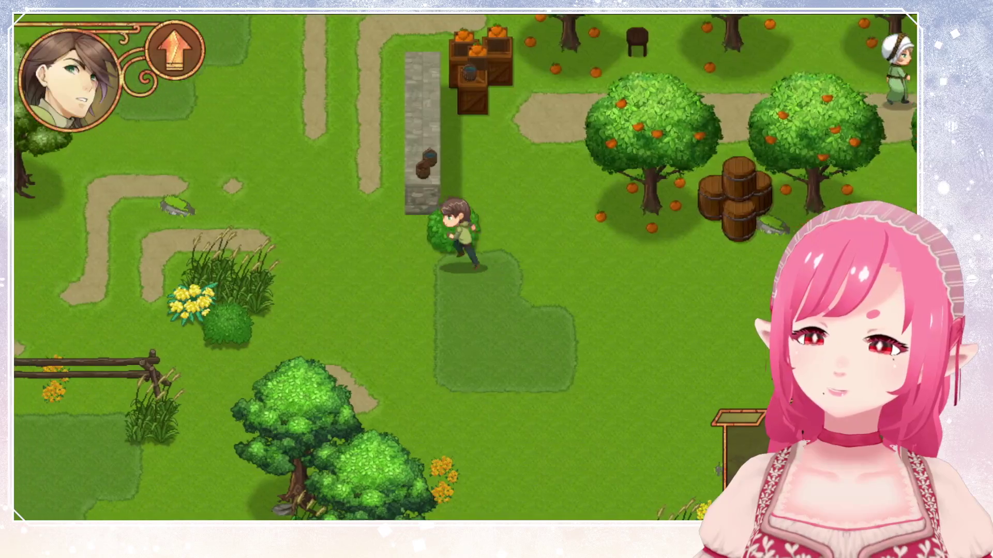
pyautogui.press('Down')
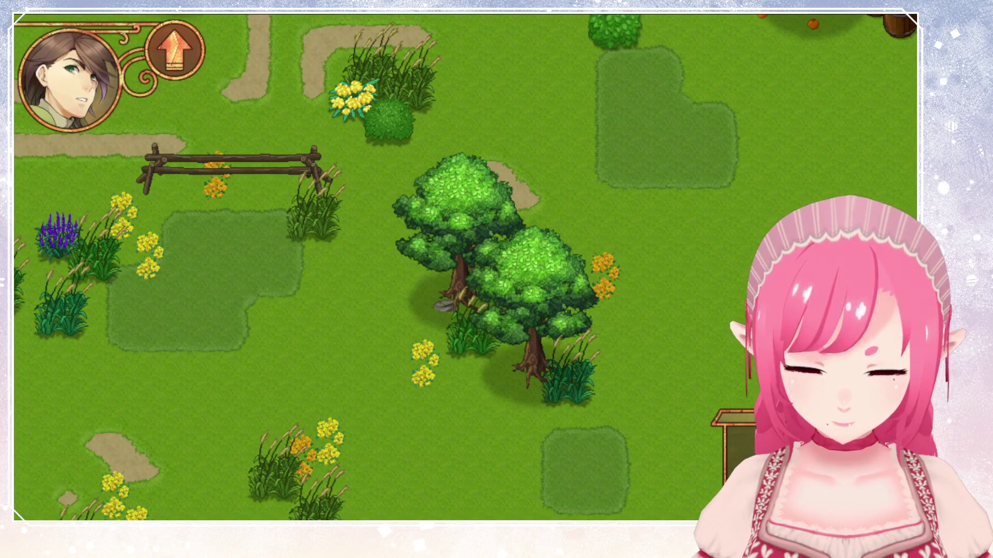
pyautogui.press('m')
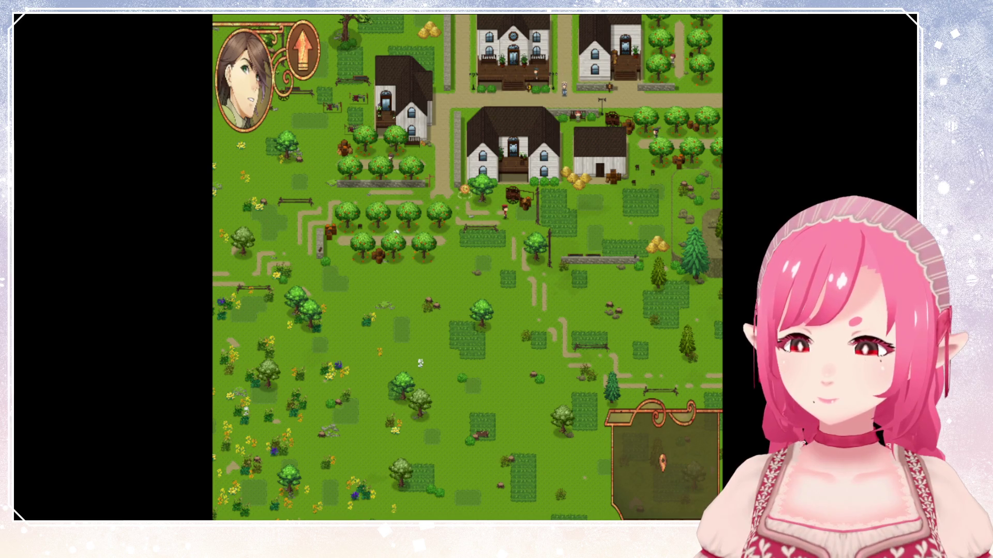
pyautogui.press('Escape')
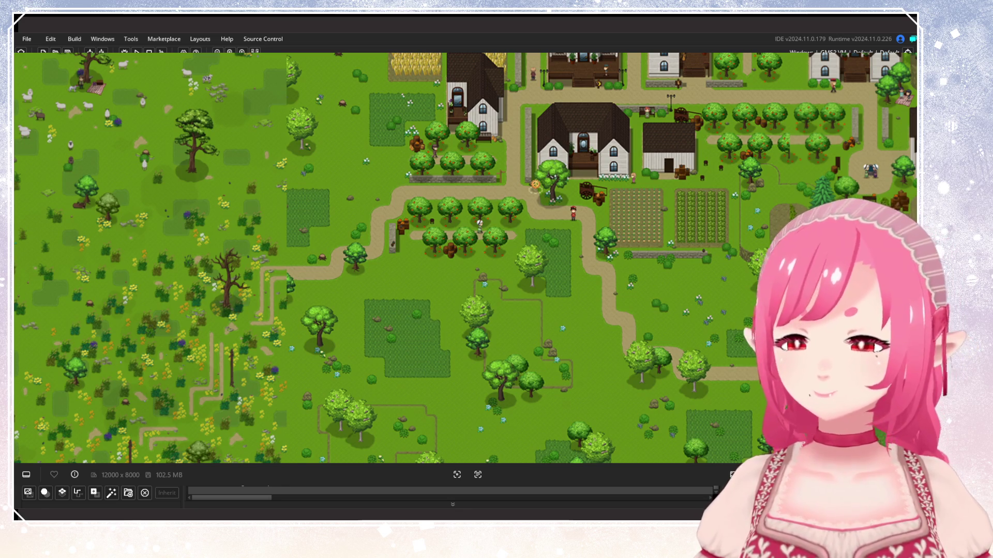
# Pan and zoom the 12000×8000 world map to show the village amid forest and meadows.
pyautogui.scroll(-3, 455, 204)
pyautogui.moveTo(455, 204)
pyautogui.mouseDown()
pyautogui.moveTo(498, 273)
pyautogui.moveTo(543, 227)
pyautogui.mouseUp()
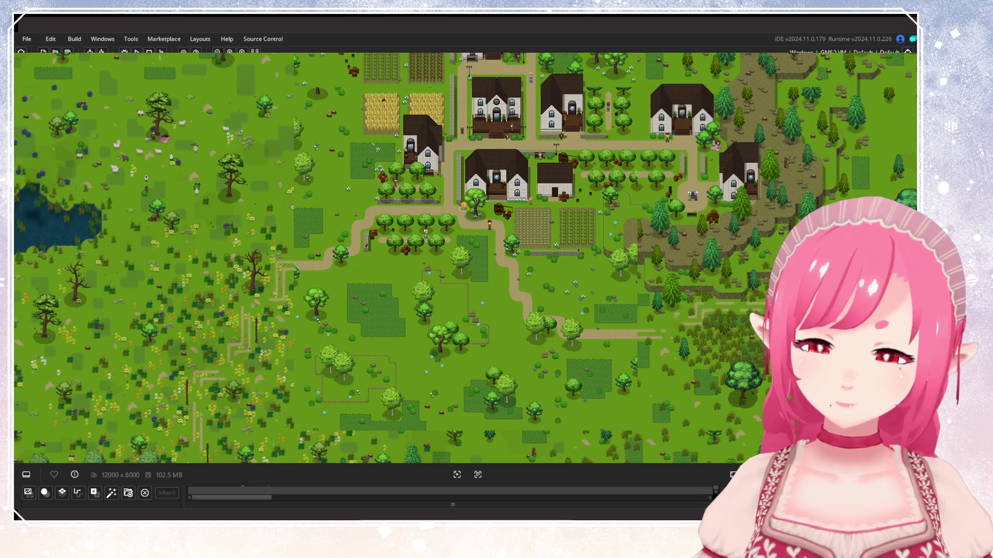
pyautogui.moveTo(655, 234); pyautogui.dragTo(647, 224)
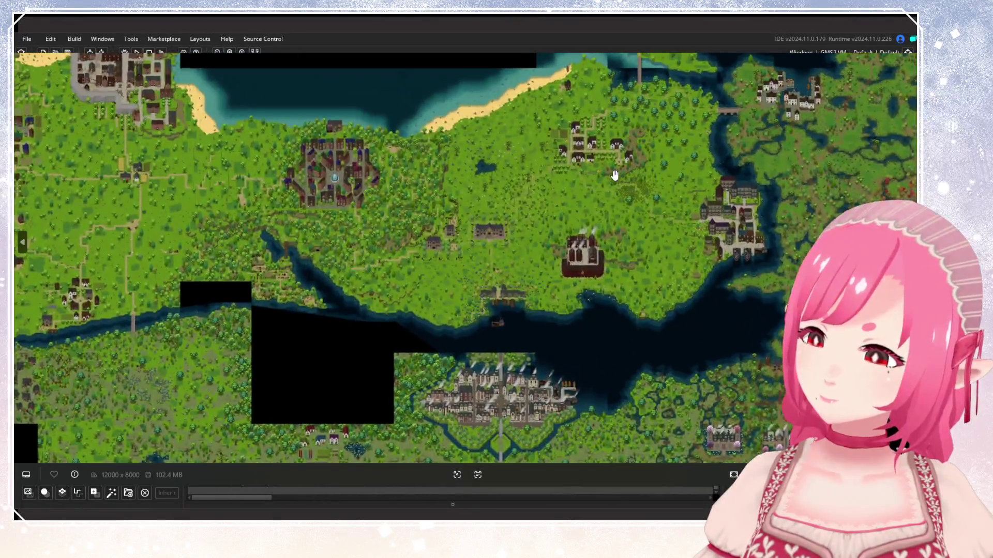
pyautogui.scroll(5, 617, 179)
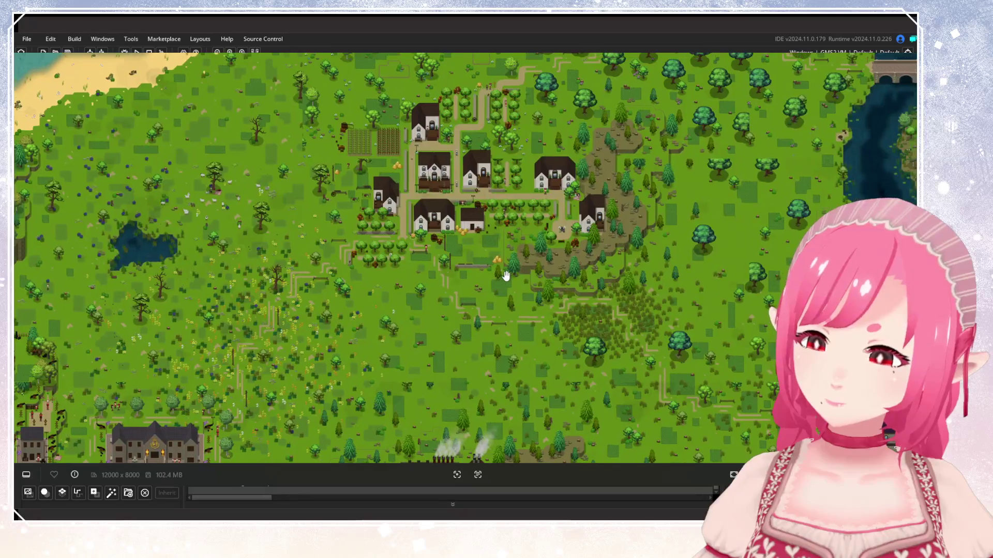
# Pan the world map to bring the white-house village to the centre of the view.
pyautogui.scroll(1, 443, 272)
pyautogui.moveTo(539, 271)
pyautogui.mouseDown()
pyautogui.moveTo(594, 266)
pyautogui.moveTo(634, 248)
pyautogui.mouseUp()
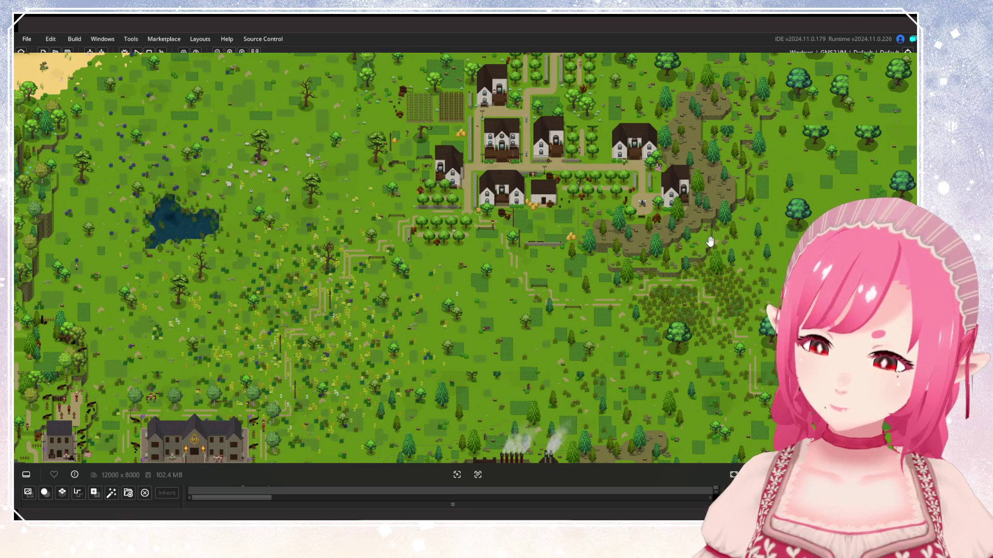
pyautogui.moveTo(709, 242)
pyautogui.mouseDown()
pyautogui.moveTo(687, 243)
pyautogui.moveTo(746, 291)
pyautogui.moveTo(750, 327)
pyautogui.mouseUp()
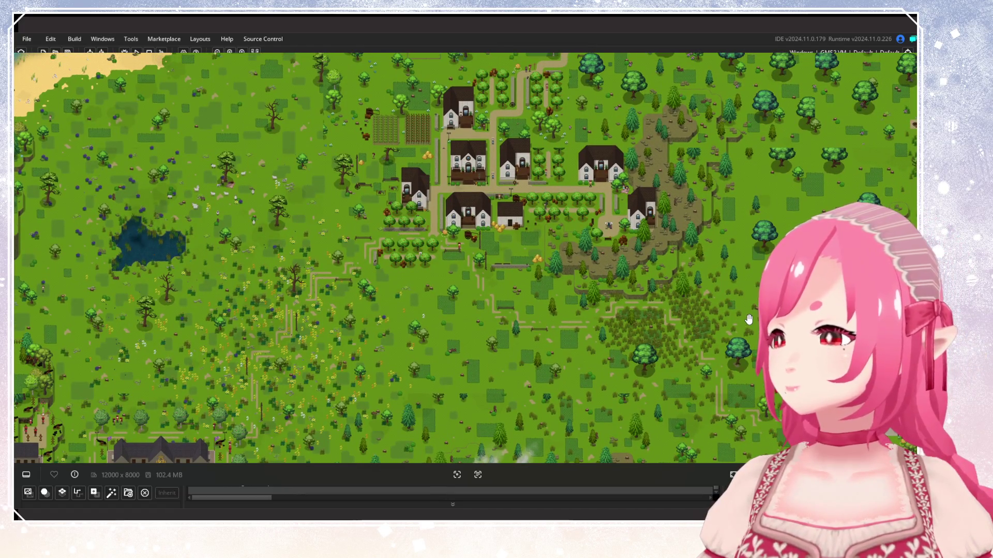
pyautogui.moveTo(635, 342); pyautogui.dragTo(546, 295)
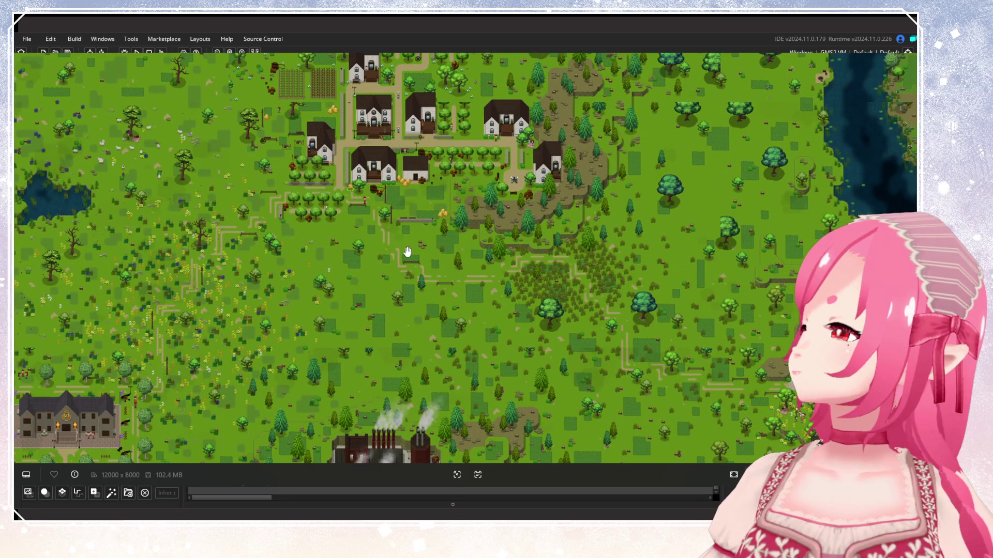
pyautogui.moveTo(408, 250); pyautogui.dragTo(493, 266)
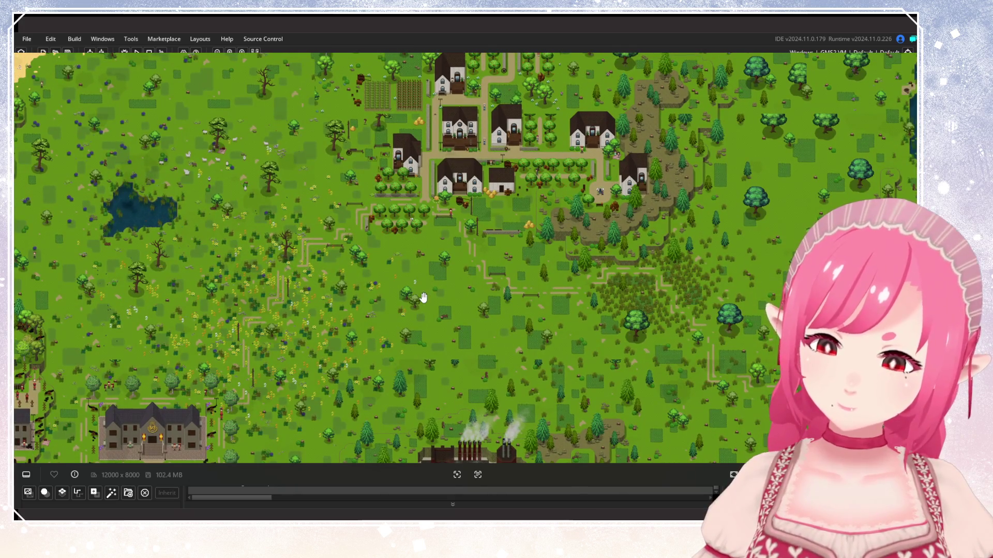
pyautogui.moveTo(423, 298); pyautogui.dragTo(496, 344)
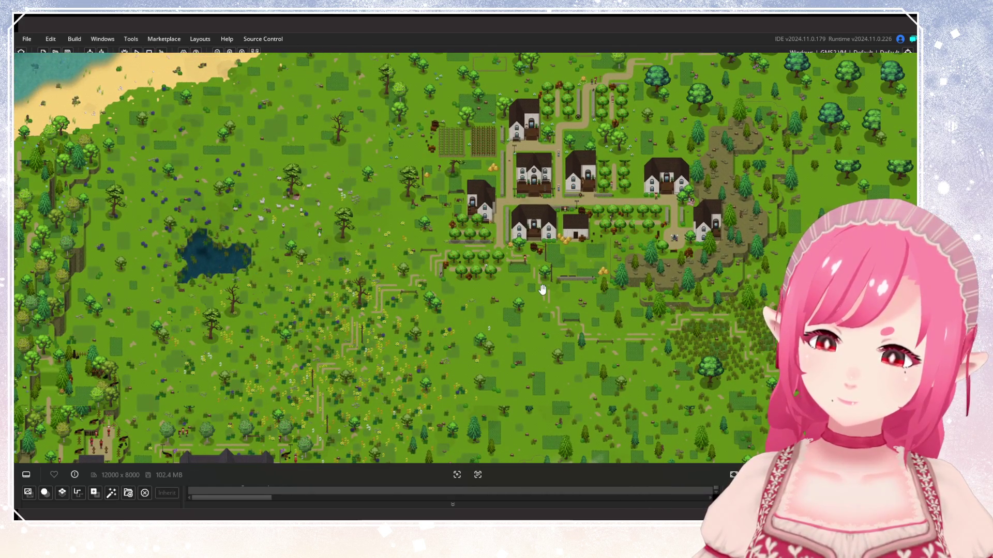
# Zoom out from the village until the whole world map is visible.
pyautogui.scroll(2, 541, 286)
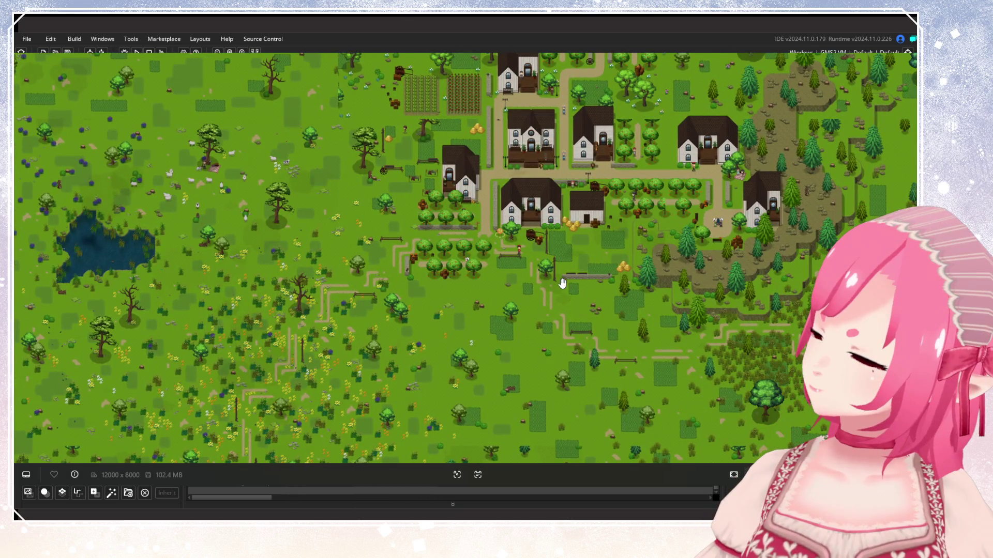
pyautogui.scroll(-4, 562, 283)
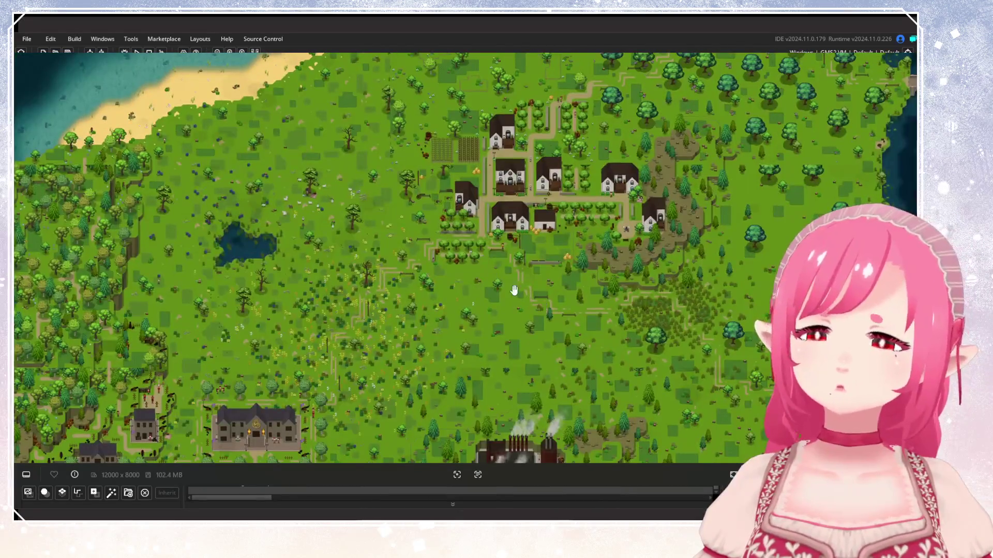
pyautogui.scroll(3, 519, 293)
pyautogui.scroll(1, 443, 364)
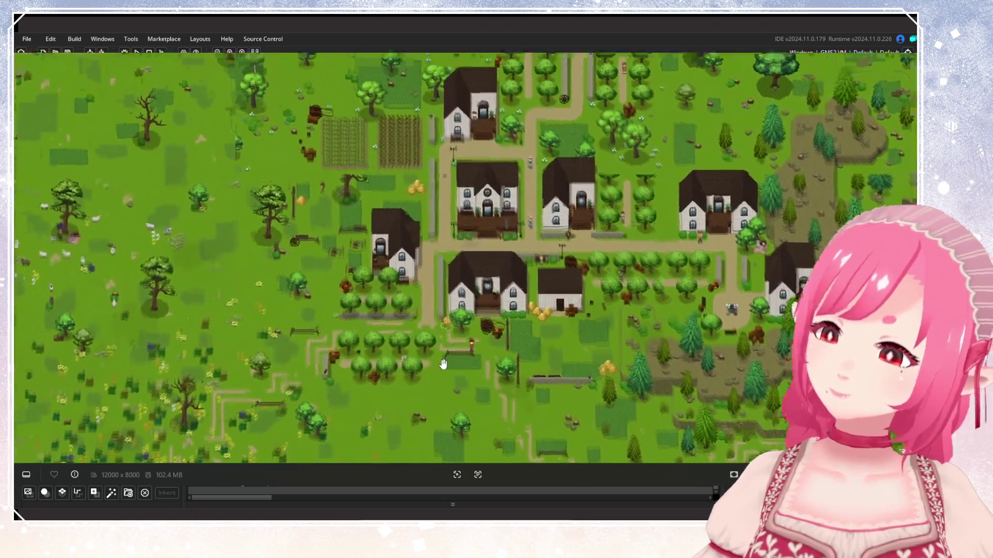
pyautogui.scroll(2, 444, 364)
pyautogui.scroll(-3, 503, 318)
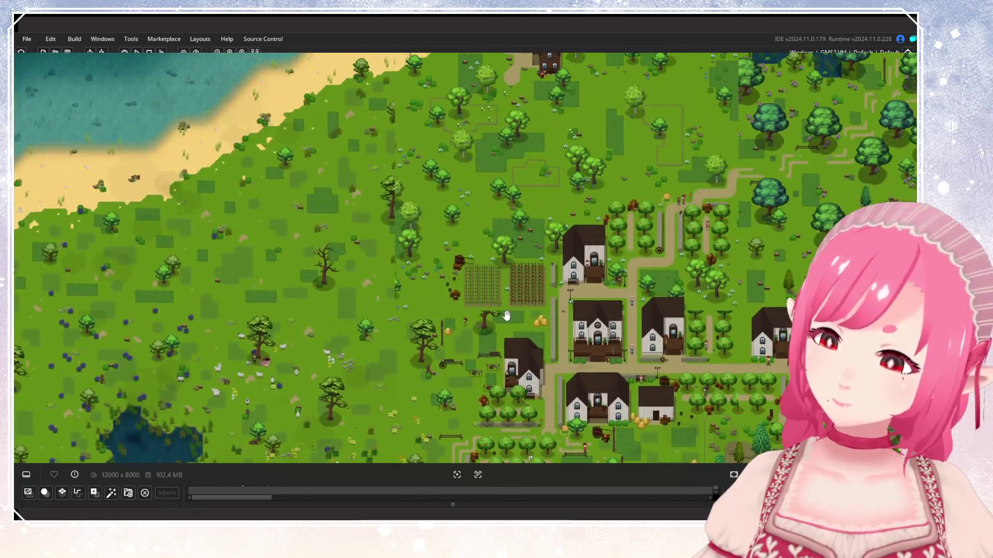
pyautogui.scroll(2, 503, 319)
pyautogui.scroll(-2, 569, 376)
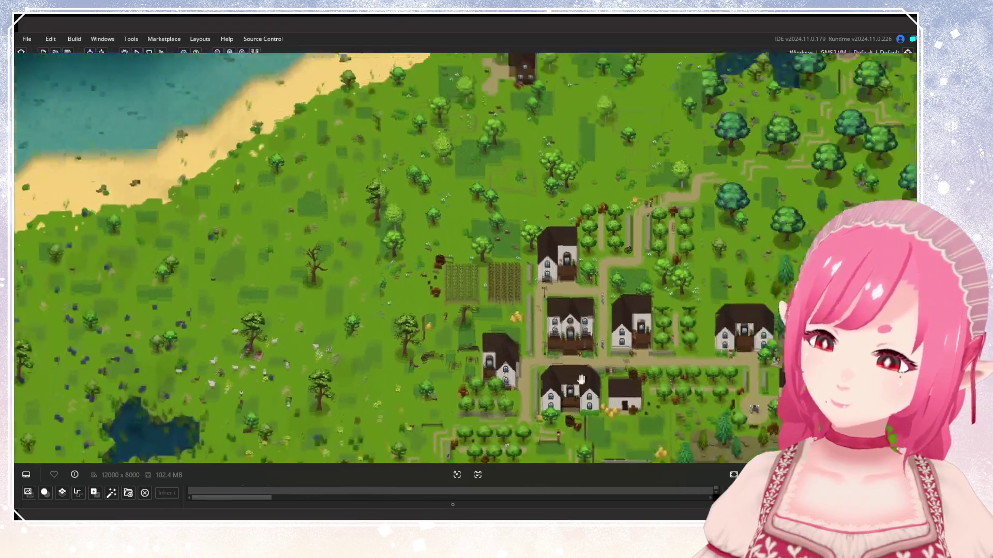
pyautogui.scroll(-1, 569, 376)
pyautogui.scroll(1, 506, 327)
pyautogui.scroll(2, 501, 326)
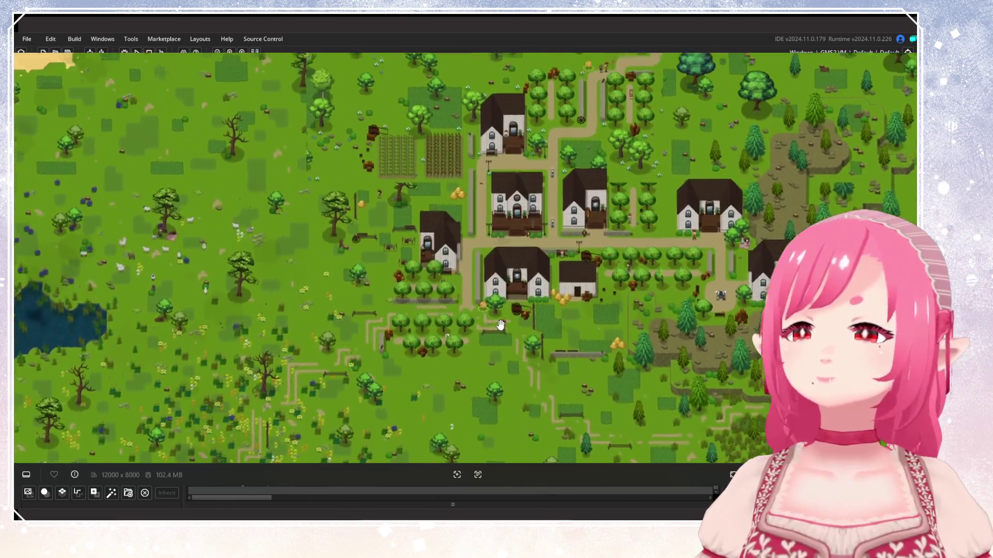
pyautogui.scroll(1, 500, 325)
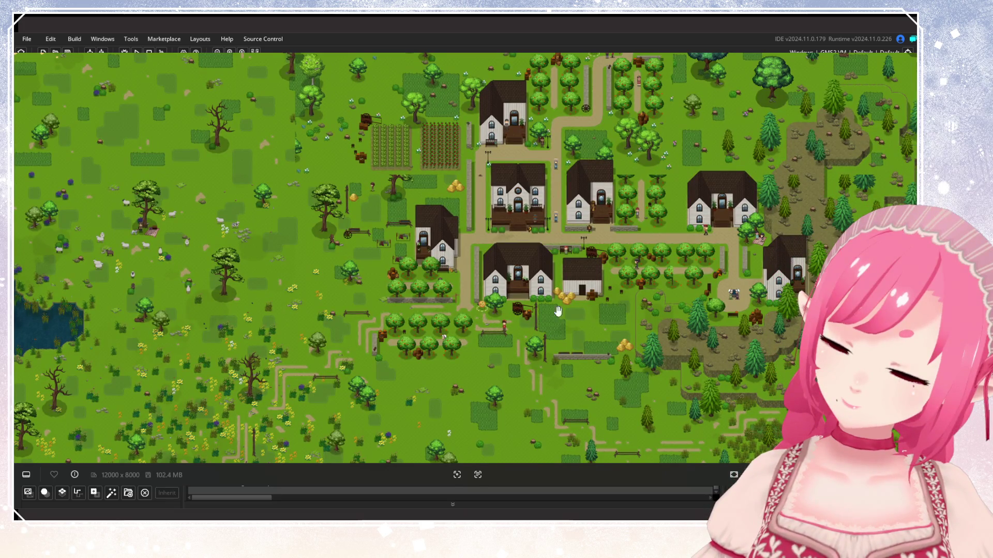
pyautogui.scroll(2, 559, 312)
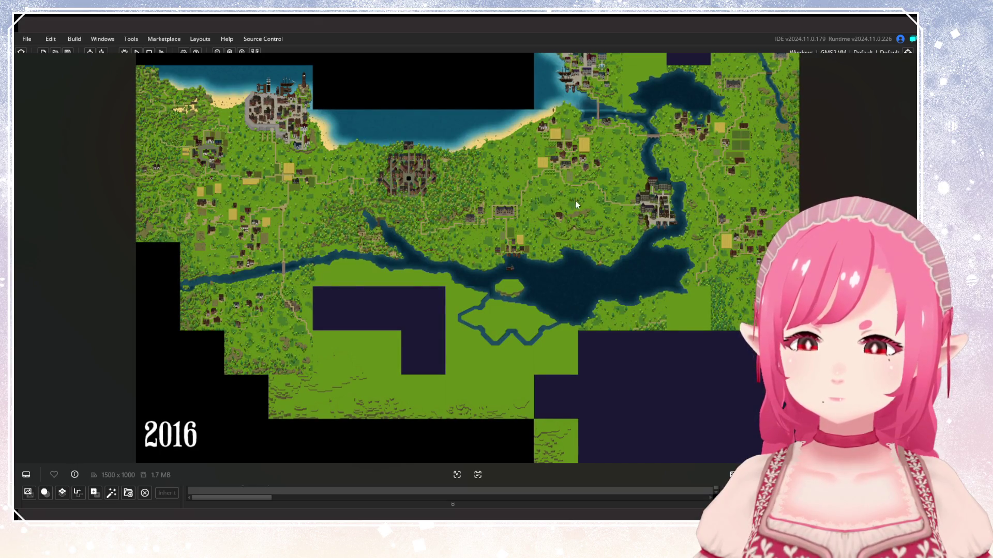
pyautogui.scroll(2, 576, 205)
pyautogui.click(22, 244)
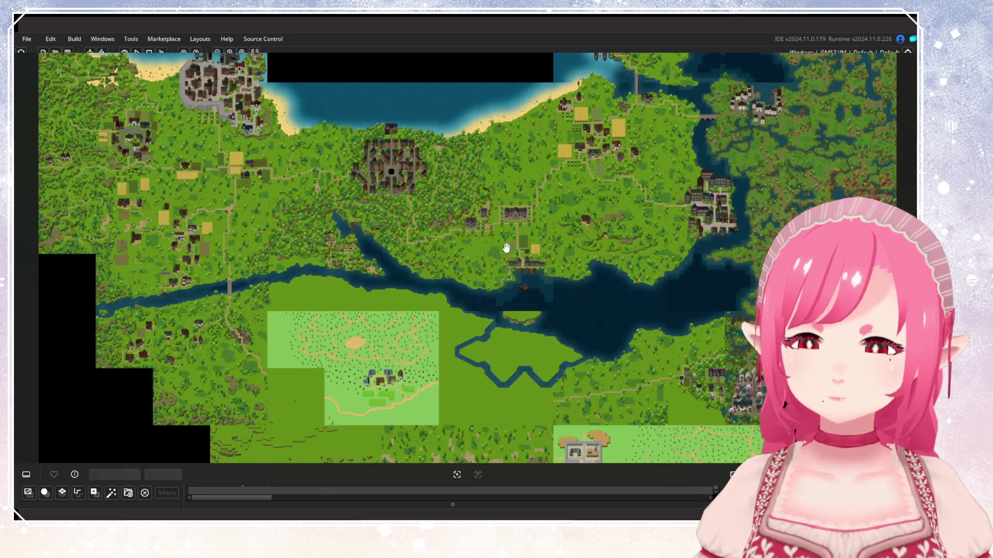
pyautogui.scroll(5, 575, 179)
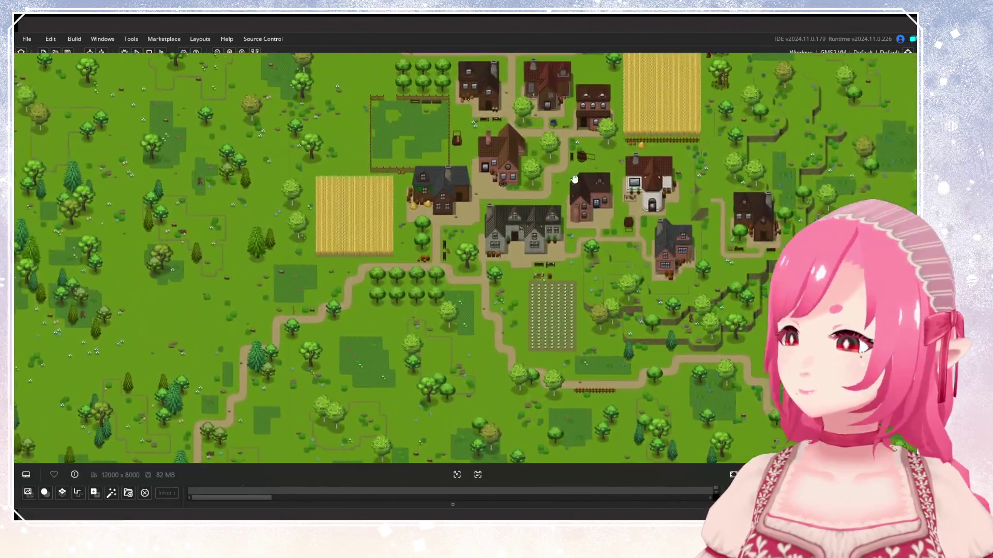
pyautogui.moveTo(575, 179)
pyautogui.mouseDown()
pyautogui.moveTo(449, 198)
pyautogui.moveTo(484, 222)
pyautogui.moveTo(476, 208)
pyautogui.moveTo(477, 237)
pyautogui.mouseUp()
pyautogui.scroll(2, 476, 237)
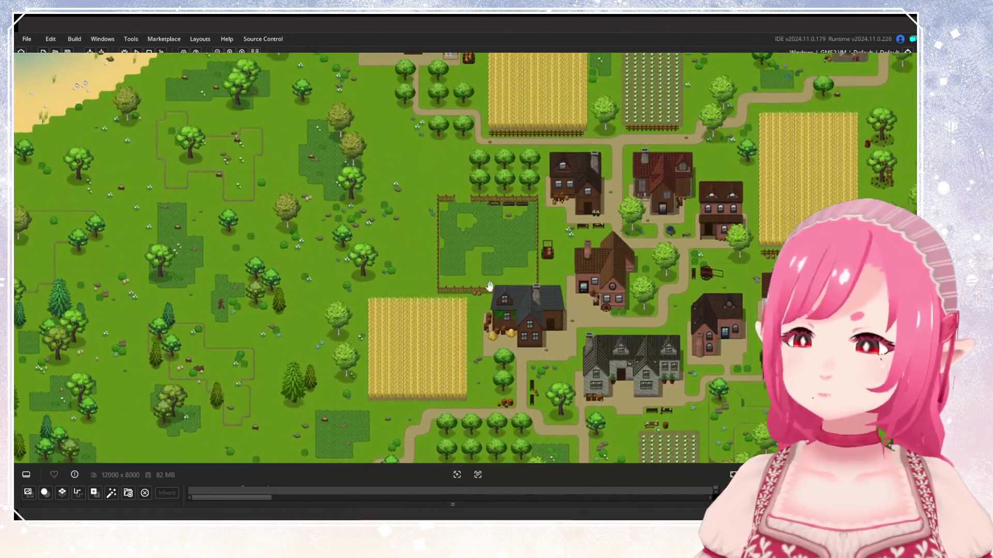
pyautogui.scroll(4, 489, 286)
pyautogui.moveTo(408, 217)
pyautogui.mouseDown()
pyautogui.moveTo(428, 249)
pyautogui.moveTo(458, 245)
pyautogui.mouseUp()
pyautogui.moveTo(519, 204); pyautogui.dragTo(470, 195)
pyautogui.scroll(-3, 472, 190)
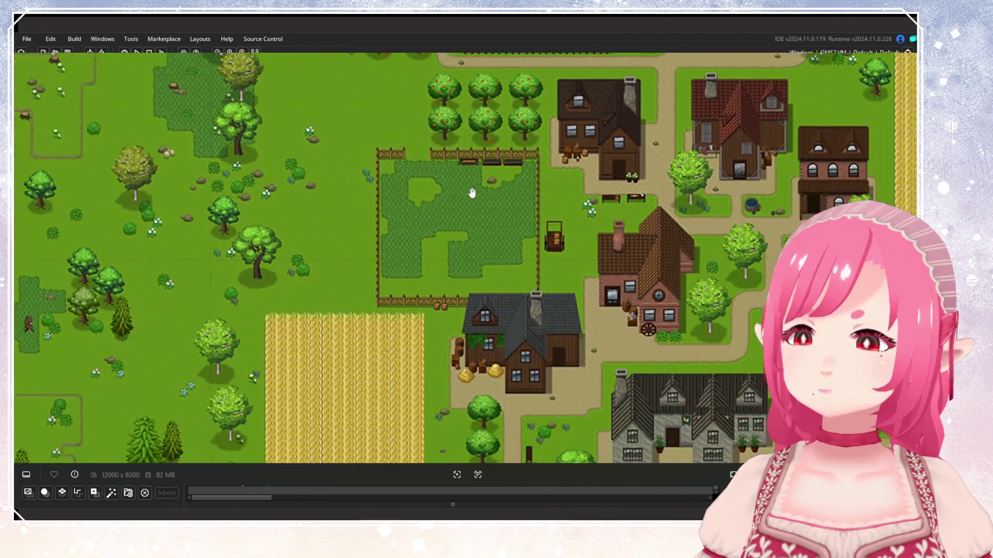
pyautogui.scroll(-3, 486, 217)
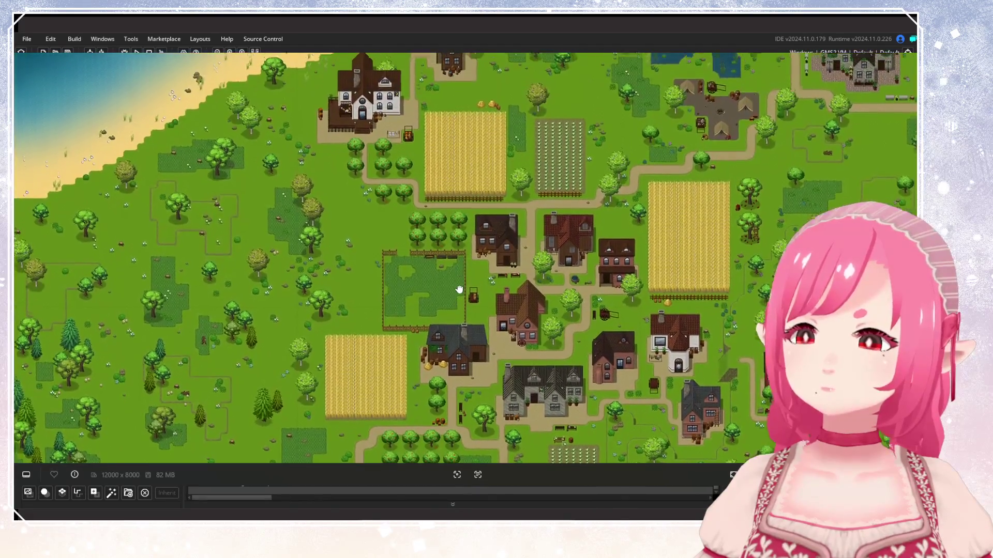
pyautogui.scroll(-2, 460, 284)
pyautogui.scroll(-1, 489, 296)
pyautogui.moveTo(490, 297)
pyautogui.mouseDown()
pyautogui.moveTo(470, 209)
pyautogui.moveTo(516, 140)
pyautogui.moveTo(508, 301)
pyautogui.mouseUp()
pyautogui.scroll(-2, 508, 302)
pyautogui.scroll(1, 483, 274)
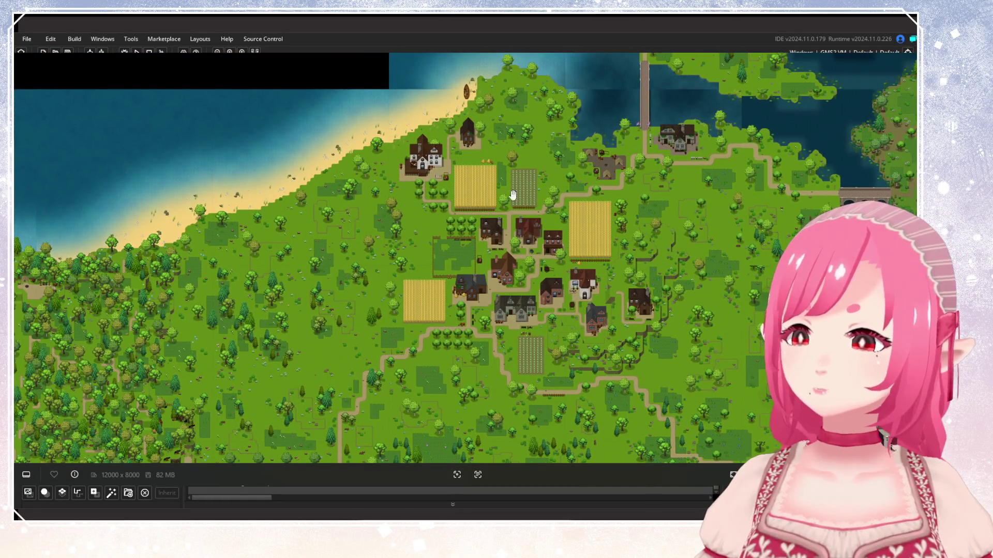
pyautogui.scroll(-5, 518, 201)
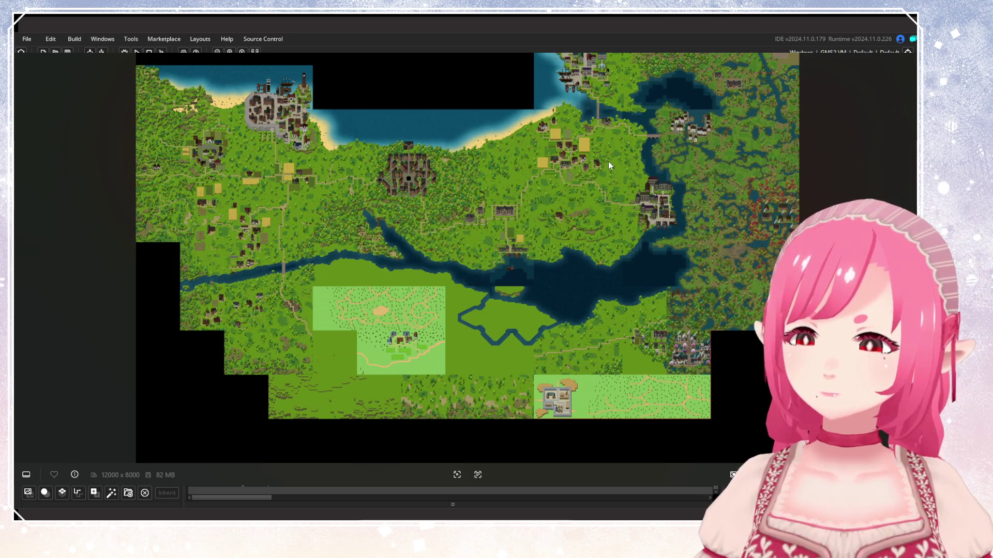
# Zoom into the farm village and pan over its wheat fields, farmhouse, orchard and cabbage field.
pyautogui.scroll(1, 607, 164)
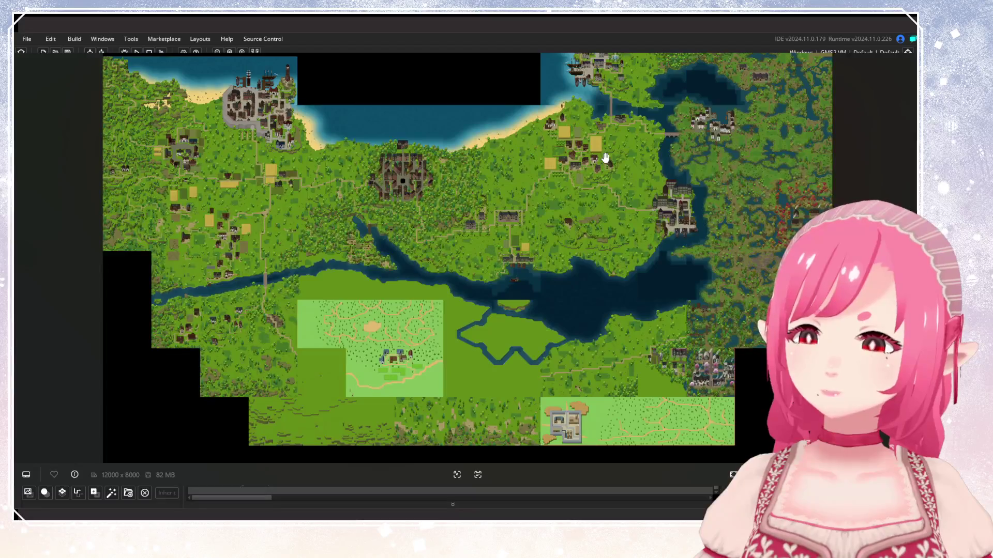
pyautogui.scroll(4, 607, 158)
pyautogui.scroll(2, 606, 155)
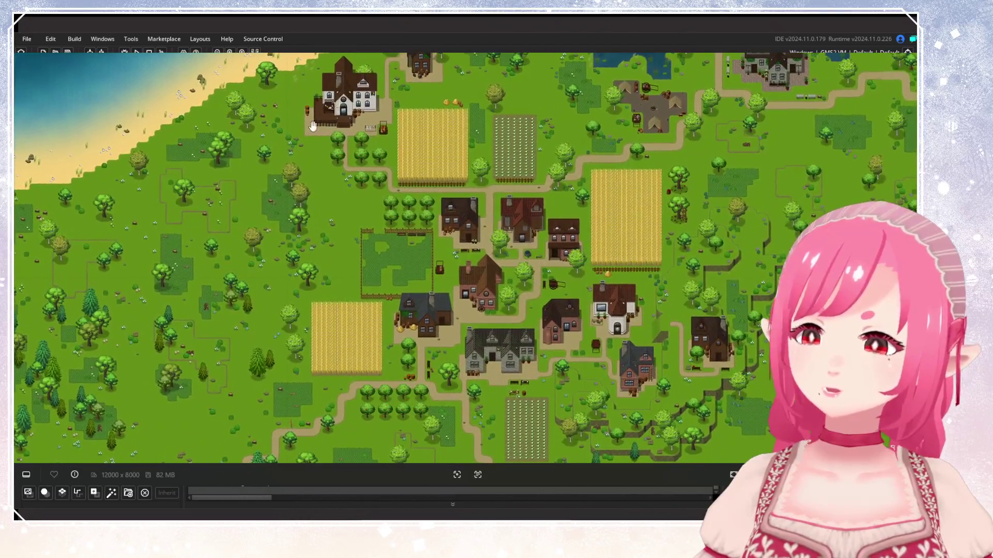
pyautogui.scroll(4, 442, 292)
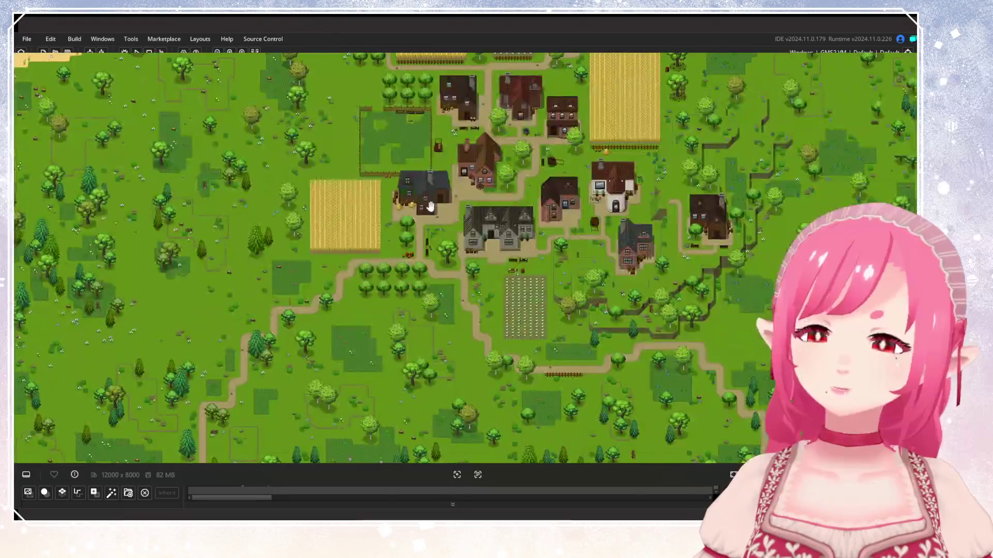
pyautogui.scroll(2, 442, 293)
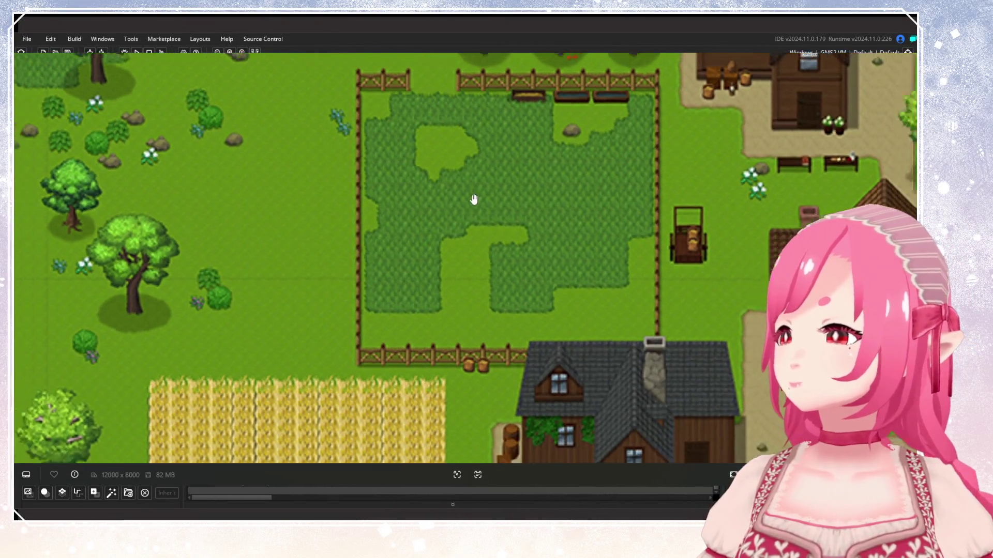
pyautogui.scroll(-2, 472, 200)
pyautogui.moveTo(460, 326); pyautogui.dragTo(572, 126)
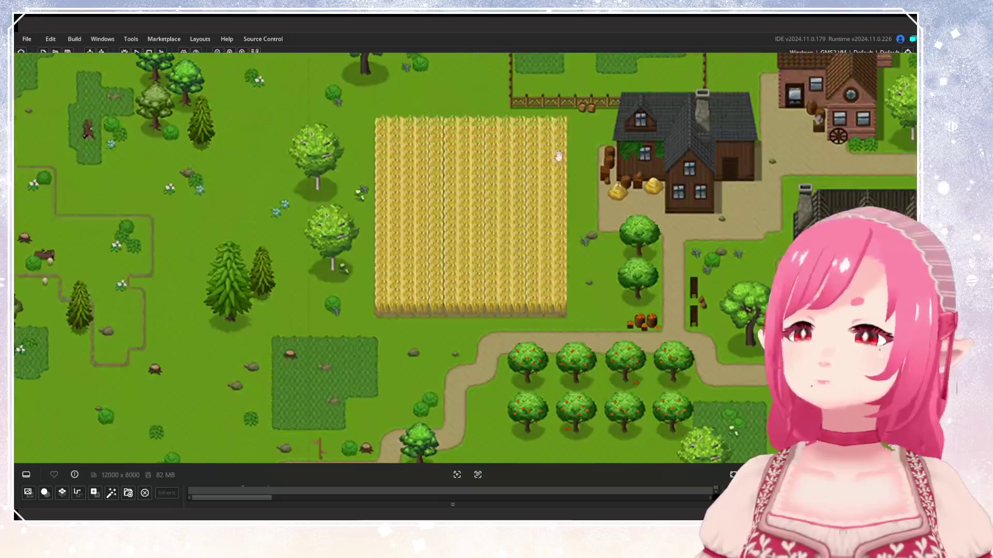
pyautogui.moveTo(540, 247); pyautogui.dragTo(198, 66)
pyautogui.moveTo(291, 197); pyautogui.dragTo(545, 204)
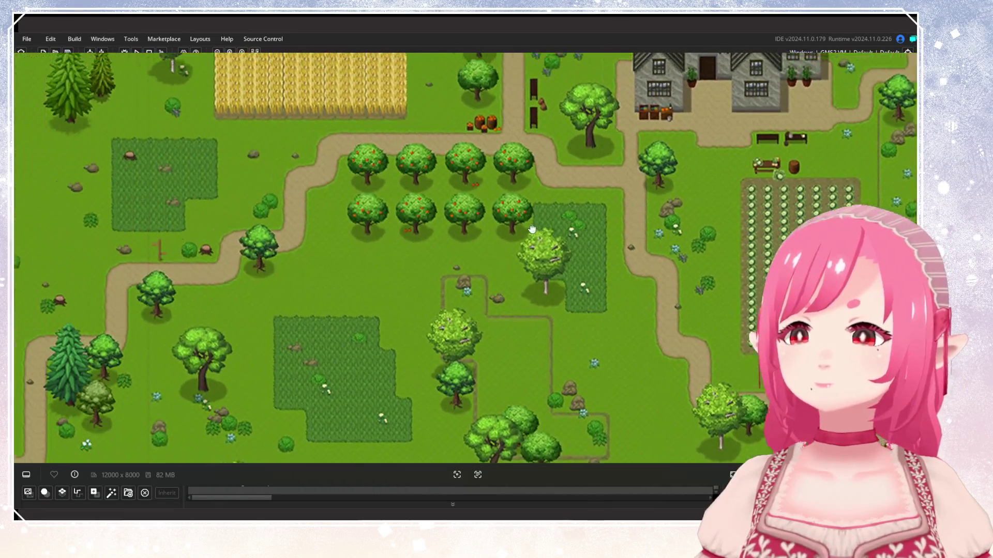
pyautogui.moveTo(348, 199); pyautogui.dragTo(348, 240)
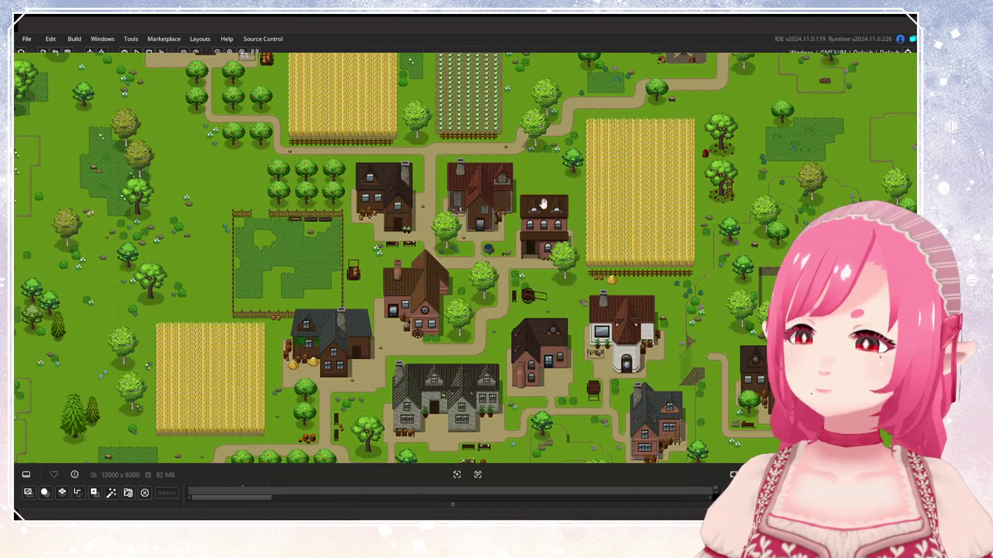
# Zoom back out, shift the village toward the top, then zoom in again.
pyautogui.scroll(-5, 549, 189)
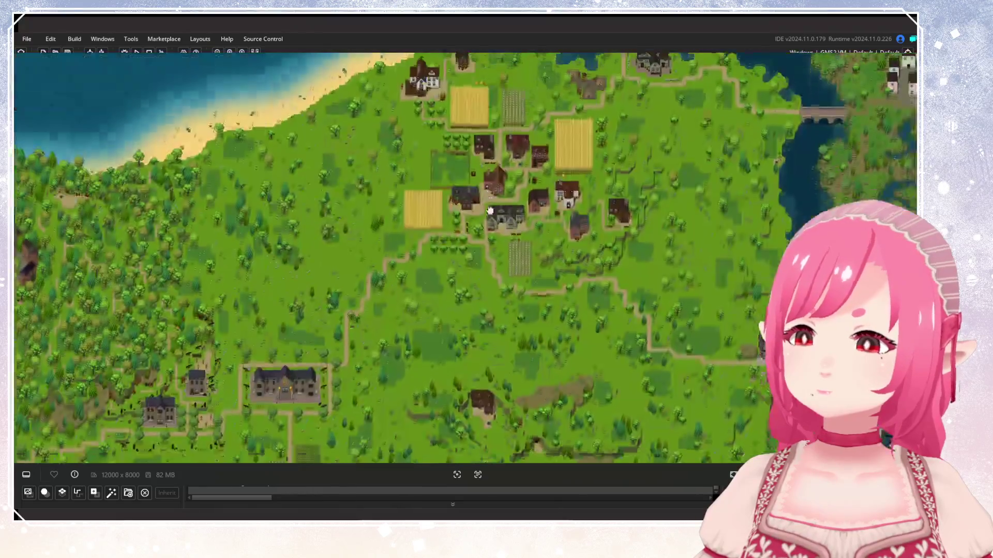
pyautogui.scroll(-2, 490, 198)
pyautogui.moveTo(479, 217)
pyautogui.mouseDown()
pyautogui.moveTo(518, 112)
pyautogui.moveTo(492, 222)
pyautogui.mouseUp()
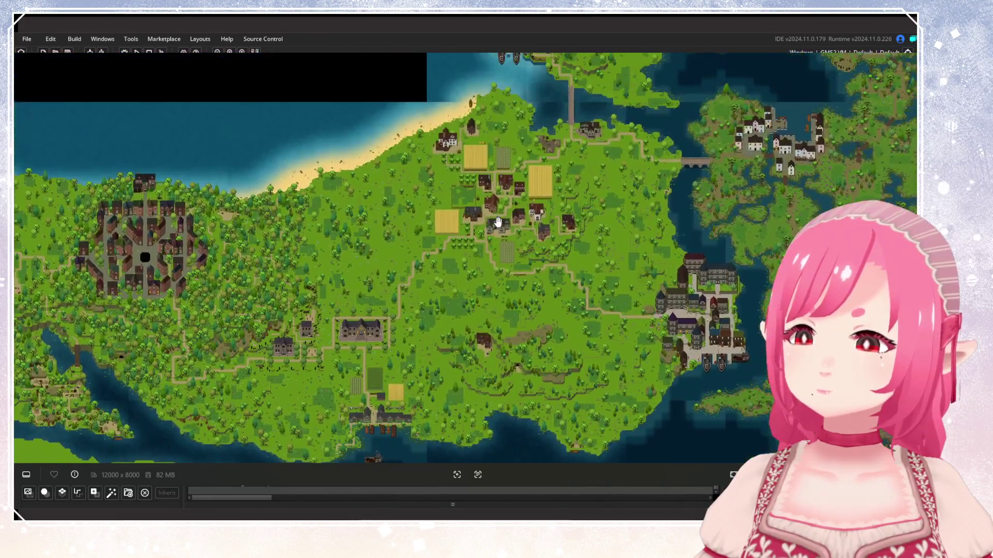
pyautogui.scroll(-4, 445, 205)
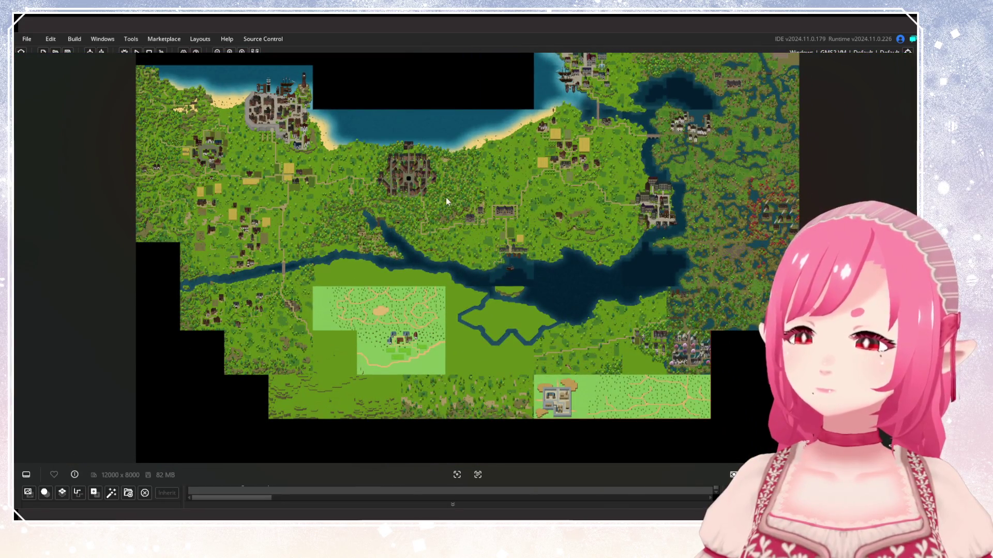
pyautogui.scroll(5, 550, 121)
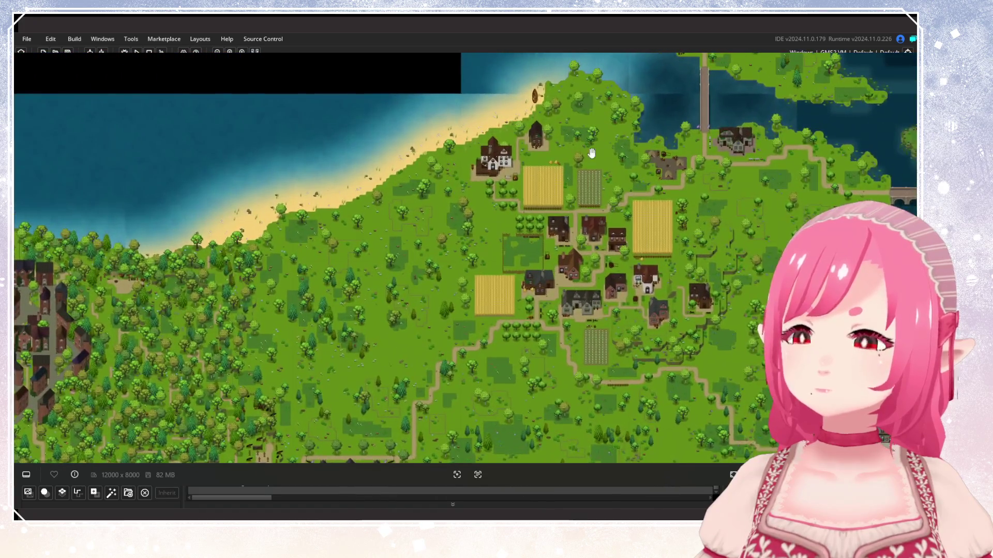
pyautogui.scroll(3, 592, 142)
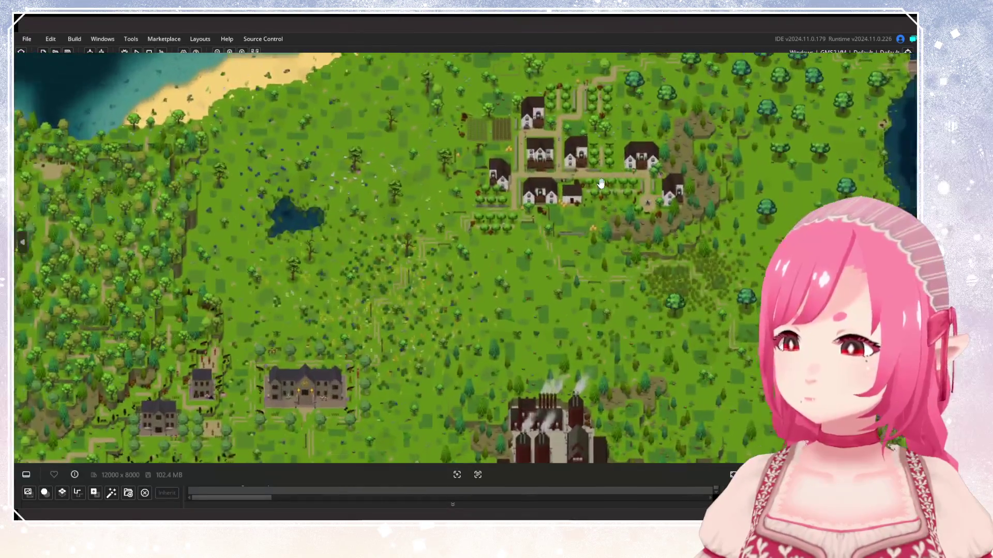
# Zoom all the way out to the whole continent with its towns, river, coastline and bay.
pyautogui.scroll(-8, 600, 184)
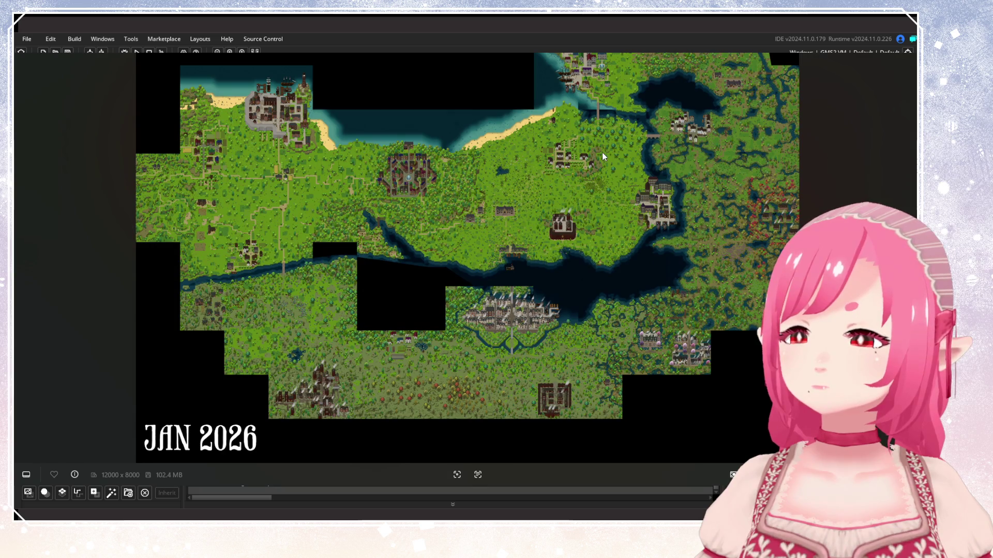
# Zoom into the white-house village and pan over the western meadow, northern coast and southern flower meadow.
pyautogui.scroll(10, 601, 152)
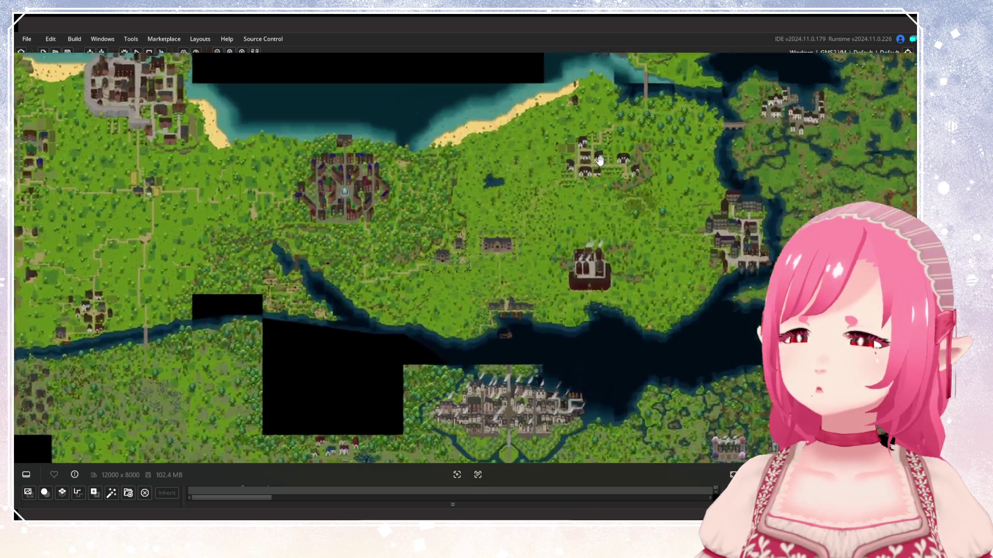
pyautogui.scroll(3, 602, 161)
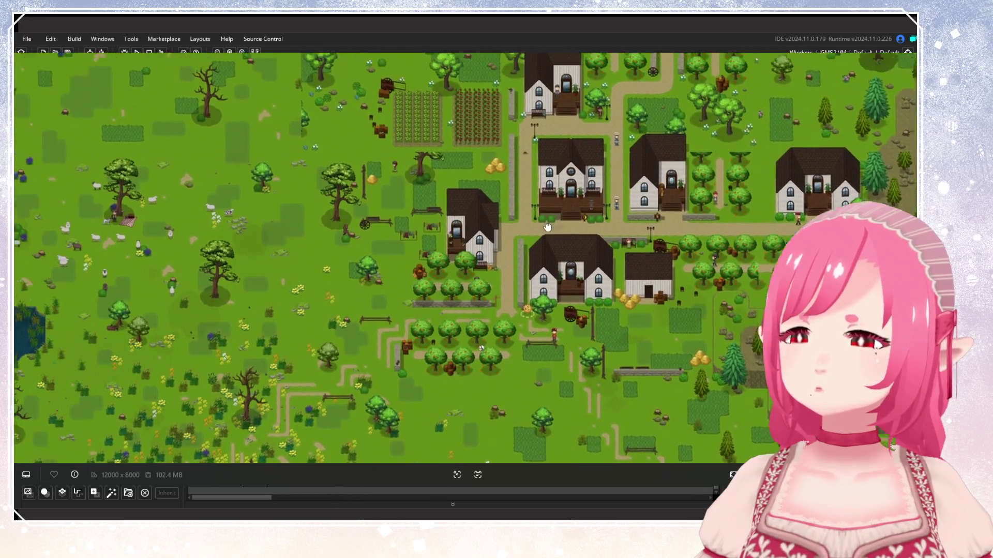
pyautogui.moveTo(548, 227); pyautogui.dragTo(559, 252)
pyautogui.moveTo(522, 141); pyautogui.dragTo(542, 188)
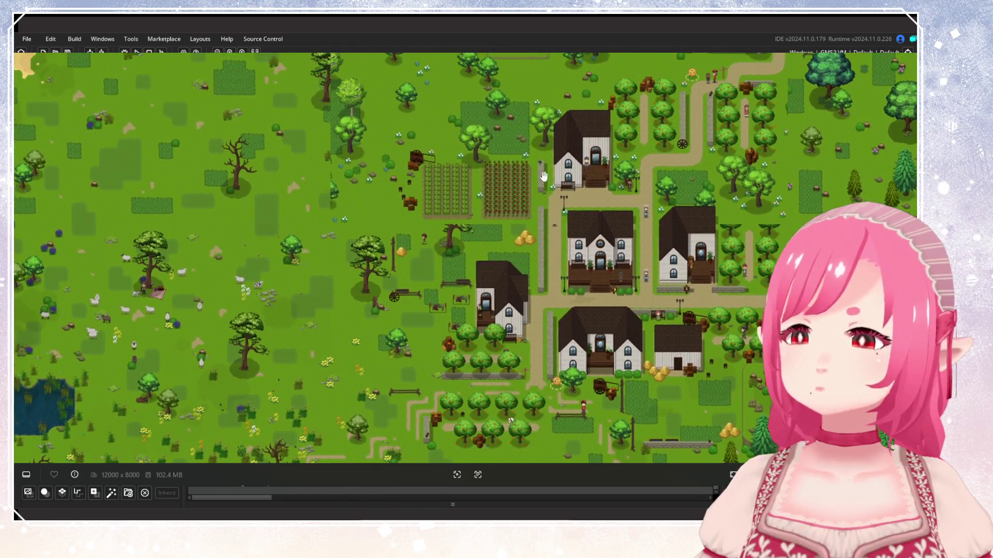
pyautogui.moveTo(435, 173); pyautogui.dragTo(441, 235)
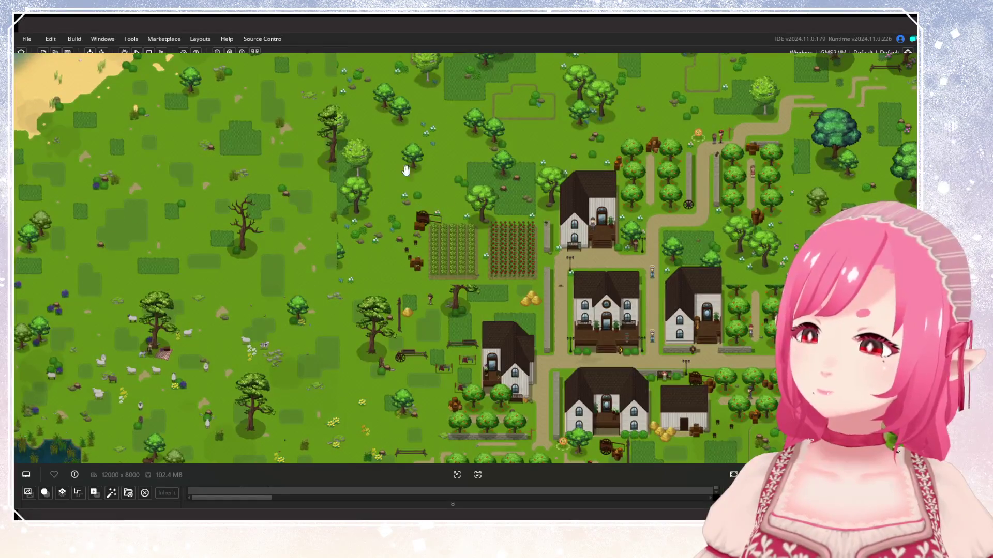
pyautogui.moveTo(533, 310)
pyautogui.mouseDown()
pyautogui.moveTo(434, 161)
pyautogui.moveTo(481, 233)
pyautogui.mouseUp()
pyautogui.moveTo(465, 285)
pyautogui.mouseDown()
pyautogui.moveTo(453, 210)
pyautogui.moveTo(448, 321)
pyautogui.mouseUp()
pyautogui.moveTo(414, 151)
pyautogui.mouseDown()
pyautogui.moveTo(412, 271)
pyautogui.moveTo(451, 196)
pyautogui.mouseUp()
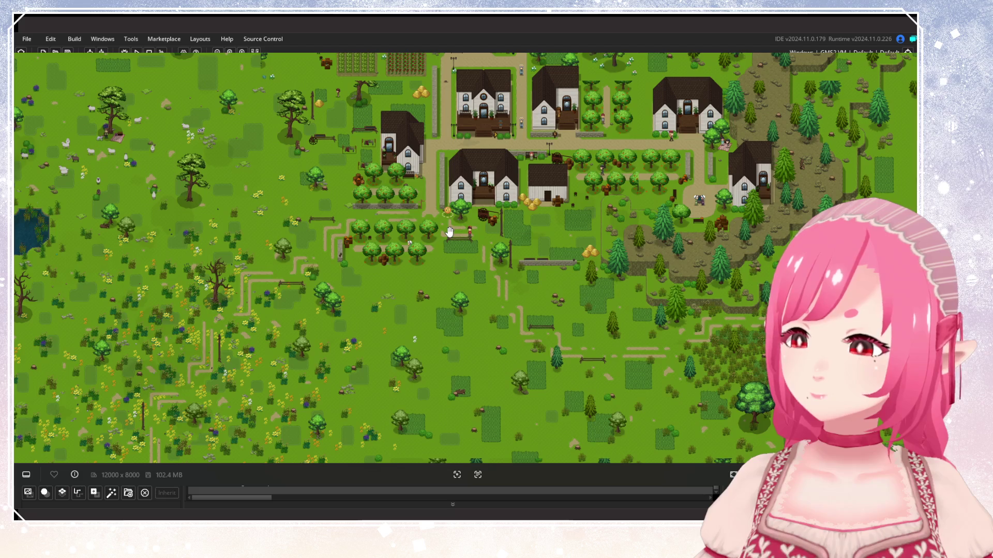
# Zoom out to show the coast and pond west, then zoom in close on the village houses.
pyautogui.scroll(-5, 449, 232)
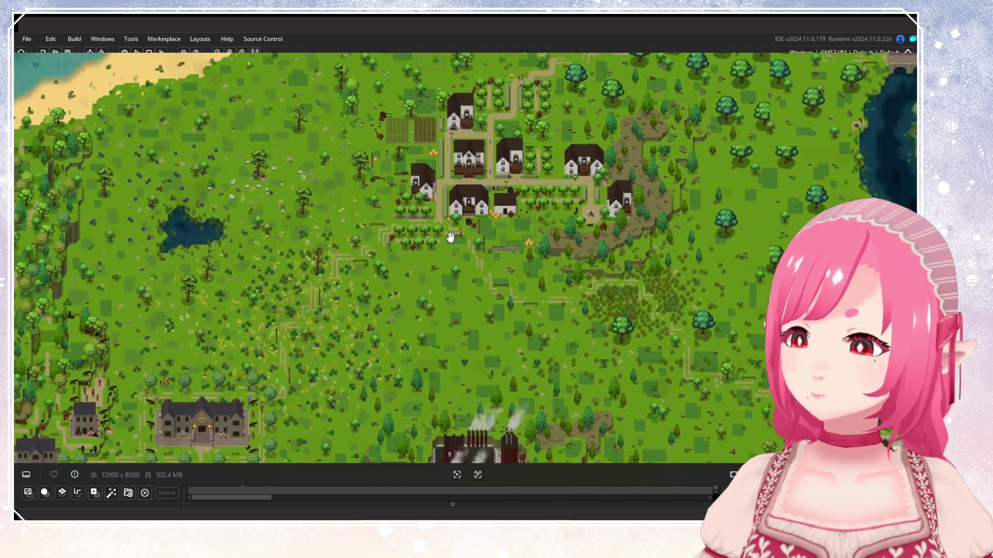
pyautogui.moveTo(450, 233)
pyautogui.mouseDown()
pyautogui.moveTo(517, 239)
pyautogui.moveTo(567, 275)
pyautogui.mouseUp()
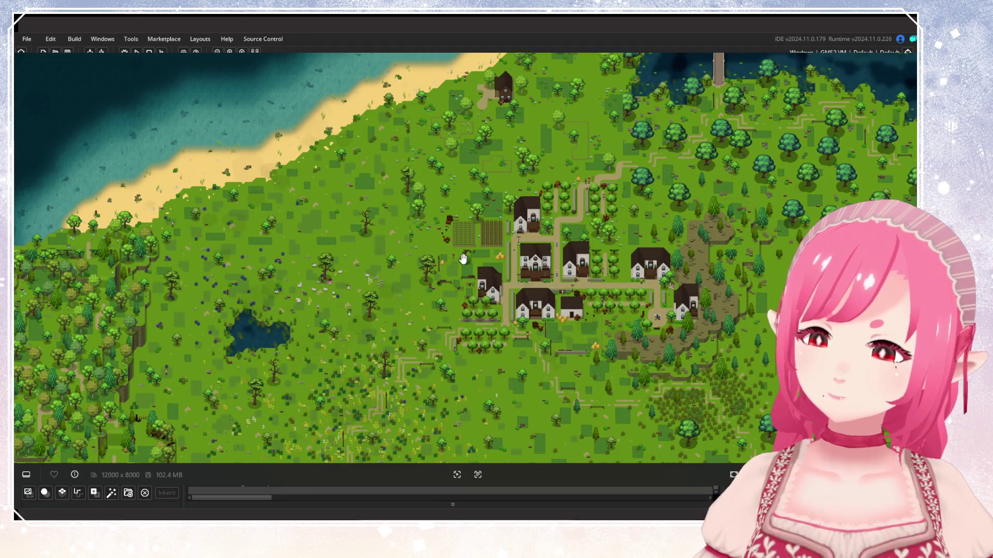
pyautogui.scroll(2, 463, 259)
pyautogui.moveTo(463, 257); pyautogui.dragTo(409, 132)
pyautogui.moveTo(504, 216); pyautogui.dragTo(510, 275)
pyautogui.scroll(5, 602, 315)
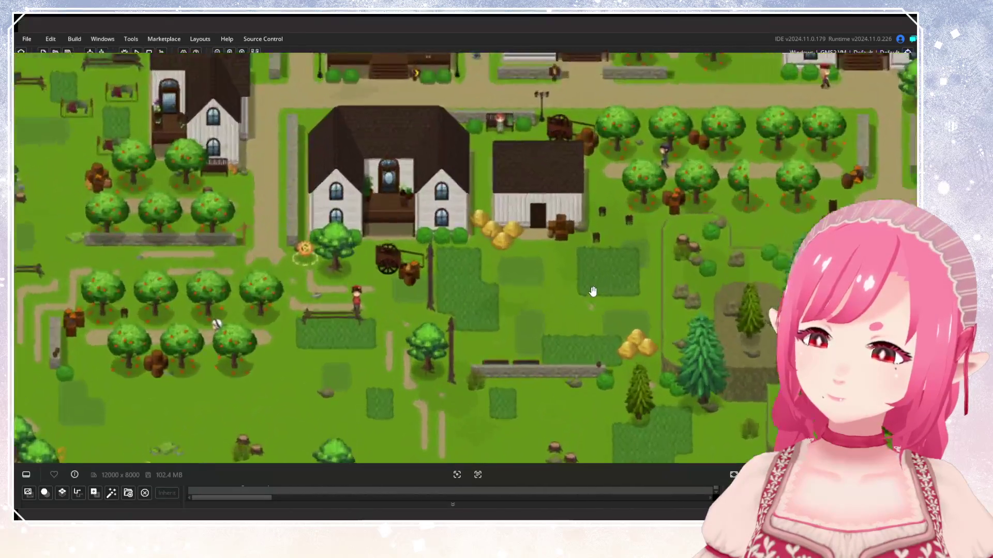
# Zoom in and out across the white-house village, panning over to its houses.
pyautogui.scroll(-8, 594, 291)
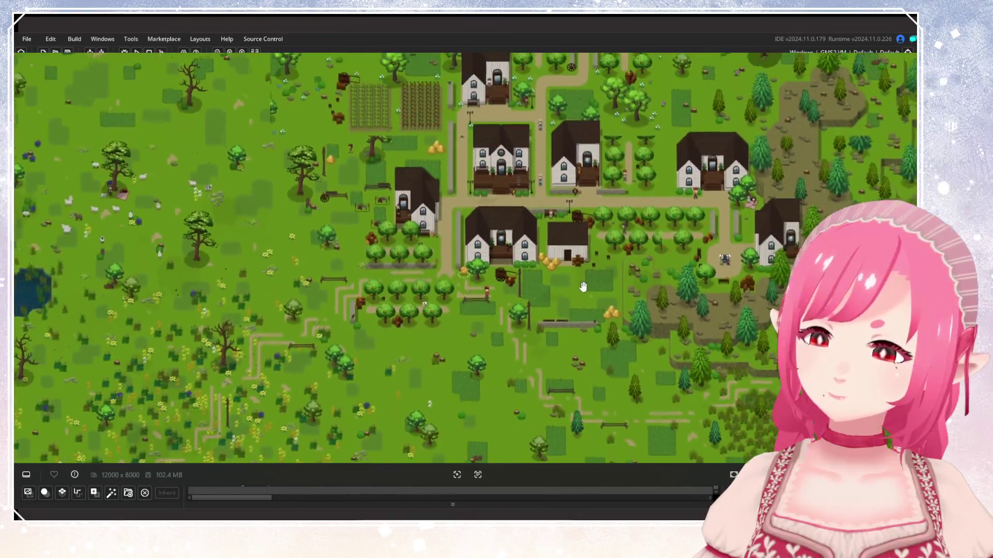
pyautogui.scroll(8, 571, 260)
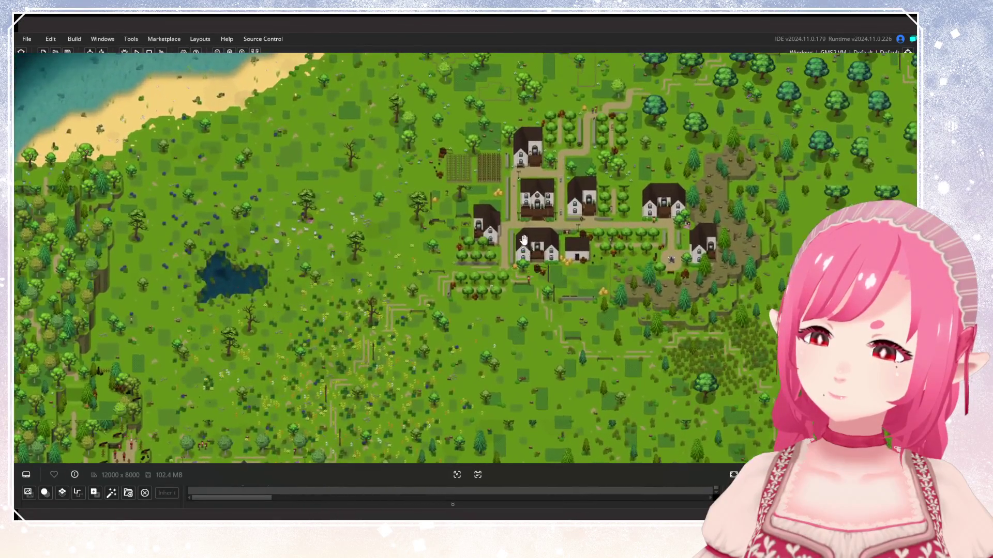
pyautogui.scroll(2, 545, 187)
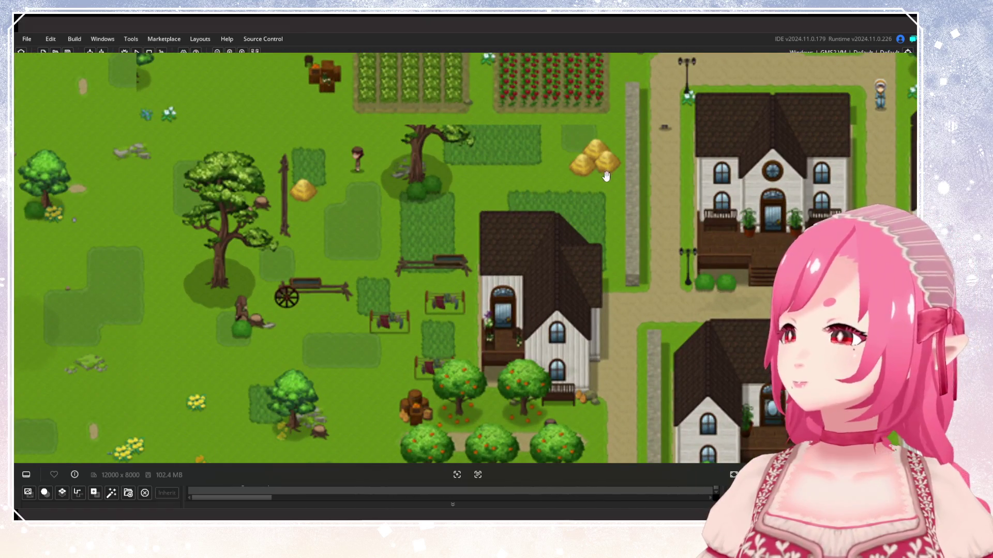
pyautogui.scroll(-4, 608, 179)
pyautogui.scroll(4, 575, 201)
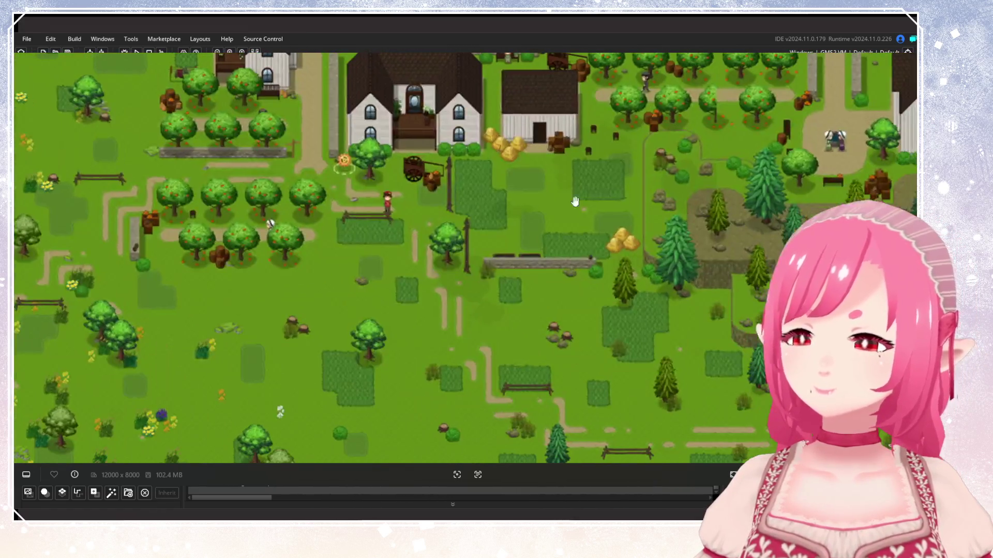
pyautogui.scroll(-5, 559, 212)
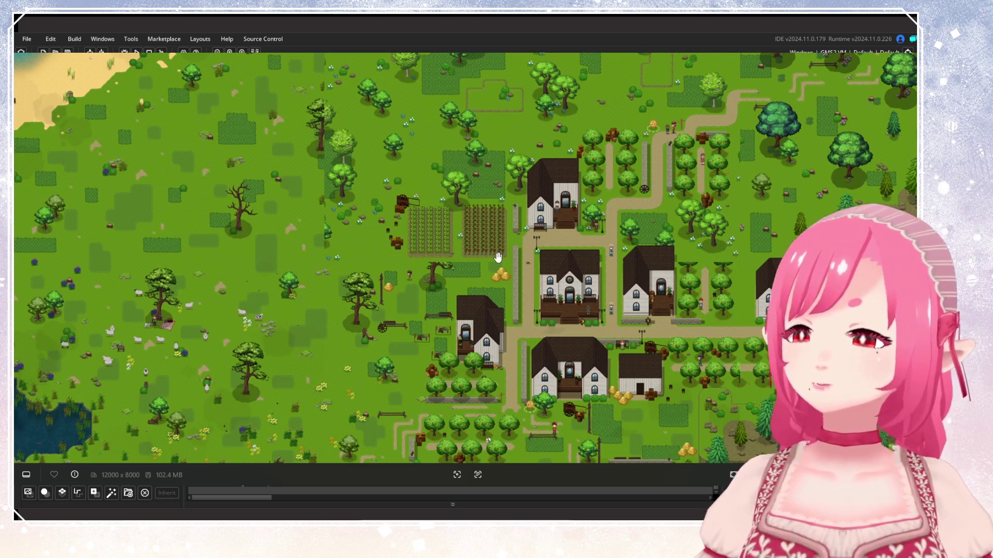
pyautogui.moveTo(527, 235); pyautogui.dragTo(527, 180)
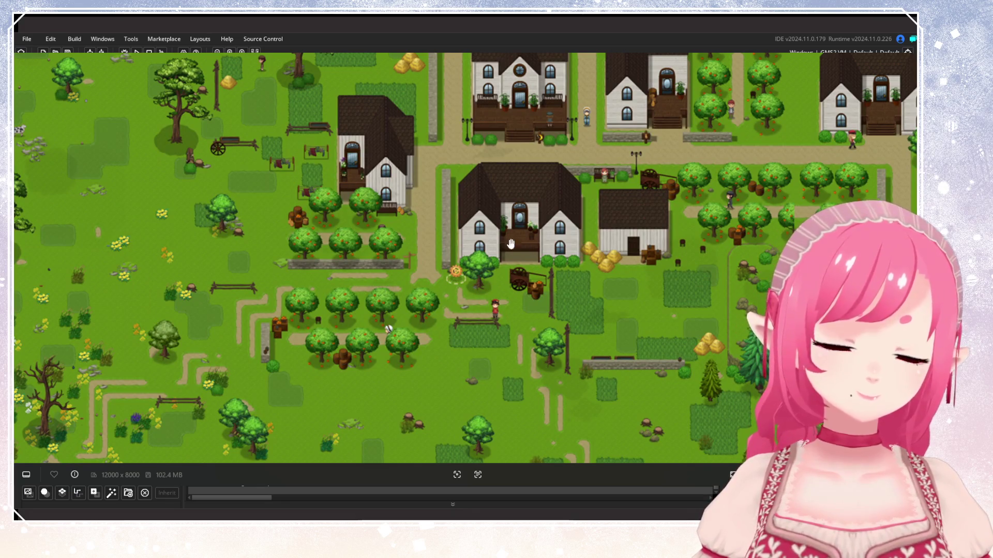
pyautogui.scroll(-10, 511, 244)
pyautogui.scroll(10, 449, 210)
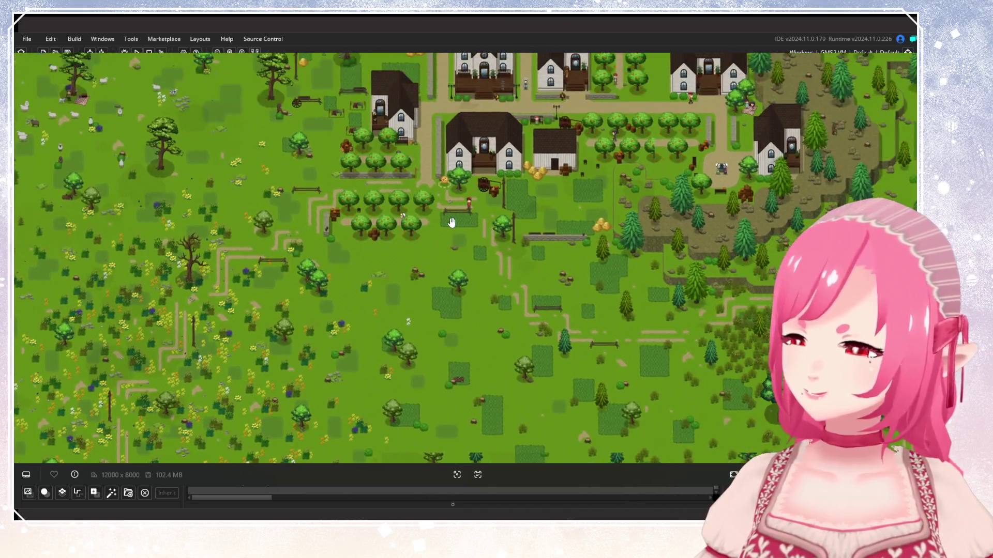
pyautogui.scroll(-6, 452, 223)
pyautogui.scroll(3, 651, 290)
pyautogui.scroll(5, 509, 233)
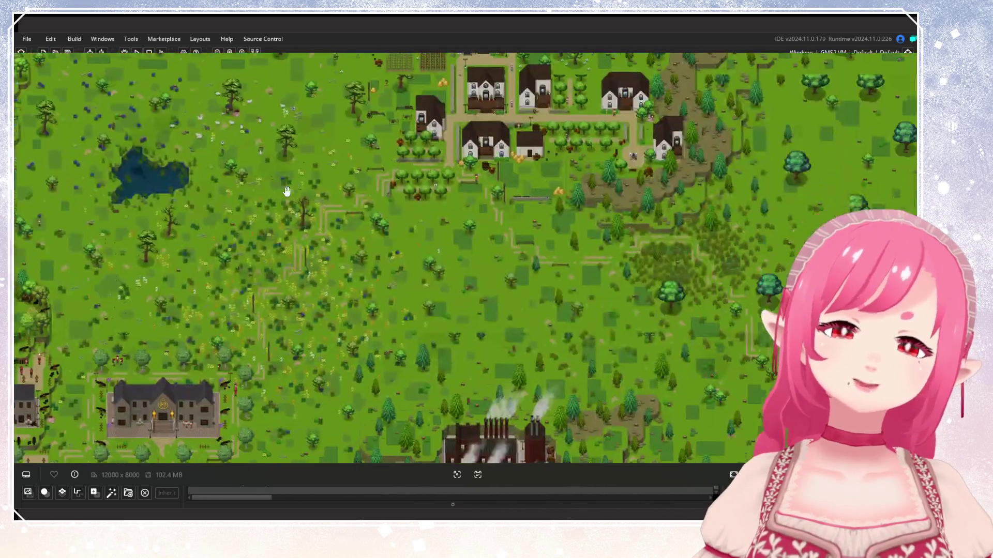
pyautogui.scroll(-5, 519, 198)
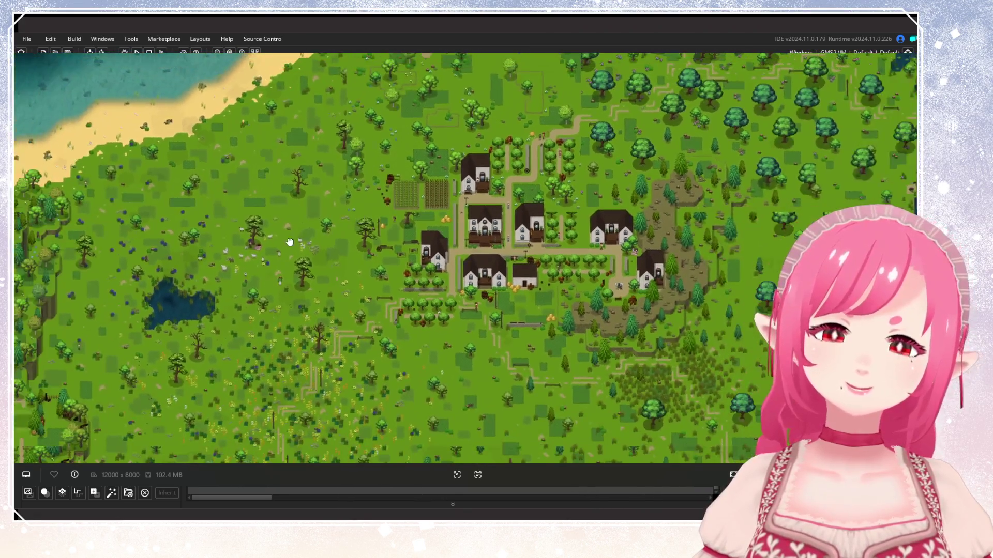
# Pan to the river region and zoom in on the farming town's central buildings.
pyautogui.moveTo(290, 242)
pyautogui.mouseDown()
pyautogui.moveTo(539, 166)
pyautogui.moveTo(564, 240)
pyautogui.mouseUp()
pyautogui.scroll(3, 563, 240)
pyautogui.scroll(-4, 582, 272)
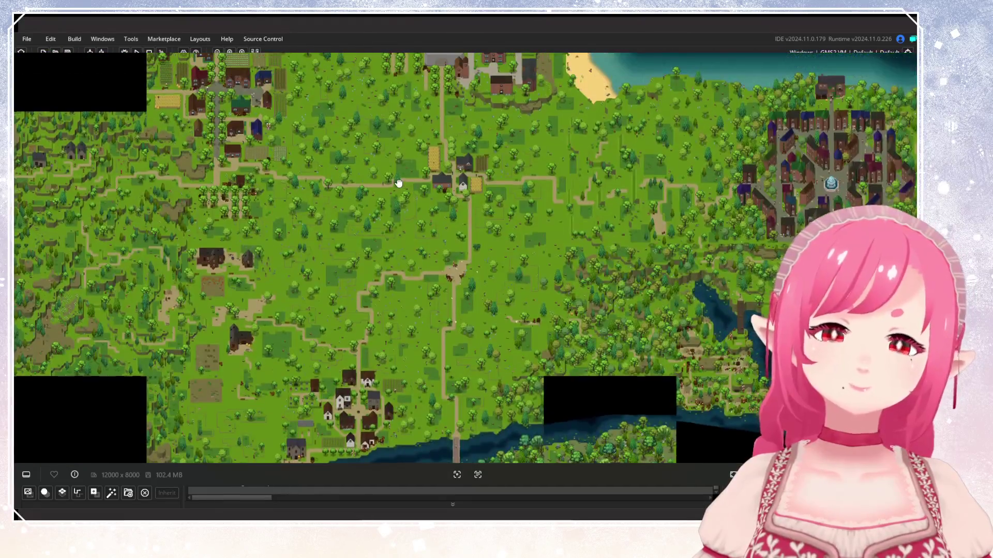
pyautogui.scroll(6, 426, 261)
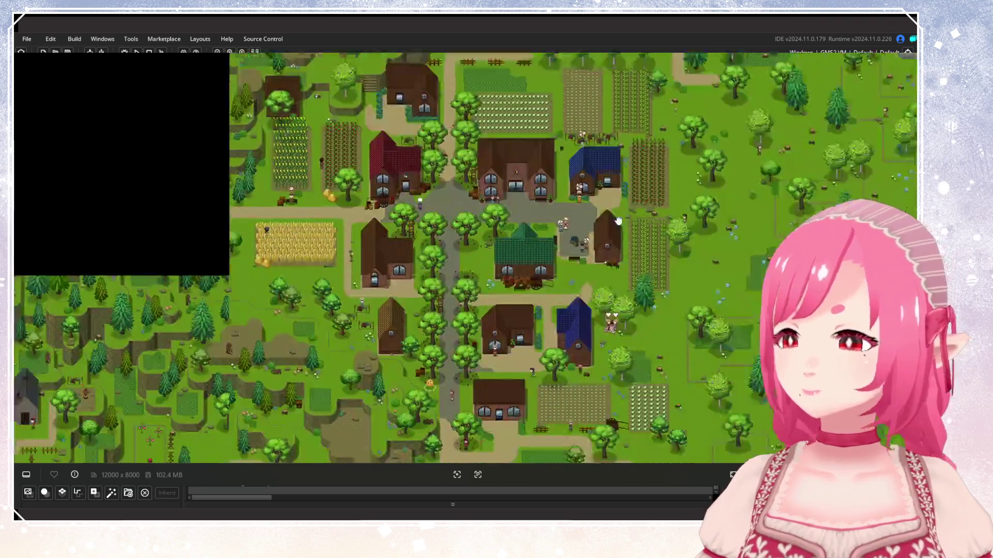
pyautogui.moveTo(618, 221); pyautogui.dragTo(559, 112)
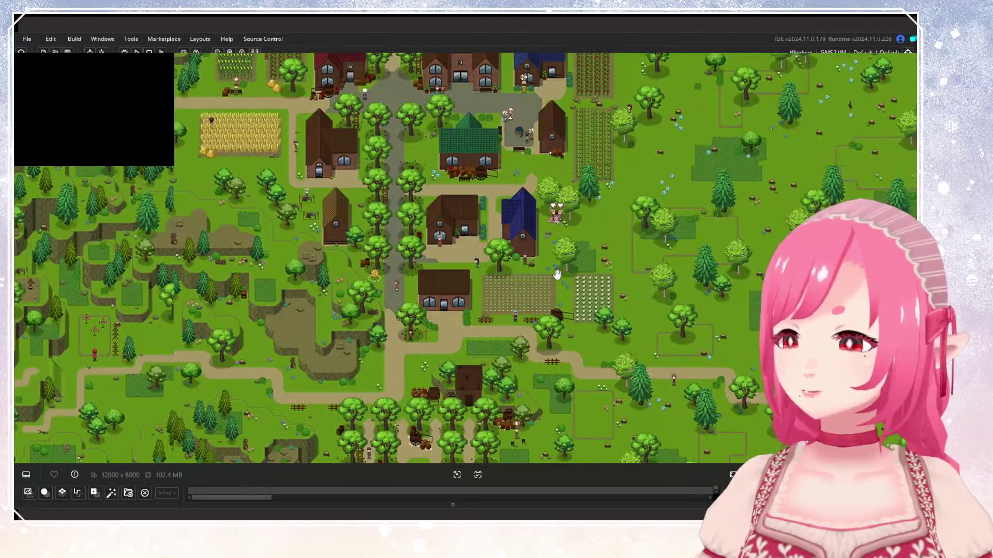
pyautogui.scroll(2, 559, 112)
pyautogui.moveTo(552, 170); pyautogui.dragTo(552, 336)
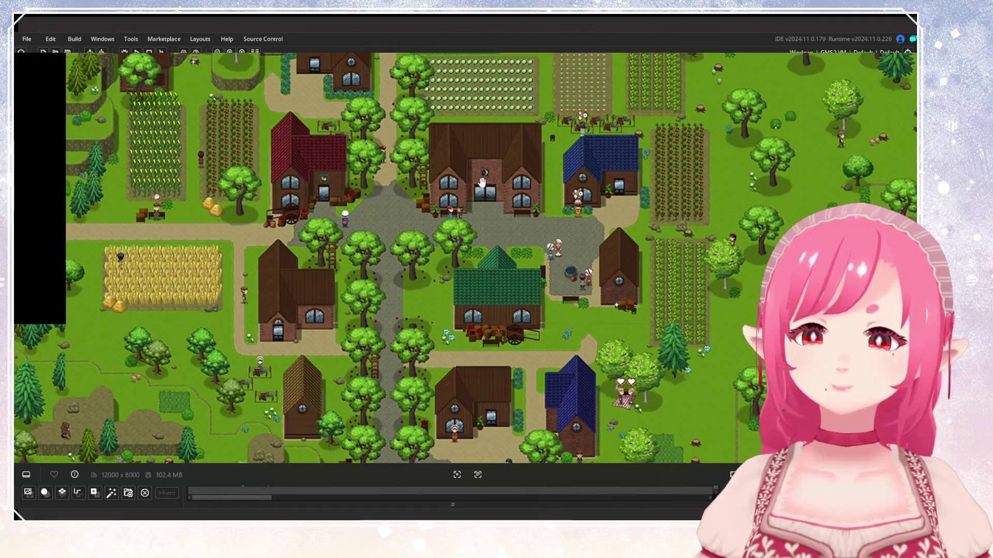
pyautogui.scroll(3, 607, 253)
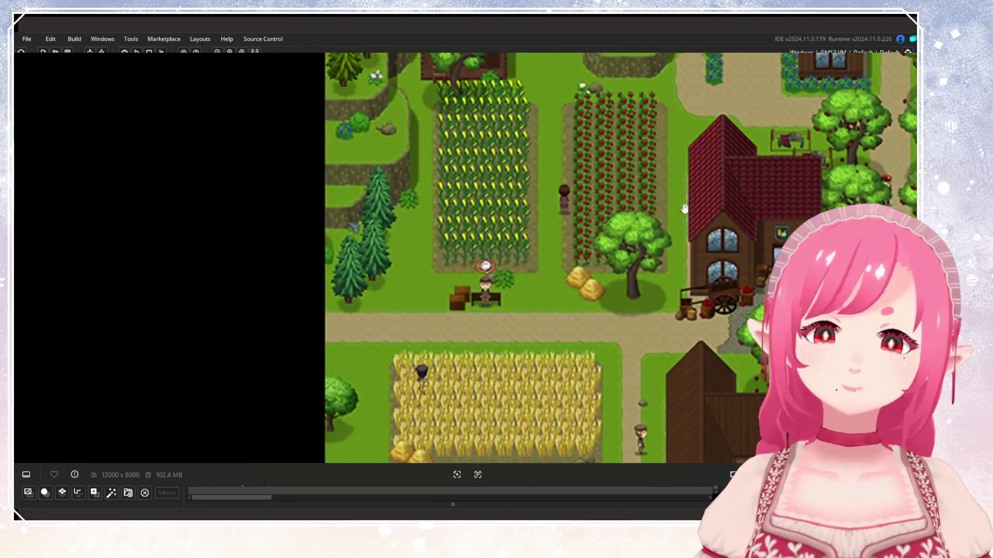
pyautogui.scroll(-5, 621, 157)
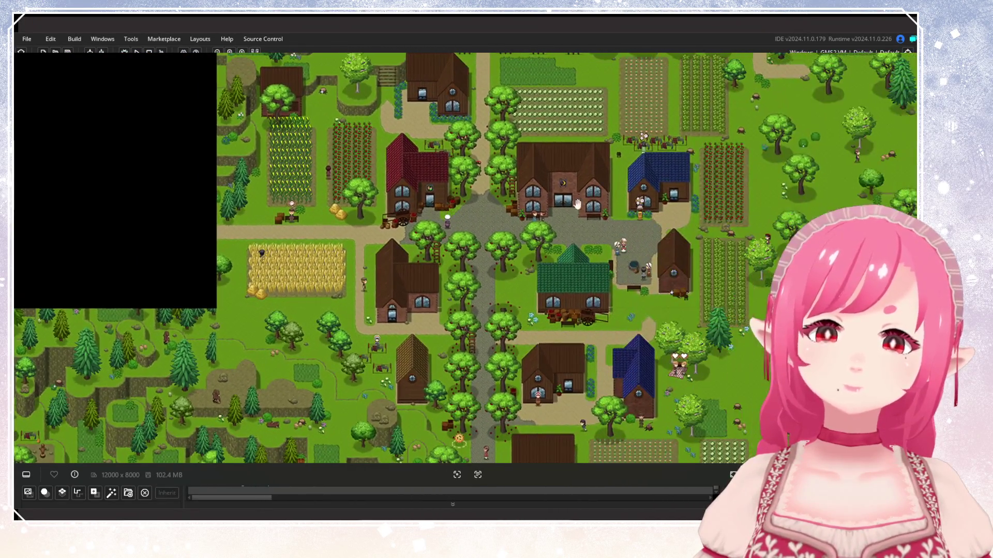
# Pan east across the factory countryside, then zoom out to the entire 12000×8000 world map.
pyautogui.moveTo(578, 204); pyautogui.dragTo(416, 238)
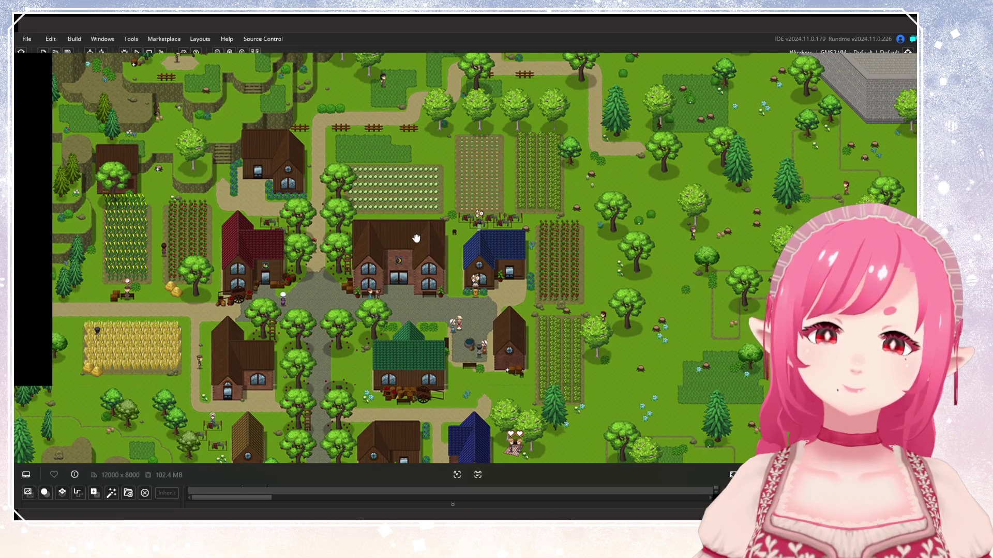
pyautogui.scroll(-3, 416, 239)
pyautogui.moveTo(416, 239)
pyautogui.mouseDown()
pyautogui.moveTo(348, 182)
pyautogui.moveTo(176, 161)
pyautogui.mouseUp()
pyautogui.scroll(4, 304, 161)
pyautogui.moveTo(646, 171); pyautogui.dragTo(181, 170)
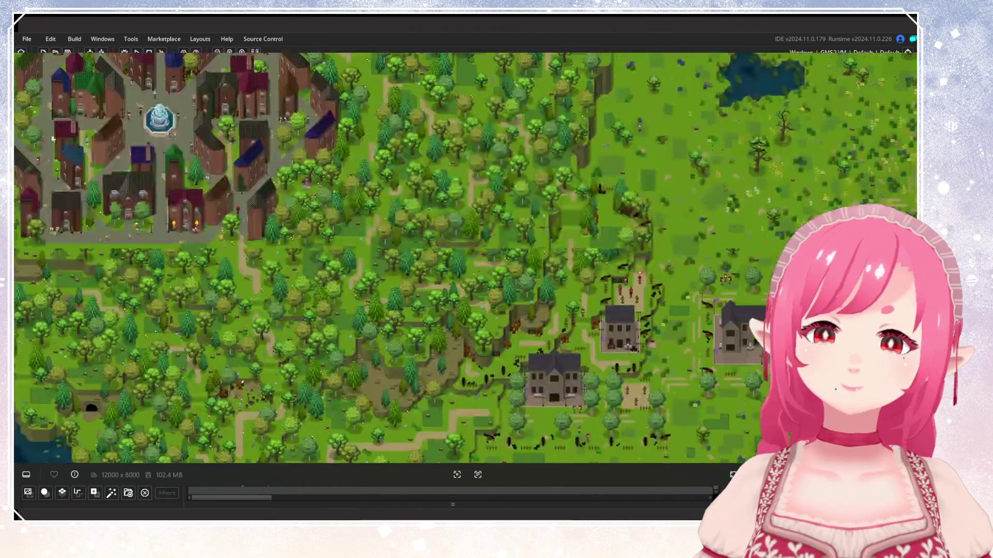
pyautogui.moveTo(620, 207); pyautogui.dragTo(222, 124)
pyautogui.moveTo(594, 124)
pyautogui.mouseDown()
pyautogui.moveTo(133, 99)
pyautogui.moveTo(328, 138)
pyautogui.moveTo(393, 193)
pyautogui.moveTo(391, 182)
pyautogui.mouseUp()
pyautogui.scroll(-2, 133, 99)
pyautogui.scroll(-6, 392, 182)
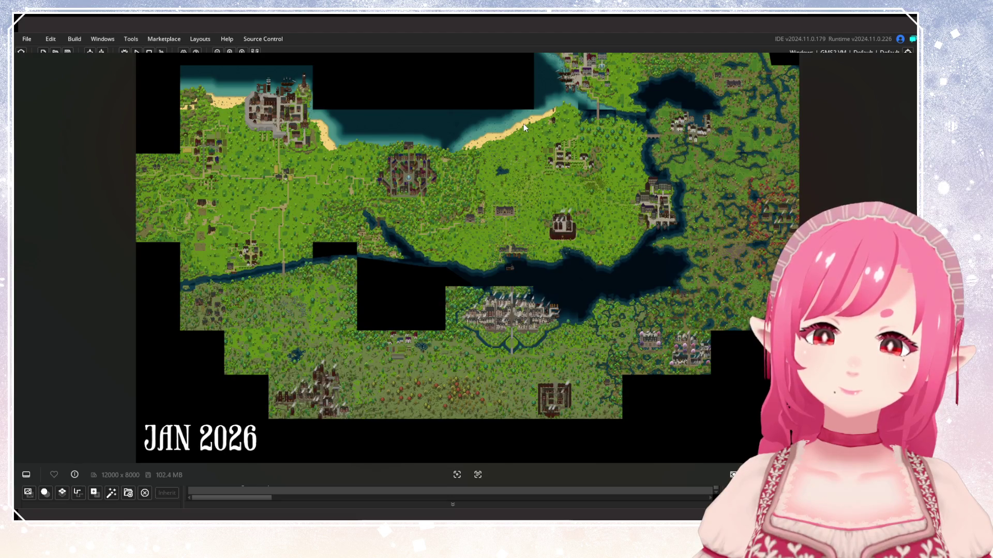
# Zoom in on the small farm hamlet, then zoom in and out repeatedly around it.
pyautogui.scroll(8, 205, 161)
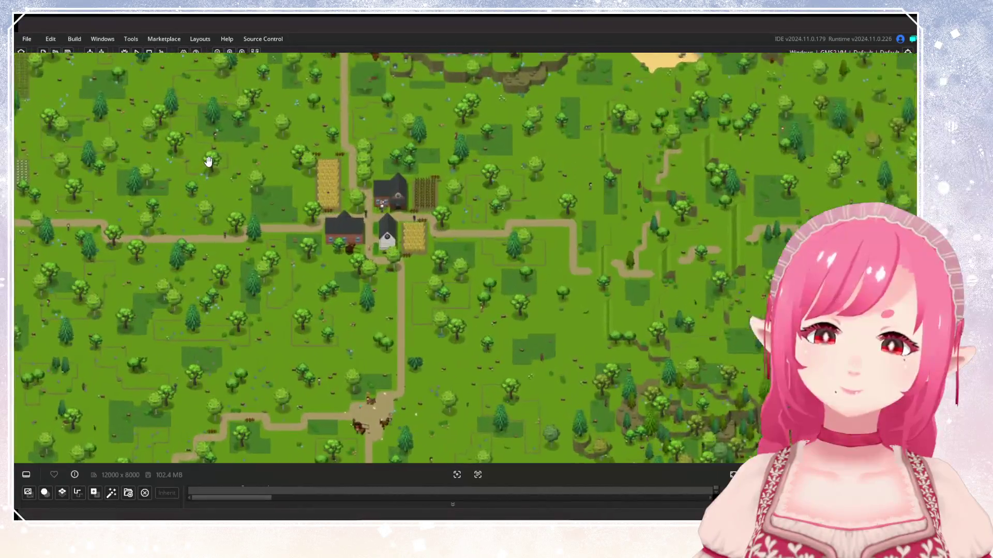
pyautogui.moveTo(207, 159); pyautogui.dragTo(406, 228)
pyautogui.scroll(3, 406, 229)
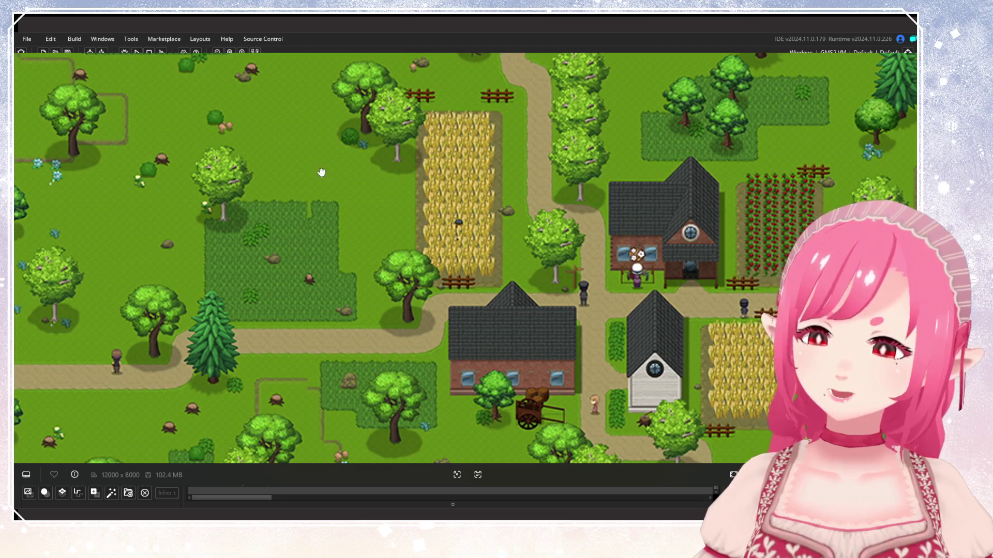
pyautogui.scroll(-2, 362, 175)
pyautogui.scroll(-2, 421, 178)
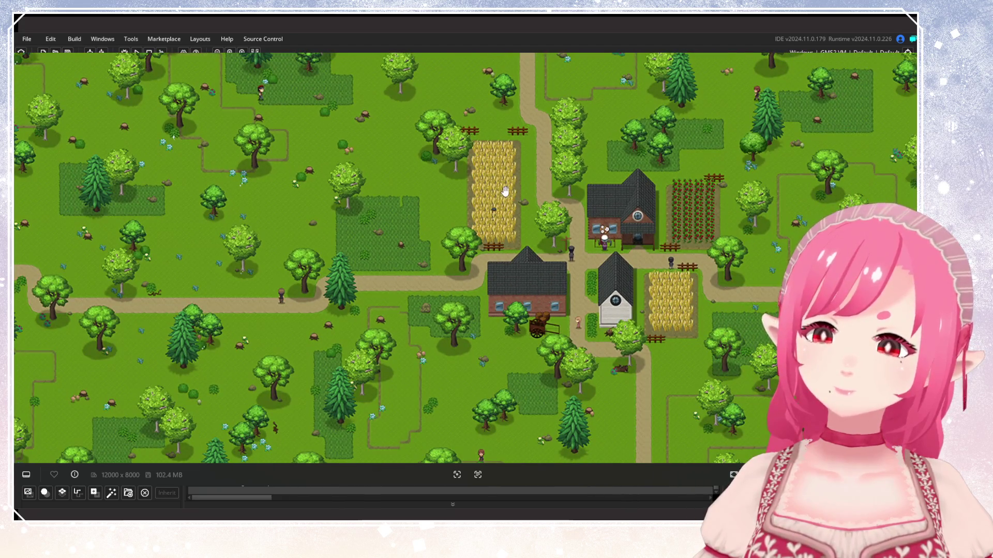
pyautogui.scroll(3, 505, 191)
pyautogui.scroll(-2, 636, 188)
pyautogui.scroll(-3, 636, 187)
pyautogui.scroll(2, 577, 209)
pyautogui.scroll(-2, 615, 271)
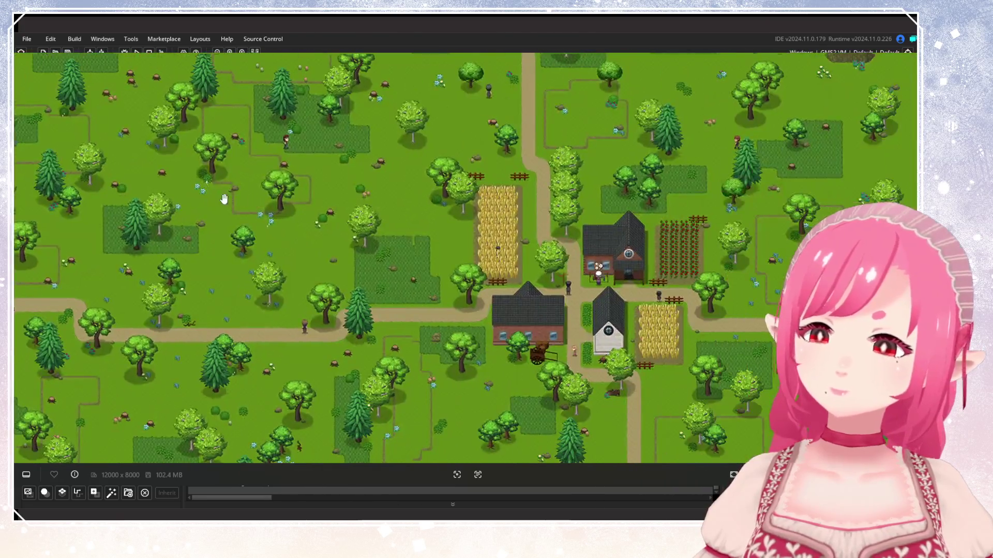
pyautogui.scroll(2, 595, 254)
pyautogui.scroll(-3, 579, 238)
pyautogui.scroll(1, 562, 225)
pyautogui.scroll(-3, 562, 225)
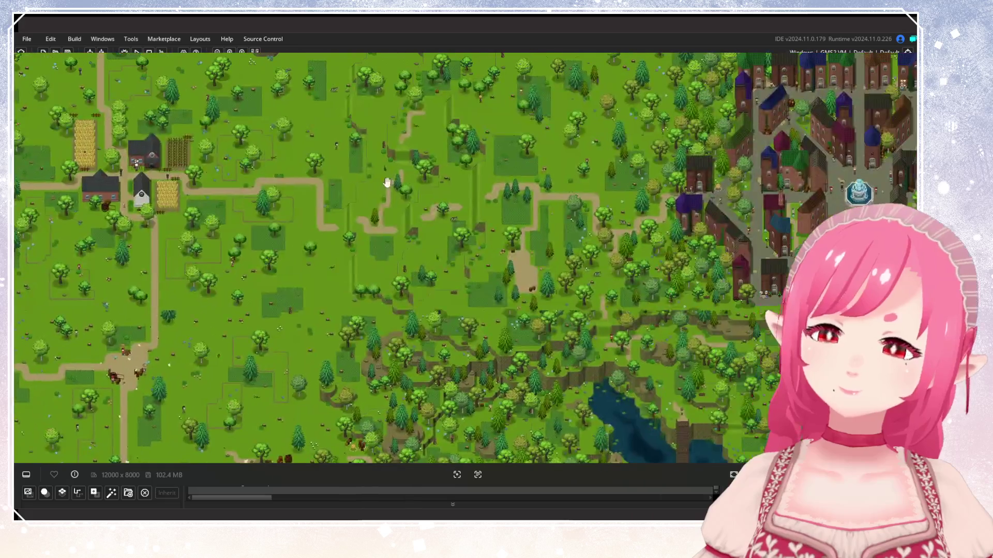
pyautogui.scroll(3, 543, 212)
pyautogui.scroll(-3, 543, 212)
pyautogui.scroll(1, 492, 197)
# Pan past the walled town and factory coast back to the white-house village and zoom in.
pyautogui.moveTo(774, 210); pyautogui.dragTo(445, 185)
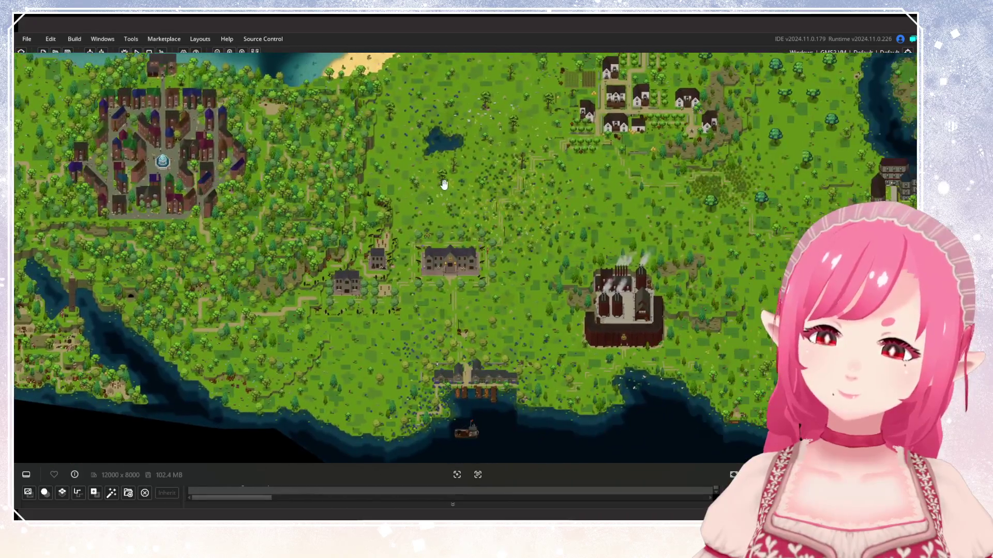
pyautogui.moveTo(268, 165); pyautogui.dragTo(85, 258)
pyautogui.scroll(5, 438, 151)
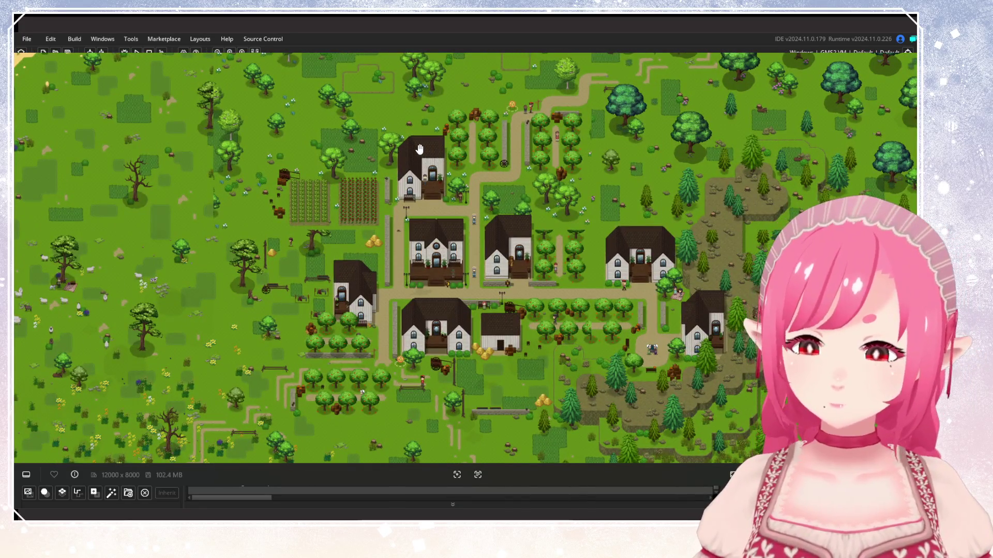
# Pan north of the village to view the beach, lake and boat.
pyautogui.moveTo(418, 149)
pyautogui.mouseDown()
pyautogui.moveTo(451, 158)
pyautogui.moveTo(441, 93)
pyautogui.mouseUp()
pyautogui.scroll(-2, 605, 189)
pyautogui.moveTo(604, 189)
pyautogui.mouseDown()
pyautogui.moveTo(605, 266)
pyautogui.moveTo(627, 389)
pyautogui.moveTo(604, 300)
pyautogui.moveTo(564, 291)
pyautogui.mouseUp()
pyautogui.scroll(2, 573, 275)
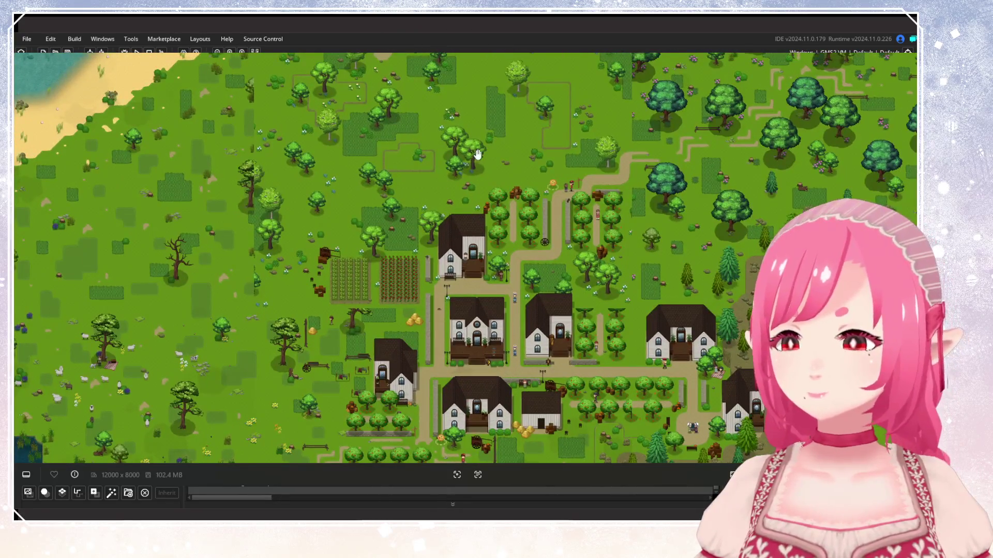
pyautogui.moveTo(478, 154); pyautogui.dragTo(470, 250)
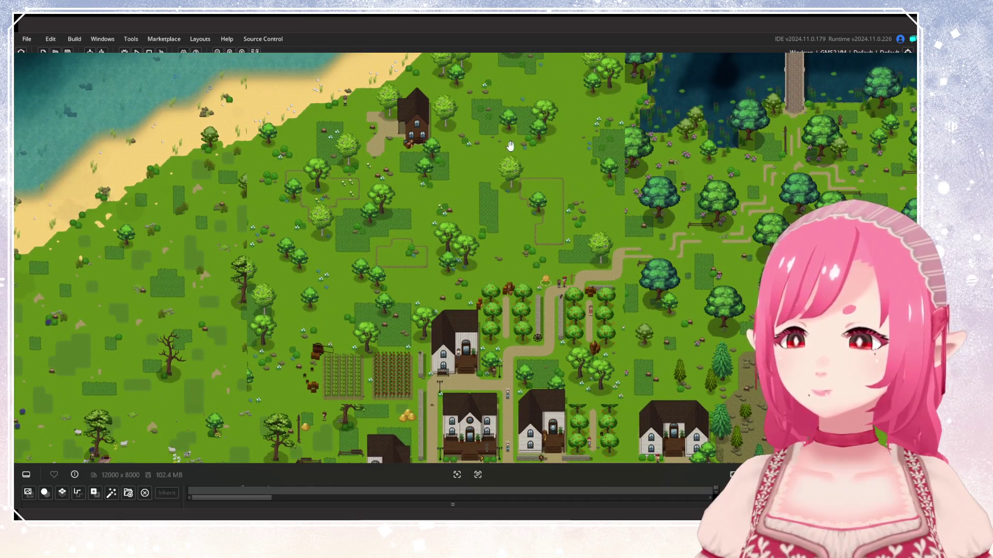
pyautogui.moveTo(514, 143); pyautogui.dragTo(509, 185)
pyautogui.moveTo(272, 349)
pyautogui.mouseDown()
pyautogui.moveTo(269, 314)
pyautogui.moveTo(266, 341)
pyautogui.mouseUp()
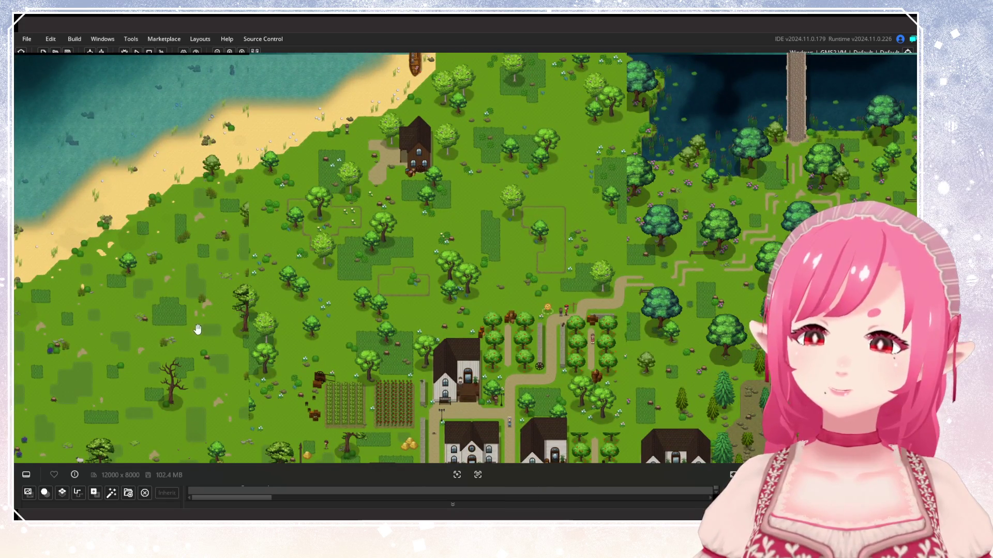
pyautogui.scroll(-5, 196, 330)
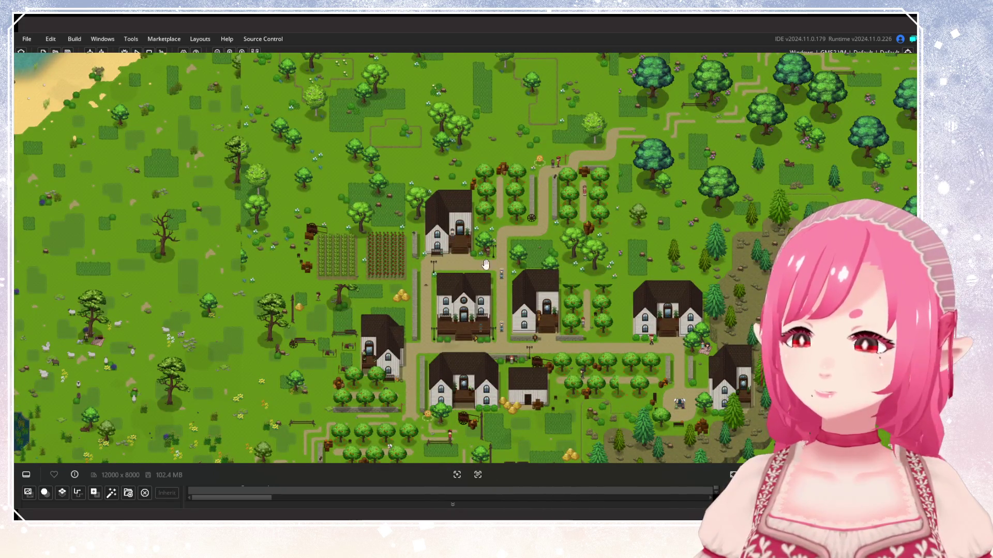
pyautogui.scroll(5, 537, 298)
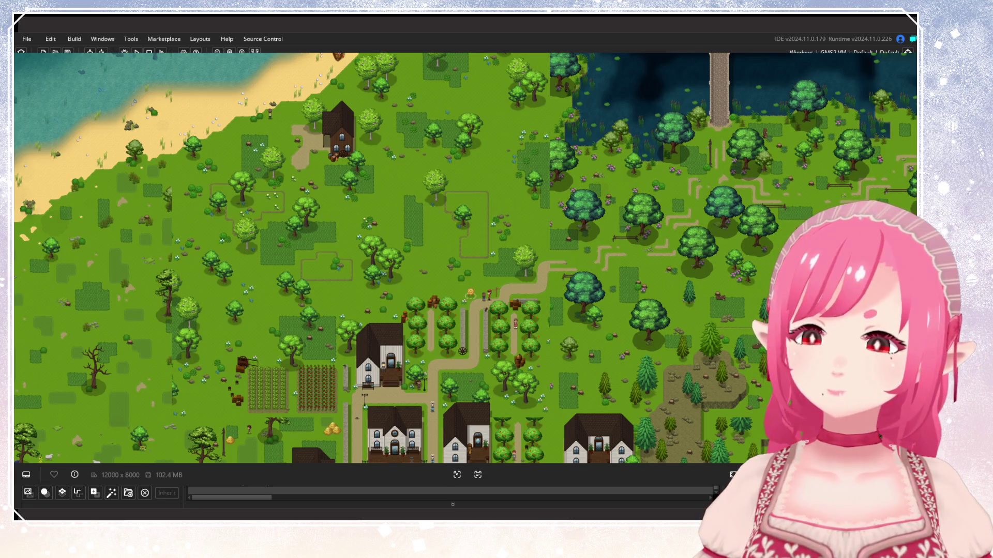
# Re-centre on the village houses, then zoom out to show its pond, shoreline and pine woods.
pyautogui.moveTo(429, 372)
pyautogui.mouseDown()
pyautogui.moveTo(458, 211)
pyautogui.moveTo(468, 244)
pyautogui.mouseUp()
pyautogui.scroll(3, 468, 244)
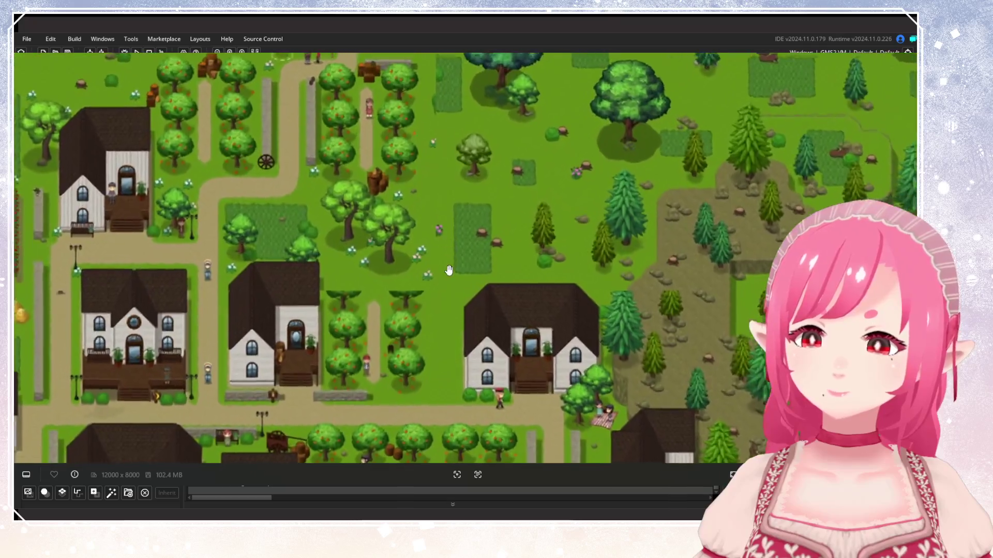
pyautogui.scroll(-3, 445, 267)
pyautogui.scroll(2, 434, 284)
pyautogui.scroll(-2, 514, 219)
pyautogui.moveTo(419, 295)
pyautogui.mouseDown()
pyautogui.moveTo(411, 208)
pyautogui.moveTo(412, 247)
pyautogui.mouseUp()
pyautogui.scroll(2, 402, 204)
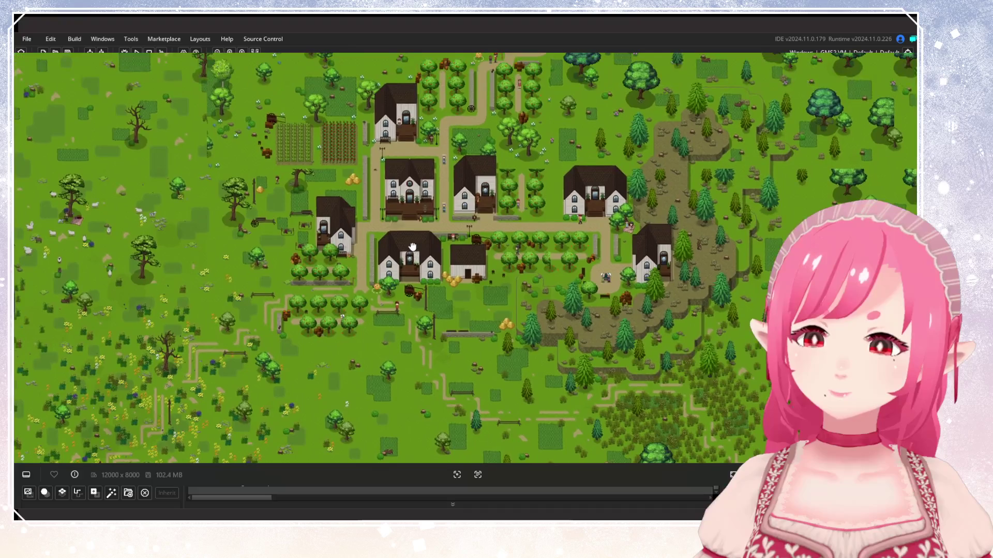
pyautogui.scroll(-2, 412, 247)
pyautogui.scroll(3, 401, 241)
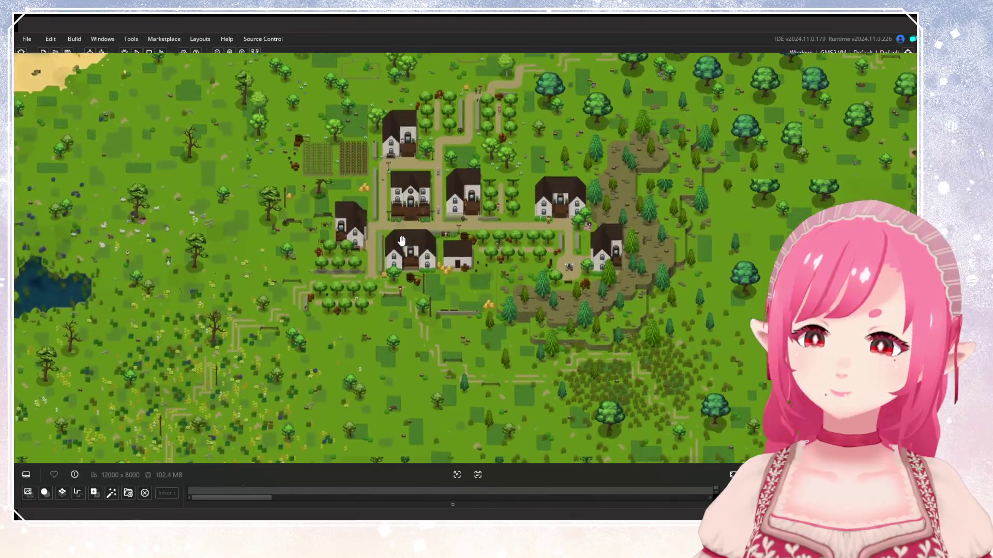
pyautogui.scroll(1, 401, 241)
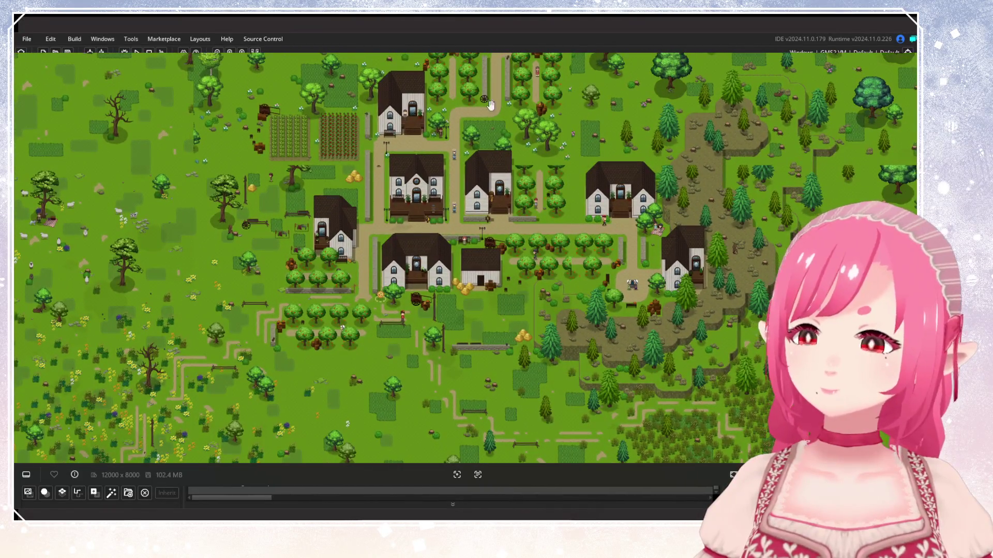
pyautogui.moveTo(573, 325)
pyautogui.mouseDown()
pyautogui.moveTo(236, 248)
pyautogui.moveTo(336, 92)
pyautogui.moveTo(704, 296)
pyautogui.mouseUp()
pyautogui.scroll(-5, 434, 258)
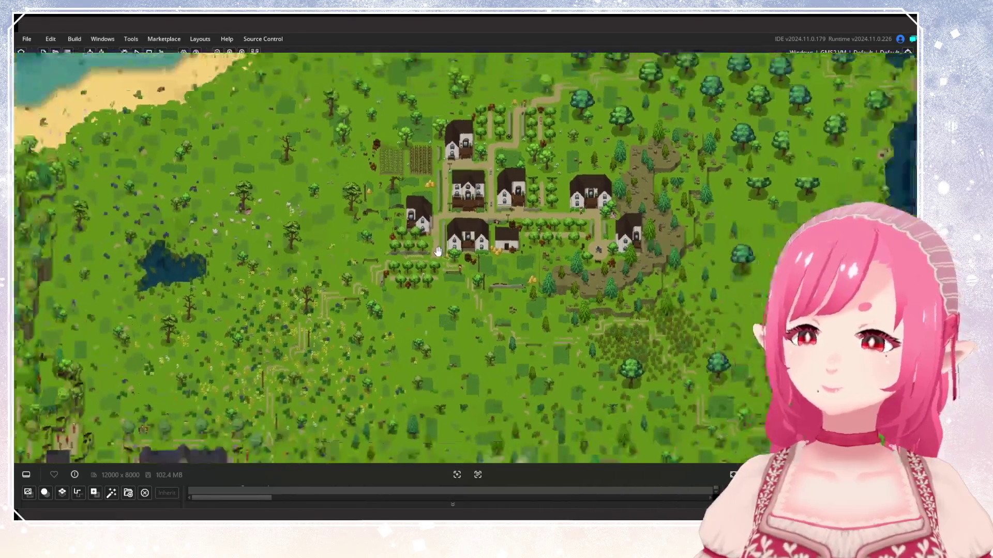
# Zoom out to the full world map and pan over the industrial town and river.
pyautogui.scroll(-2, 434, 258)
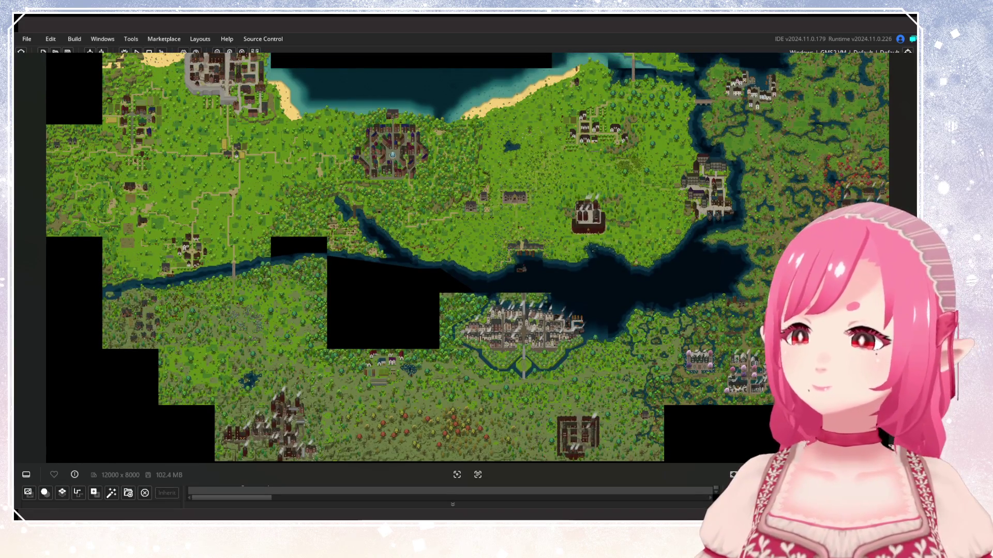
pyautogui.moveTo(643, 259); pyautogui.dragTo(643, 237)
pyautogui.scroll(5, 630, 213)
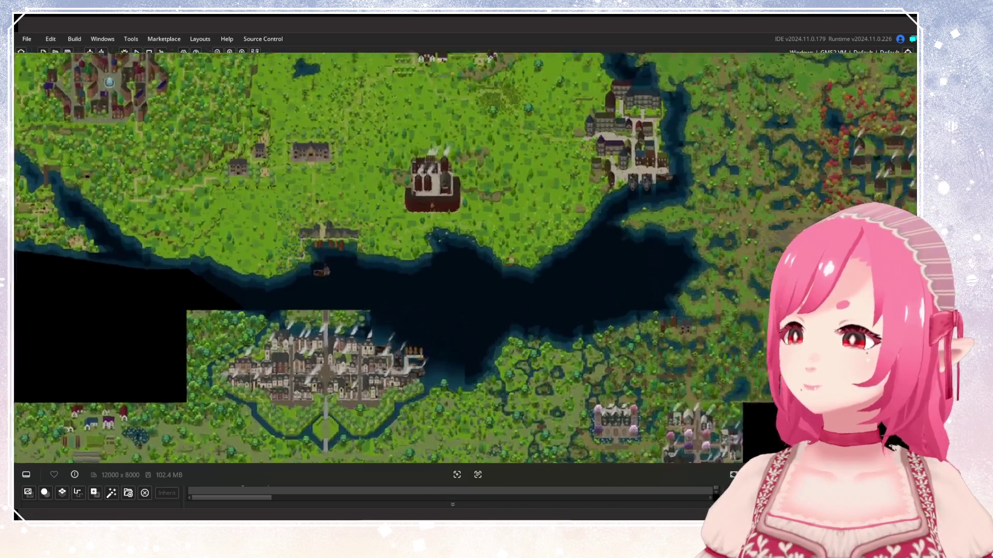
pyautogui.scroll(-10, 630, 212)
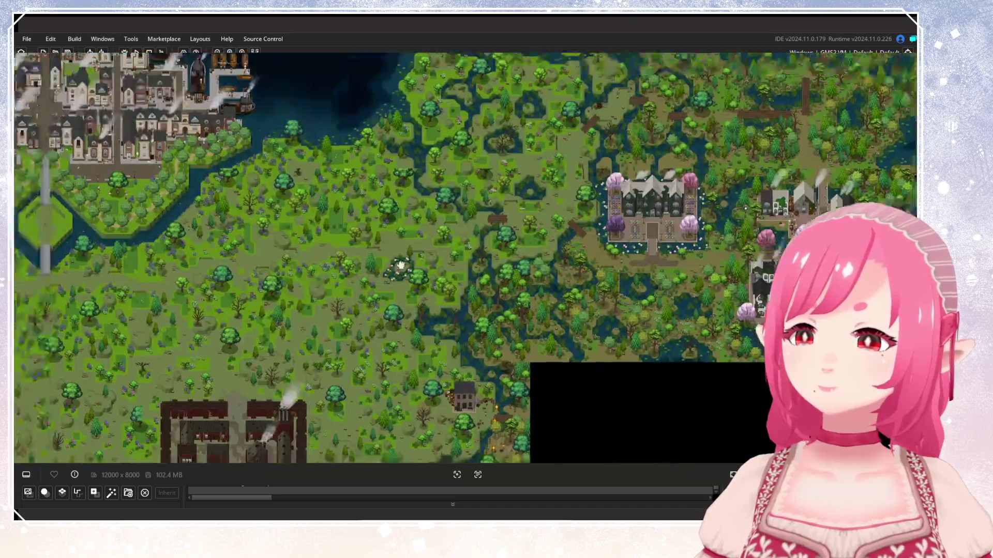
pyautogui.moveTo(401, 265)
pyautogui.mouseDown()
pyautogui.moveTo(436, 273)
pyautogui.moveTo(290, 290)
pyautogui.moveTo(419, 250)
pyautogui.moveTo(487, 285)
pyautogui.moveTo(633, 427)
pyautogui.mouseUp()
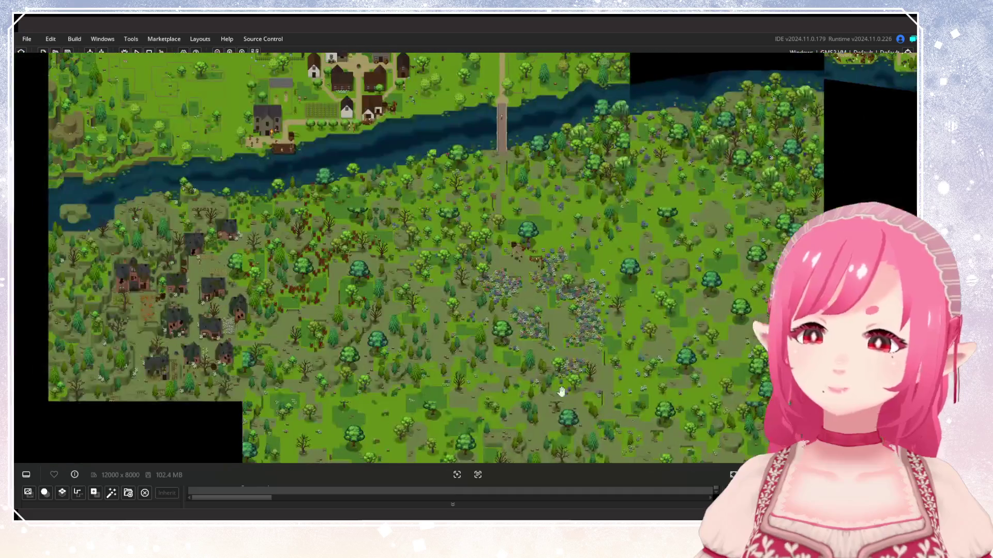
pyautogui.moveTo(384, 242)
pyautogui.mouseDown()
pyautogui.moveTo(538, 269)
pyautogui.moveTo(581, 235)
pyautogui.moveTo(492, 317)
pyautogui.moveTo(355, 317)
pyautogui.moveTo(667, 242)
pyautogui.mouseUp()
pyautogui.scroll(-2, 529, 274)
# Pan across the fields and zoom back in on the finished white-house village.
pyautogui.moveTo(232, 367); pyautogui.dragTo(501, 348)
pyautogui.scroll(1, 501, 348)
pyautogui.scroll(3, 479, 210)
pyautogui.moveTo(479, 210)
pyautogui.mouseDown()
pyautogui.moveTo(481, 145)
pyautogui.moveTo(460, 322)
pyautogui.mouseUp()
pyautogui.scroll(-1, 460, 322)
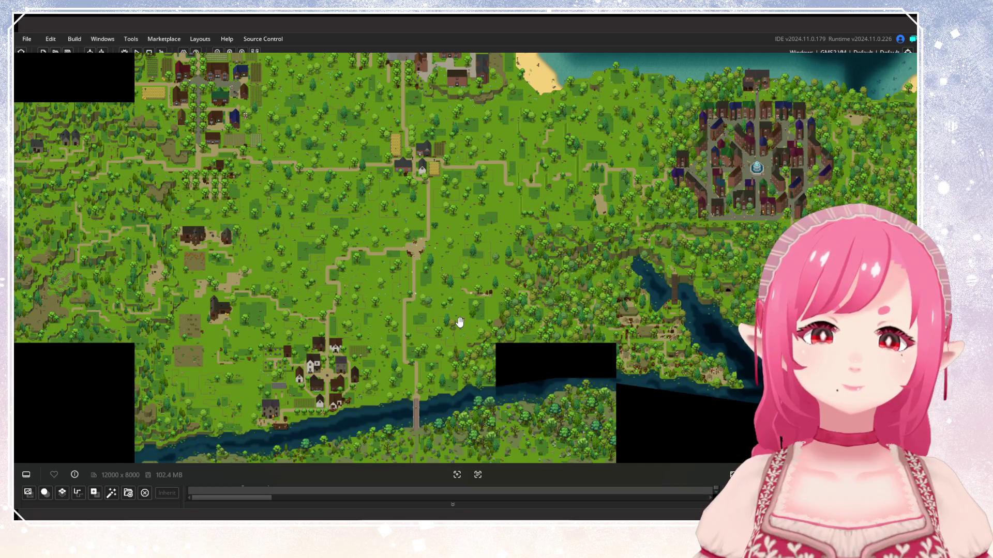
pyautogui.moveTo(460, 322)
pyautogui.mouseDown()
pyautogui.moveTo(505, 382)
pyautogui.moveTo(546, 243)
pyautogui.moveTo(667, 288)
pyautogui.moveTo(638, 284)
pyautogui.moveTo(629, 351)
pyautogui.mouseUp()
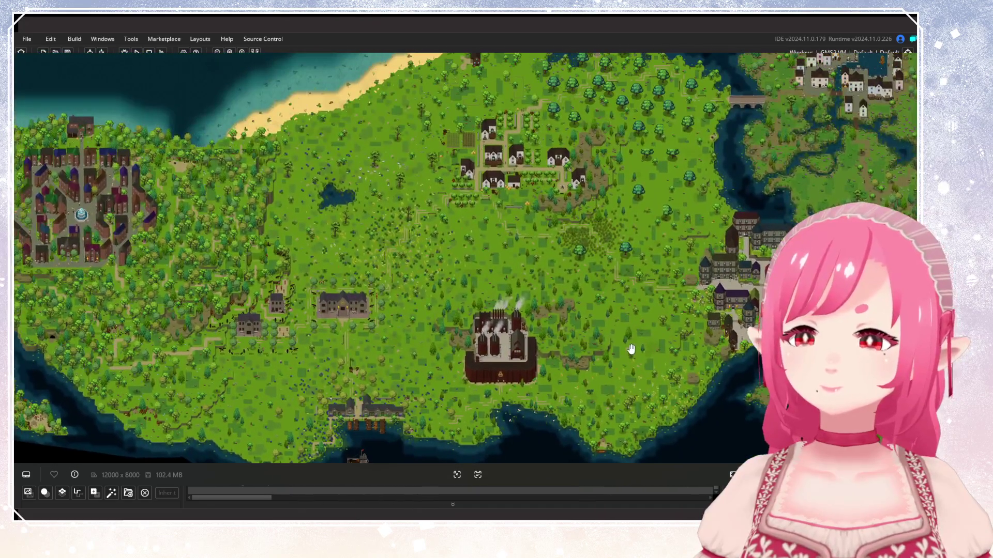
pyautogui.scroll(1, 614, 267)
pyautogui.scroll(1, 519, 310)
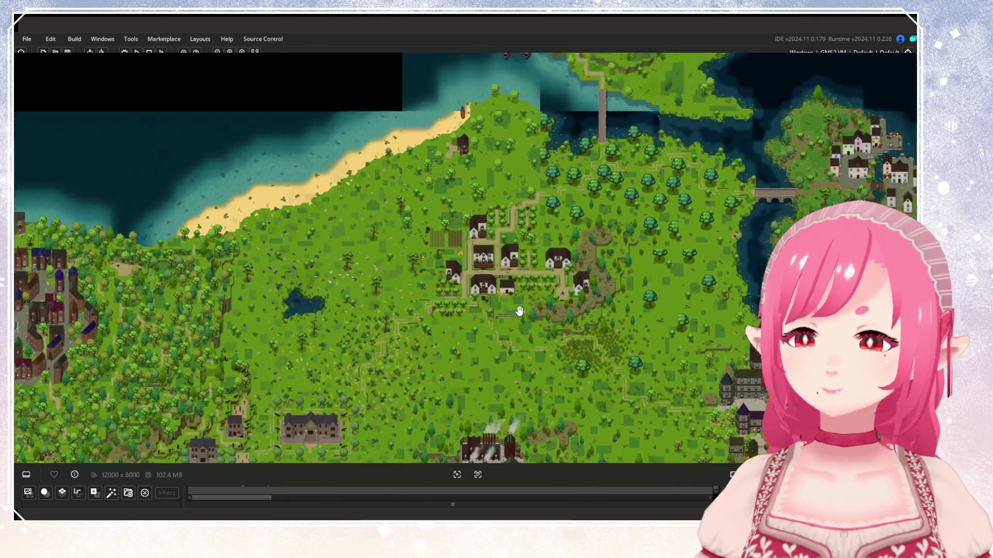
pyautogui.scroll(3, 519, 310)
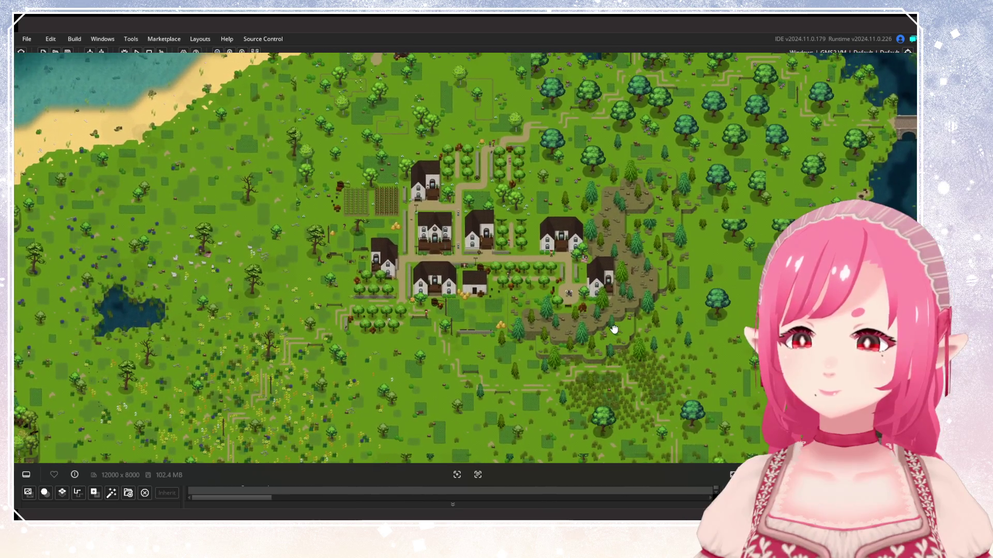
pyautogui.moveTo(626, 329); pyautogui.dragTo(642, 286)
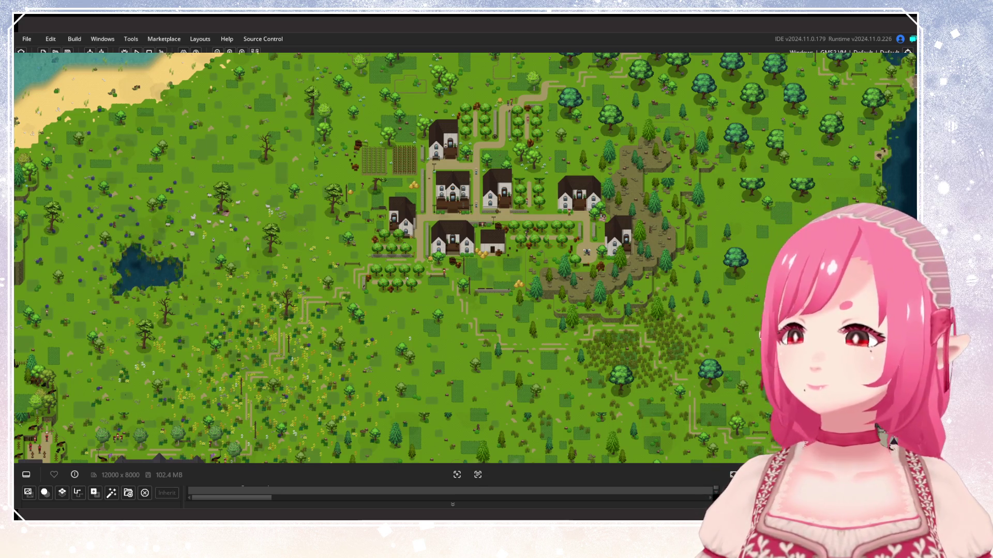
pyautogui.moveTo(520, 272)
pyautogui.mouseDown()
pyautogui.moveTo(505, 228)
pyautogui.moveTo(506, 255)
pyautogui.mouseUp()
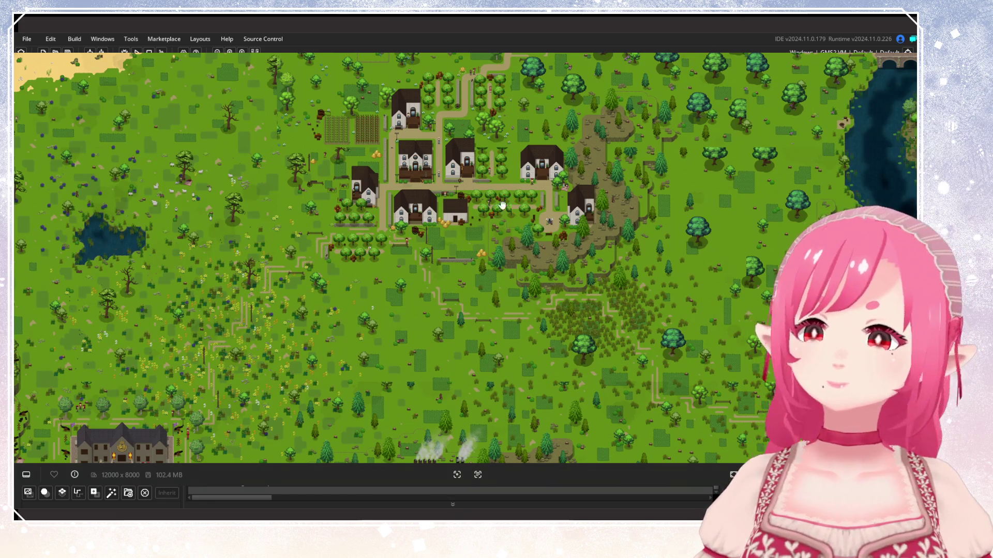
# Zoom in and out on the village houses, ending on the meadows and smoking factory south.
pyautogui.moveTo(513, 210); pyautogui.dragTo(530, 239)
pyautogui.scroll(10, 530, 239)
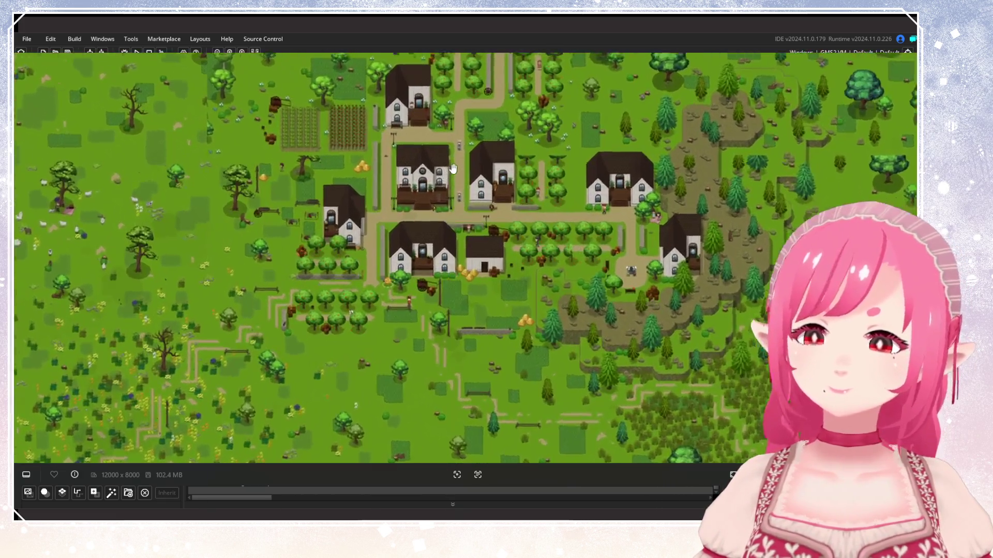
pyautogui.scroll(1, 552, 303)
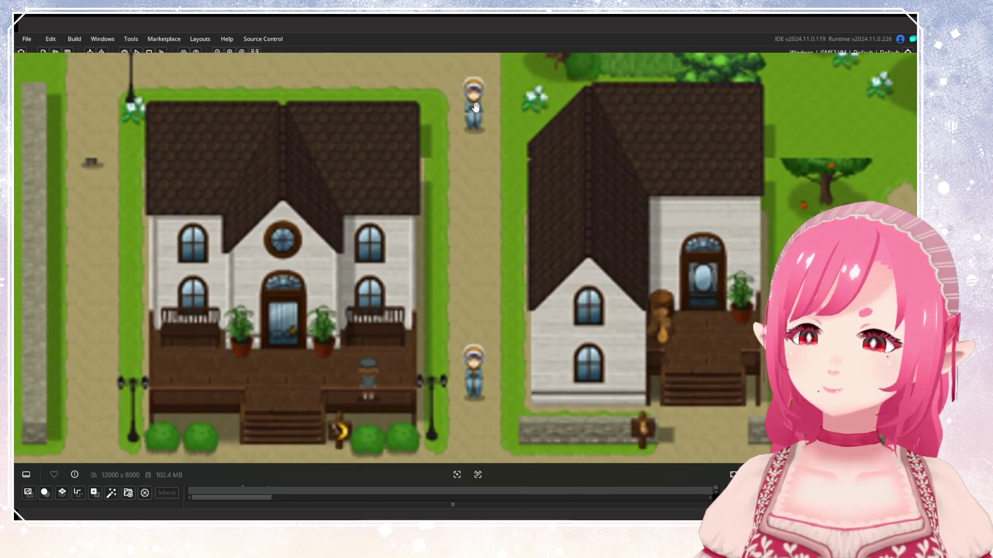
pyautogui.scroll(-10, 481, 332)
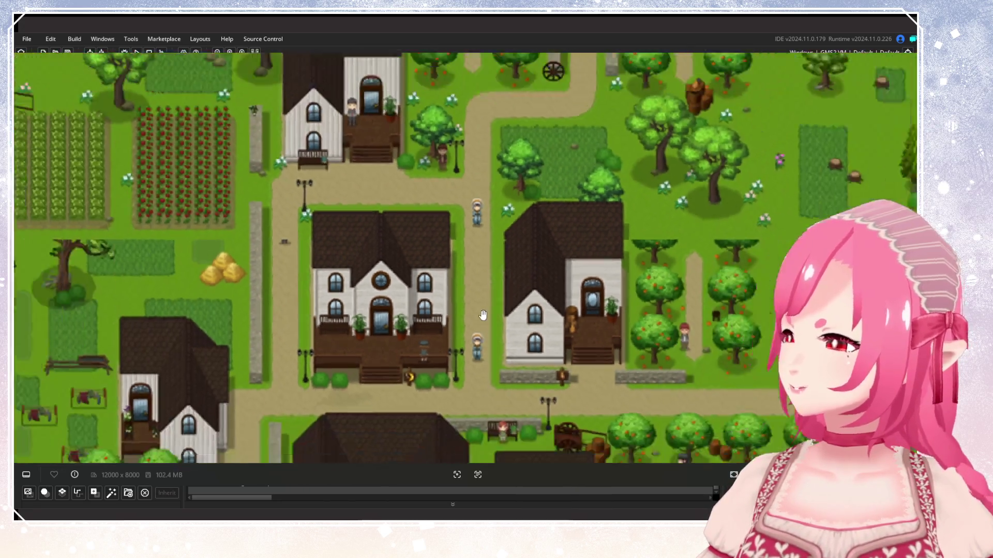
pyautogui.scroll(5, 462, 232)
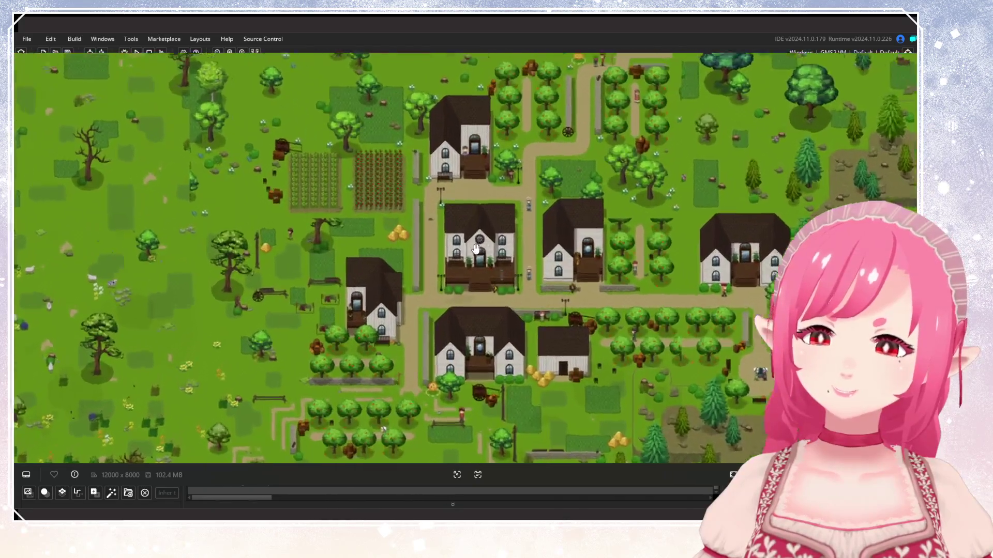
pyautogui.scroll(-6, 466, 290)
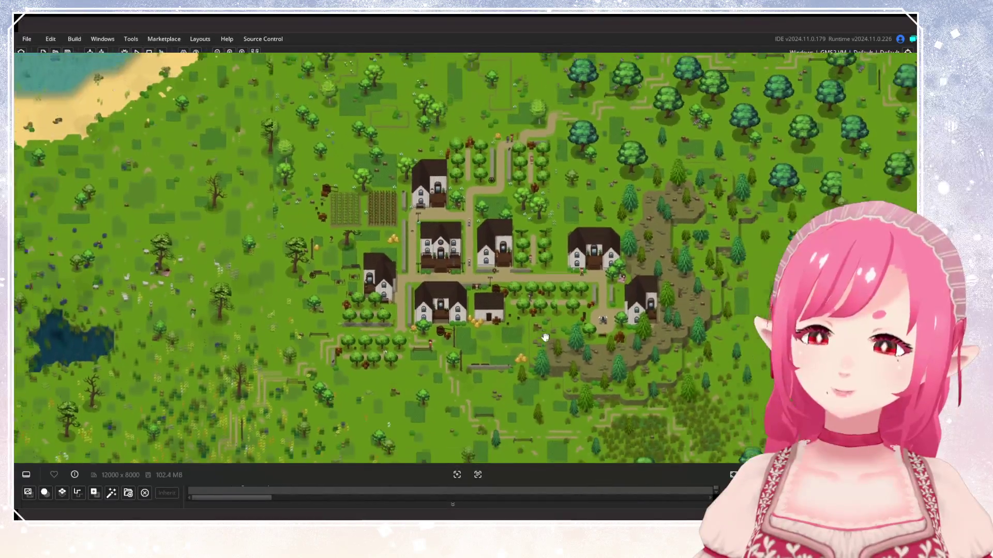
pyautogui.scroll(2, 521, 329)
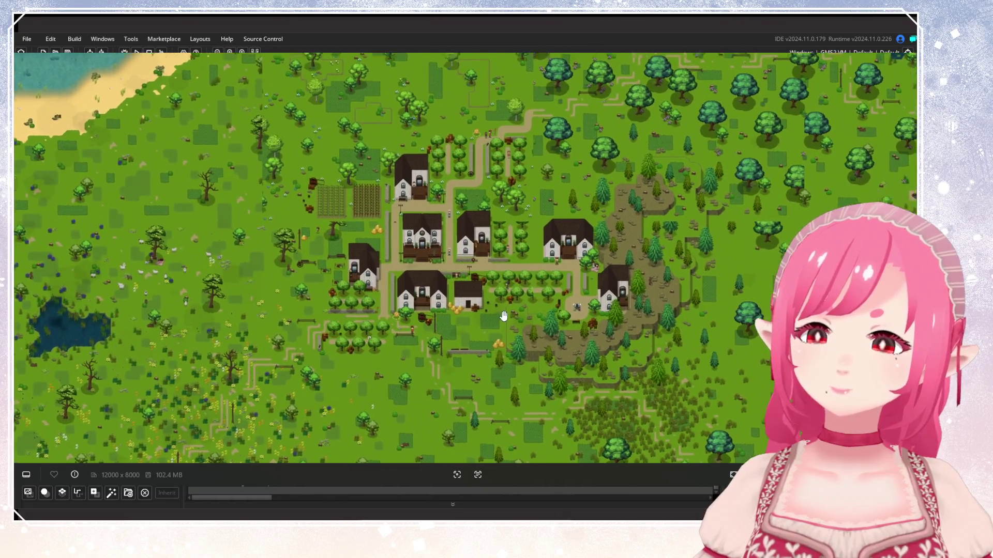
pyautogui.scroll(-5, 500, 314)
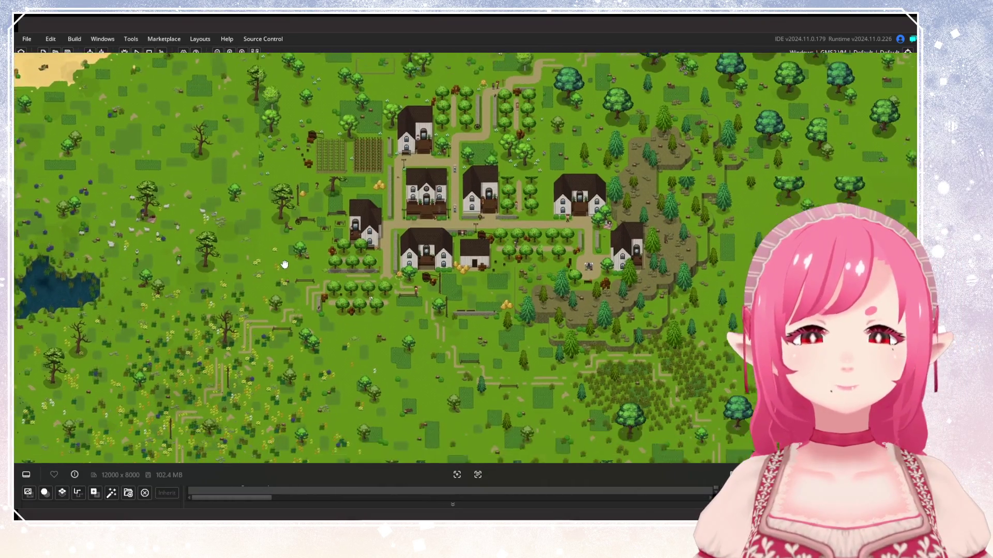
pyautogui.scroll(3, 433, 300)
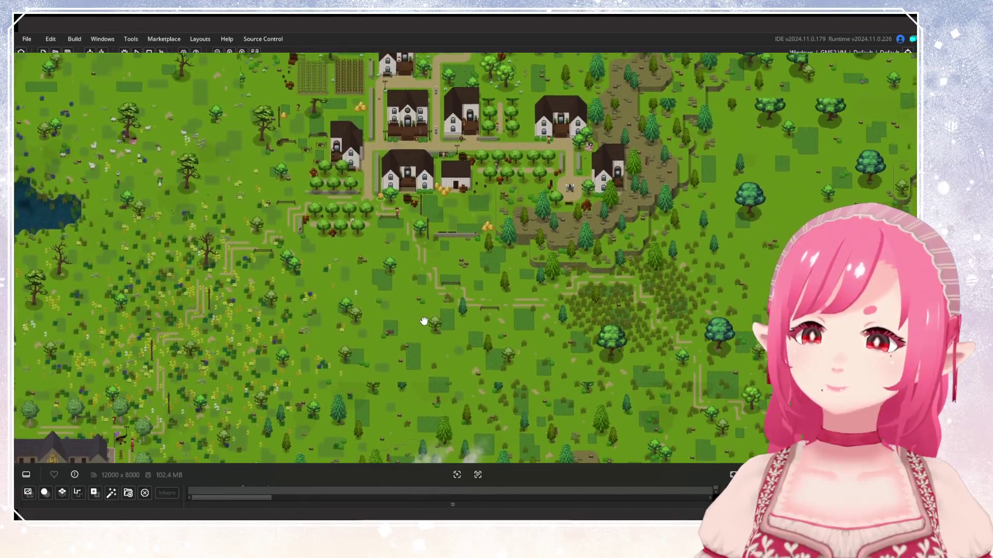
pyautogui.scroll(-2, 446, 315)
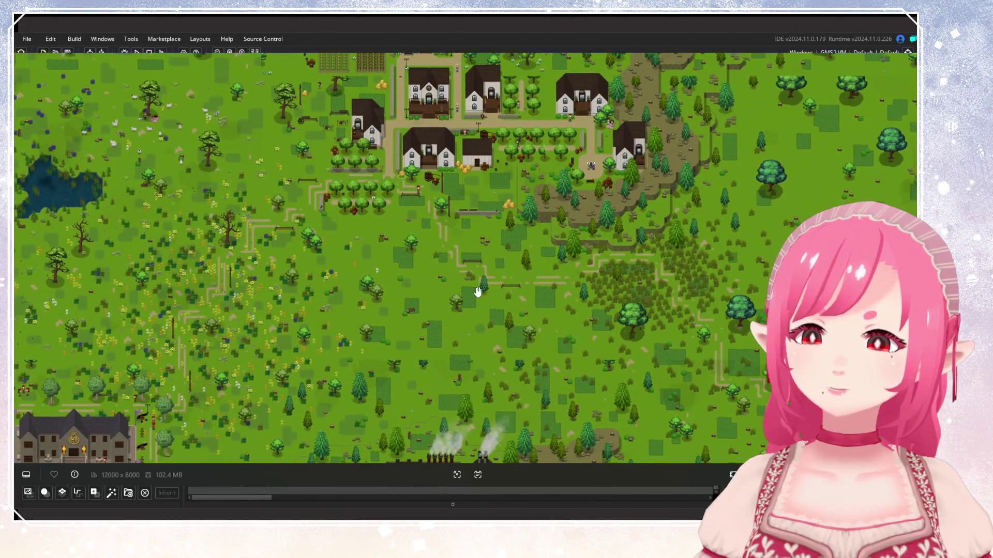
pyautogui.scroll(-1, 483, 262)
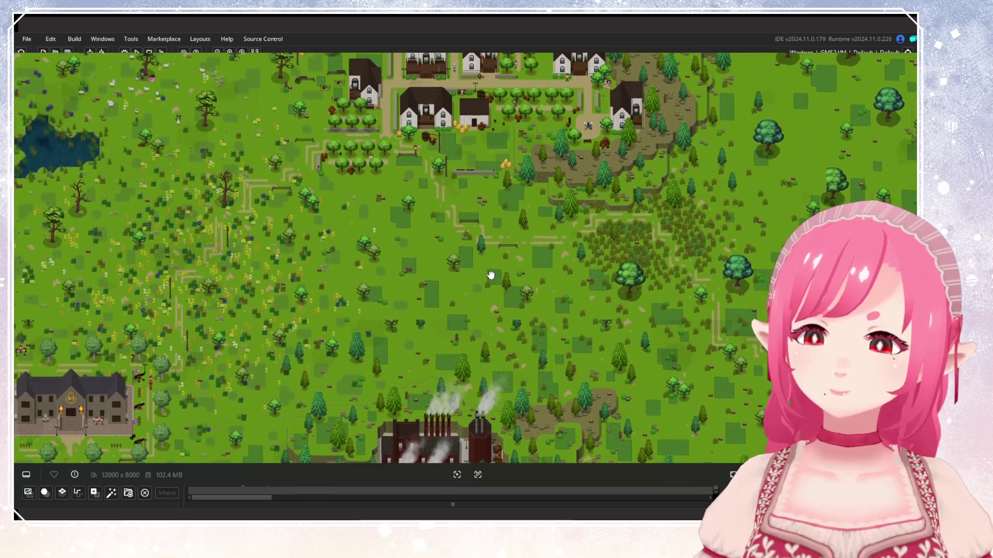
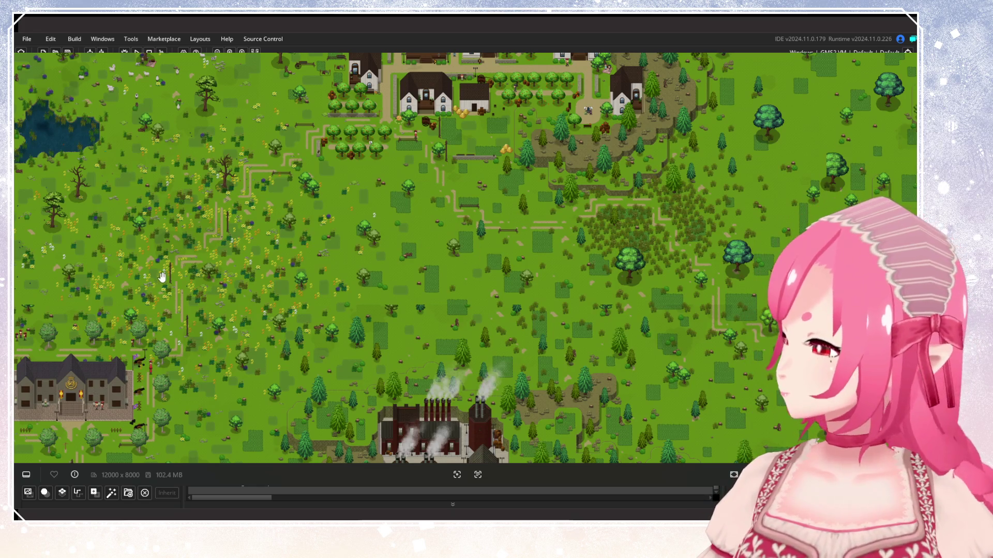
# Zoom around the village on the reference map and pan to the forest beside the town.
pyautogui.scroll(-3, 240, 271)
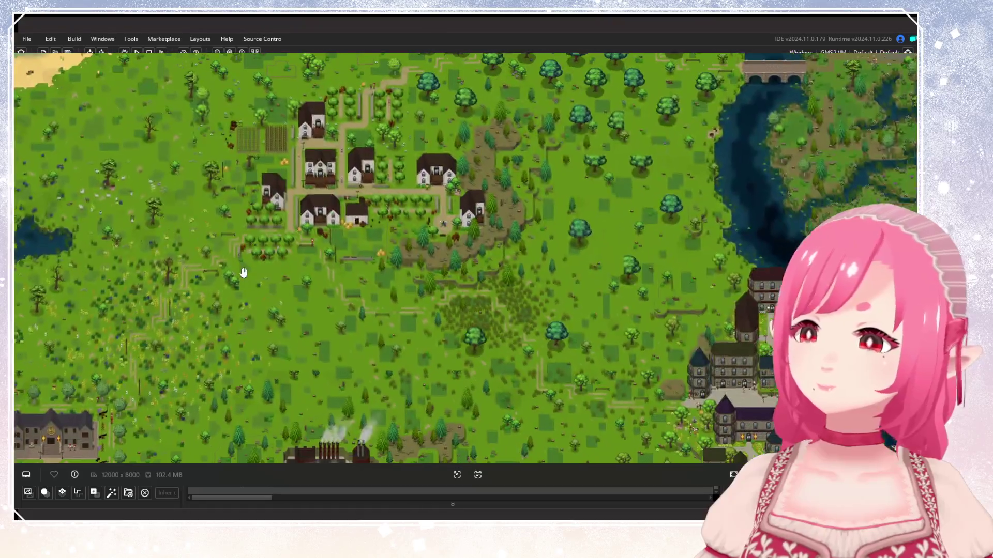
pyautogui.scroll(5, 240, 271)
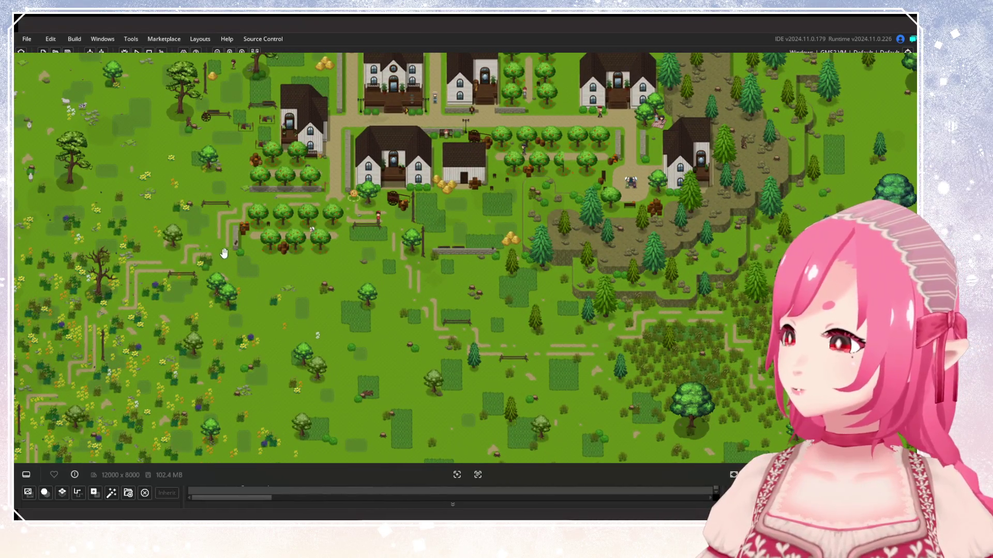
pyautogui.scroll(-4, 208, 250)
pyautogui.scroll(3, 292, 302)
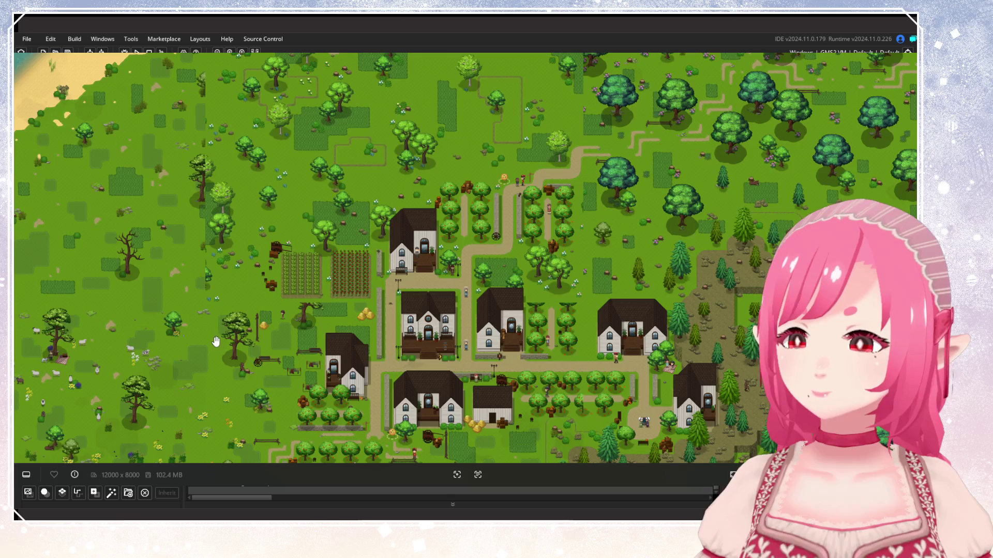
pyautogui.moveTo(234, 377); pyautogui.dragTo(223, 227)
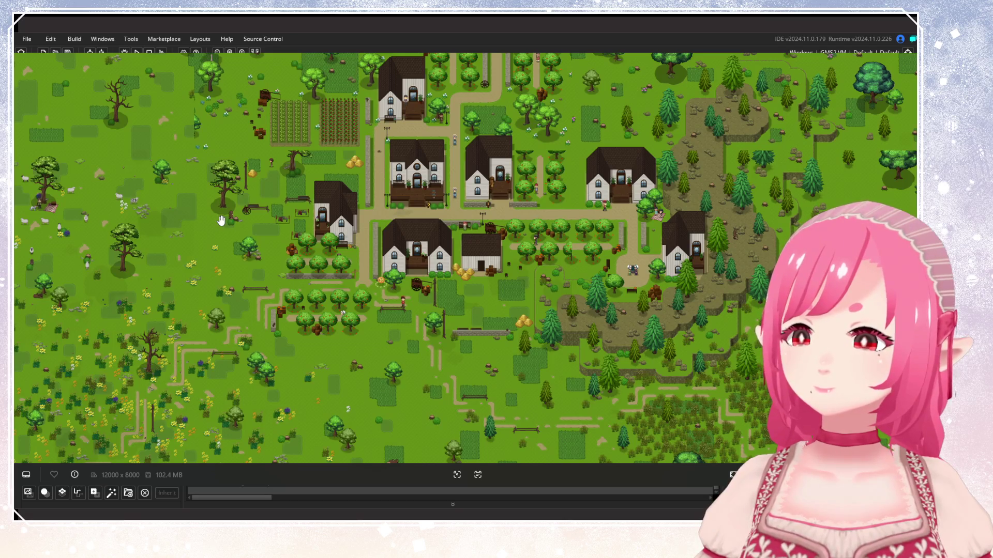
pyautogui.scroll(-5, 228, 232)
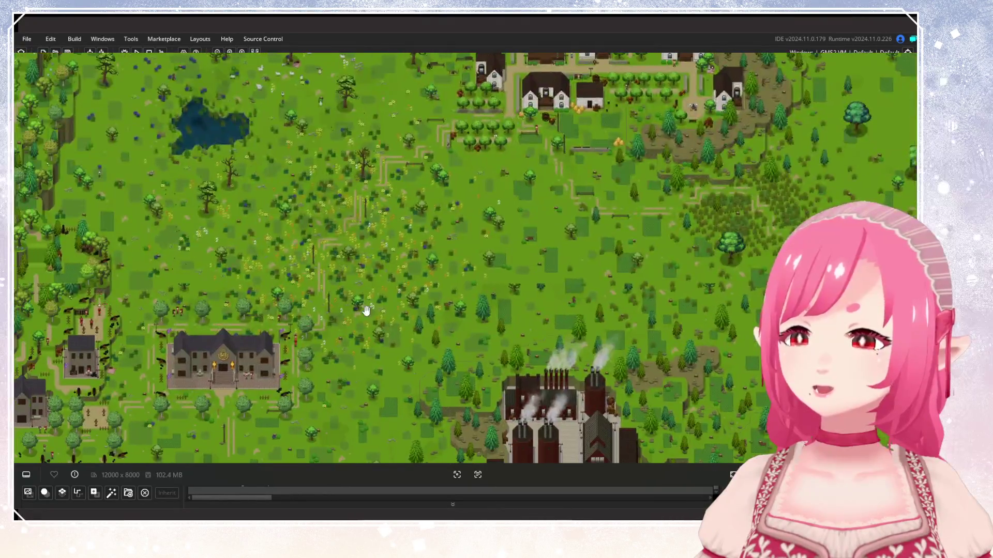
pyautogui.scroll(3, 374, 206)
pyautogui.scroll(3, 349, 195)
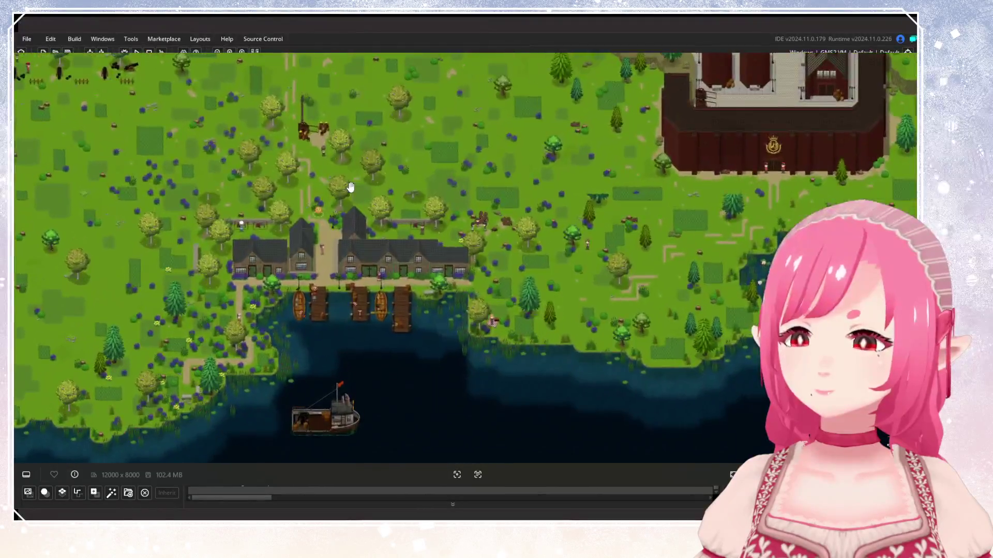
pyautogui.scroll(-4, 350, 192)
pyautogui.moveTo(384, 209)
pyautogui.mouseDown()
pyautogui.moveTo(440, 129)
pyautogui.moveTo(390, 162)
pyautogui.mouseUp()
# Pan over the factory, harbour and shore above the village, then zoom out to the whole map.
pyautogui.scroll(3, 311, 204)
pyautogui.scroll(-3, 309, 206)
pyautogui.moveTo(308, 207); pyautogui.dragTo(191, 390)
pyautogui.scroll(3, 398, 316)
pyautogui.scroll(5, 328, 276)
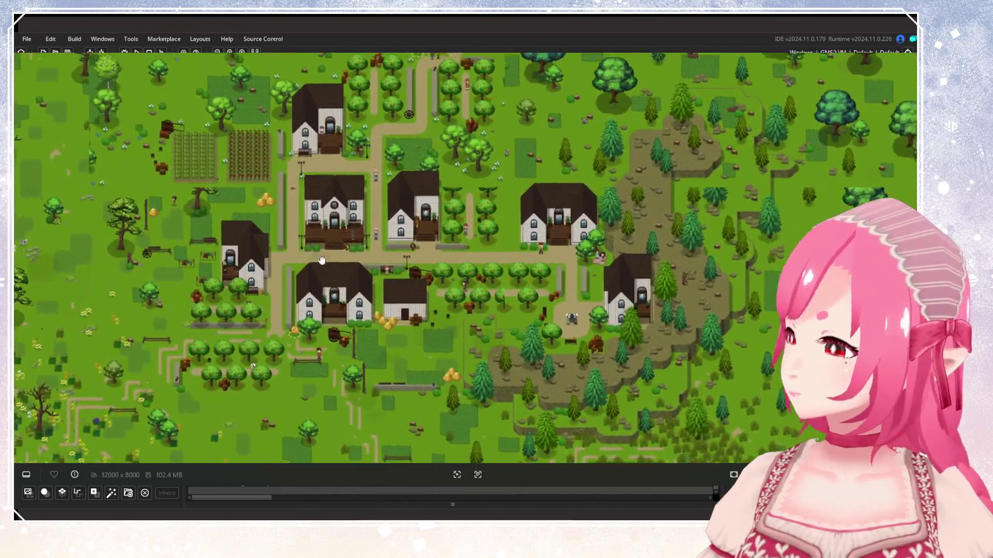
pyautogui.moveTo(321, 260)
pyautogui.mouseDown()
pyautogui.moveTo(353, 278)
pyautogui.moveTo(336, 406)
pyautogui.mouseUp()
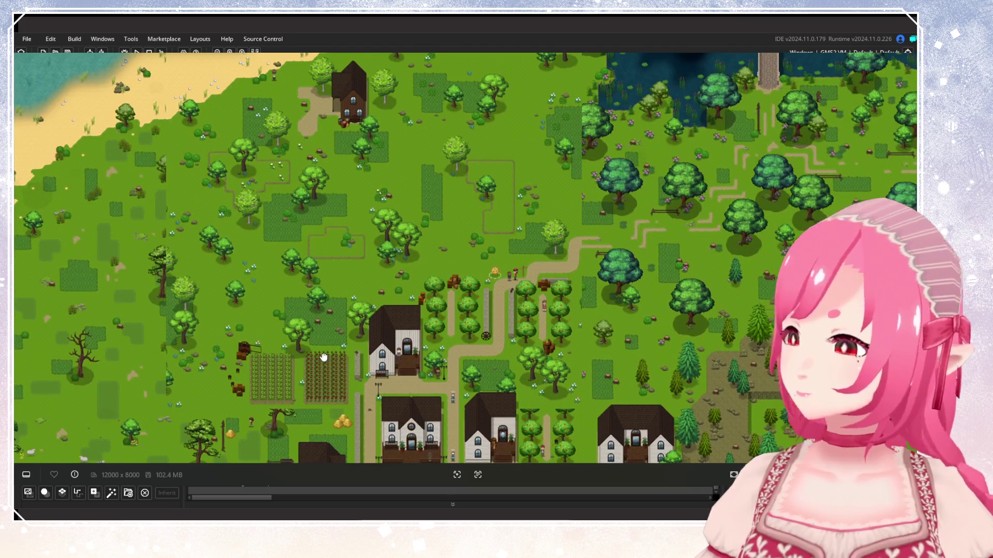
pyautogui.moveTo(323, 357); pyautogui.dragTo(323, 372)
pyautogui.scroll(-3, 219, 190)
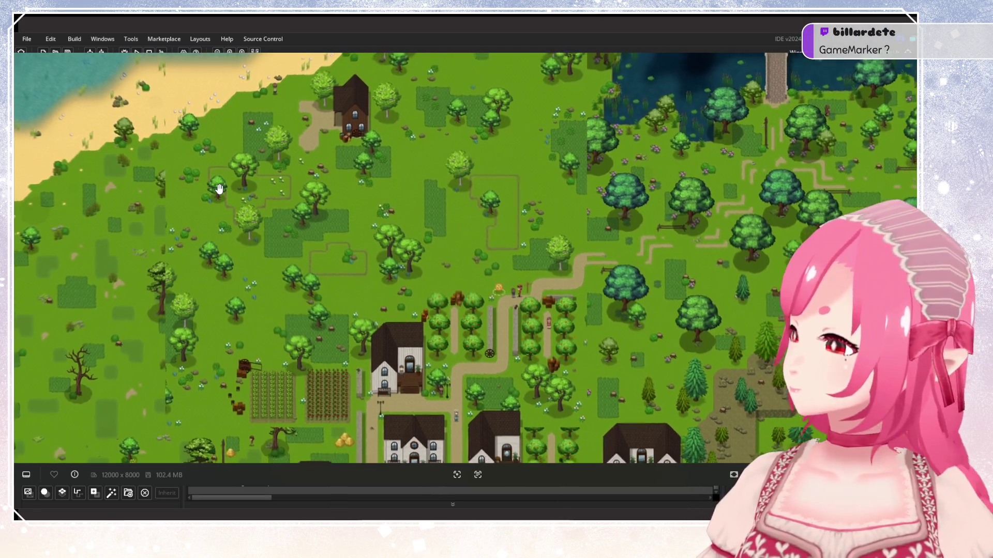
pyautogui.scroll(2, 220, 193)
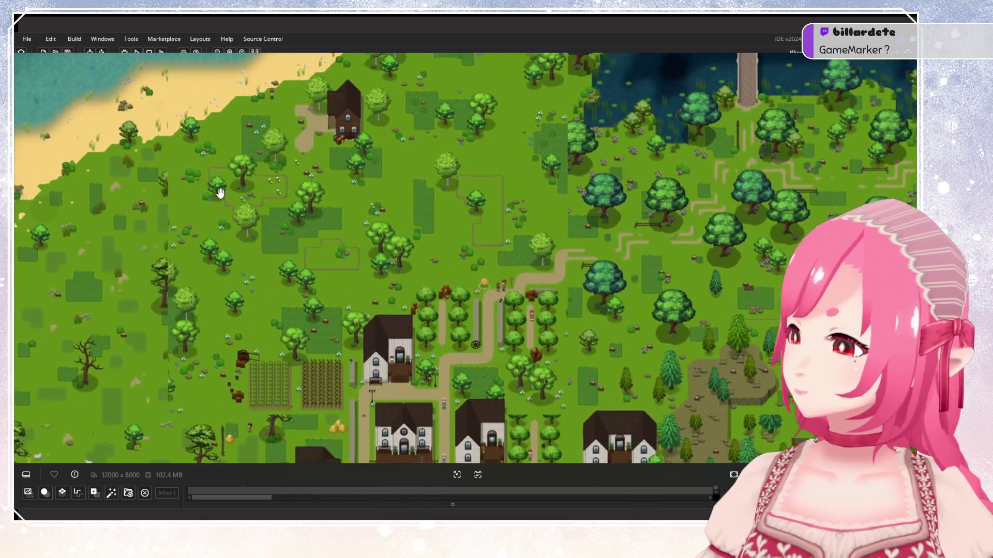
pyautogui.scroll(-5, 220, 193)
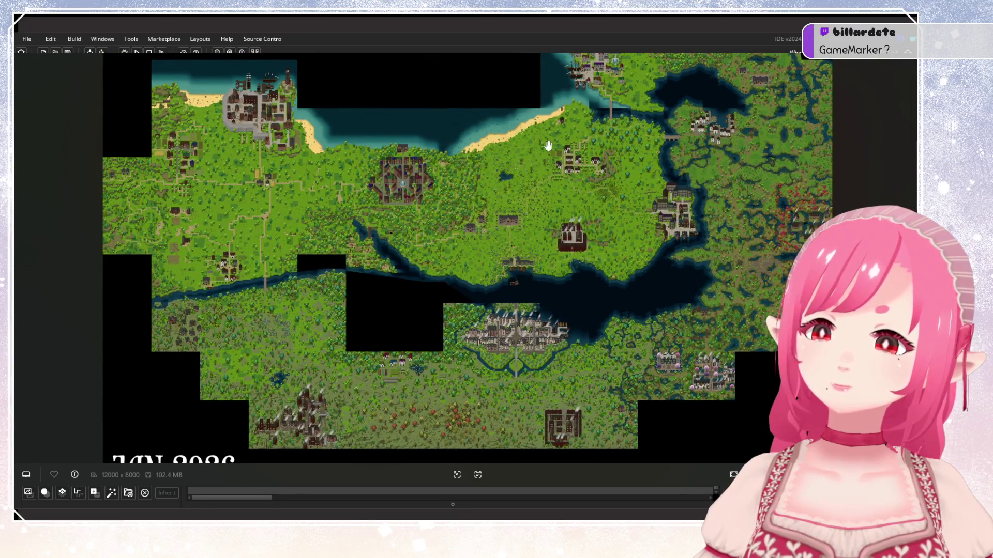
# Zoom in closely on the village in the reference image.
pyautogui.scroll(2, 218, 247)
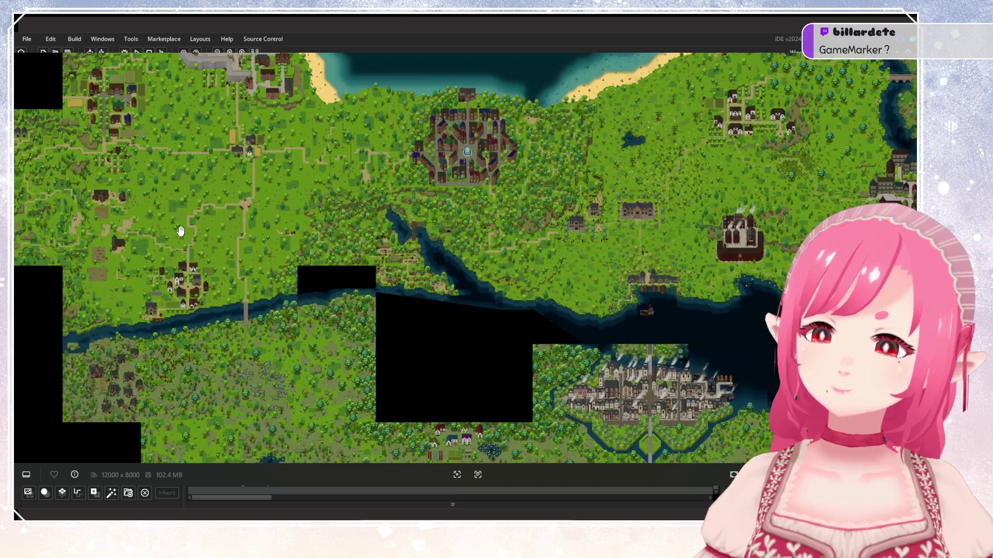
pyautogui.scroll(5, 501, 202)
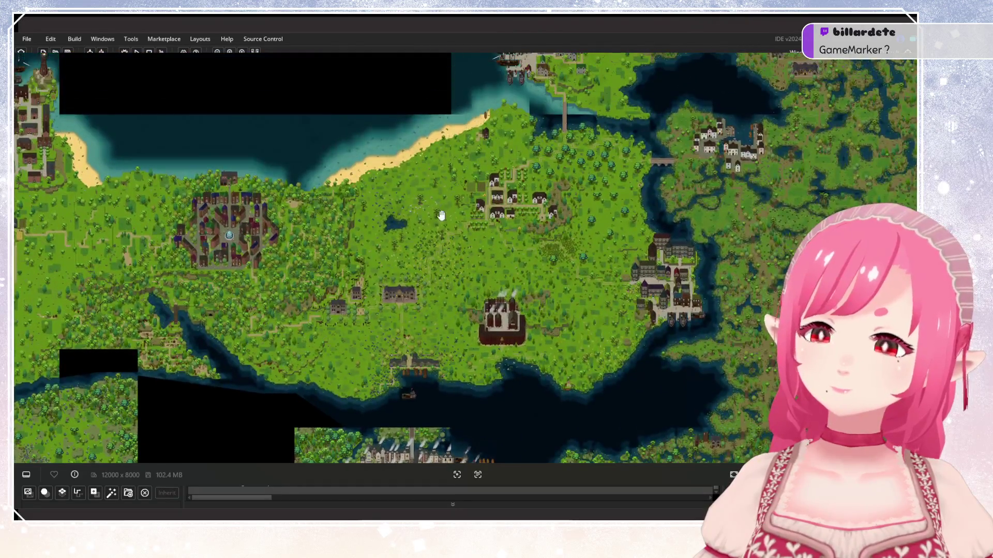
pyautogui.scroll(5, 505, 211)
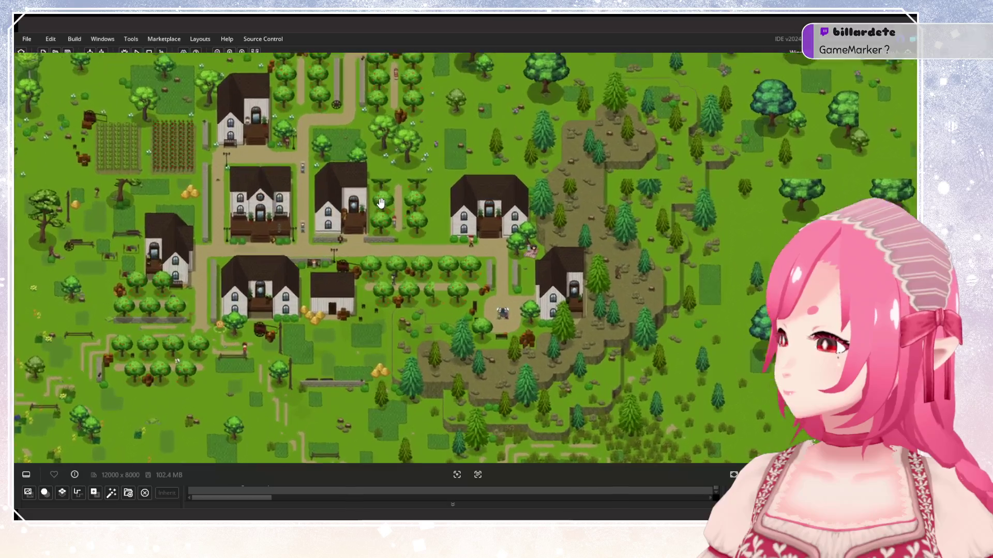
pyautogui.scroll(-5, 379, 198)
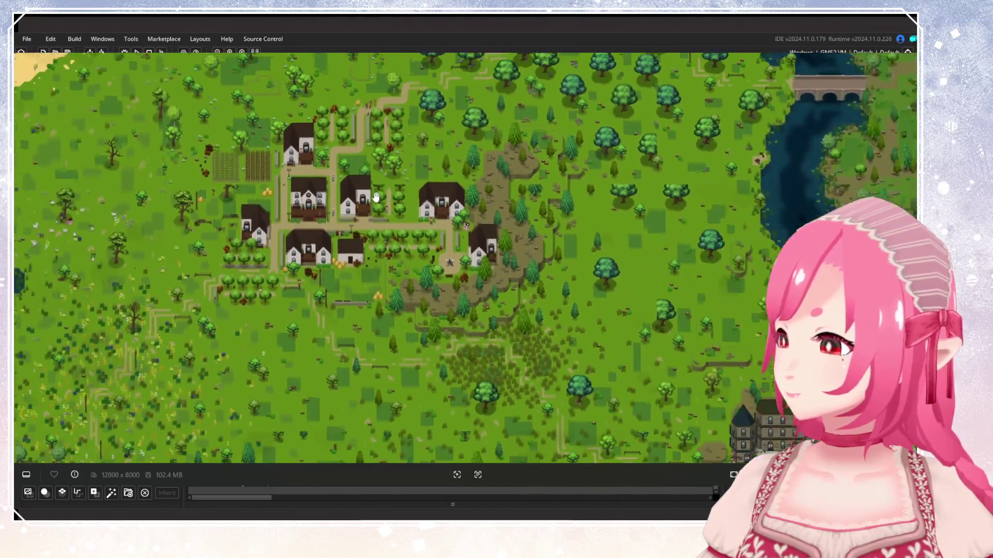
pyautogui.scroll(2, 359, 227)
pyautogui.scroll(2, 360, 228)
pyautogui.scroll(-2, 368, 237)
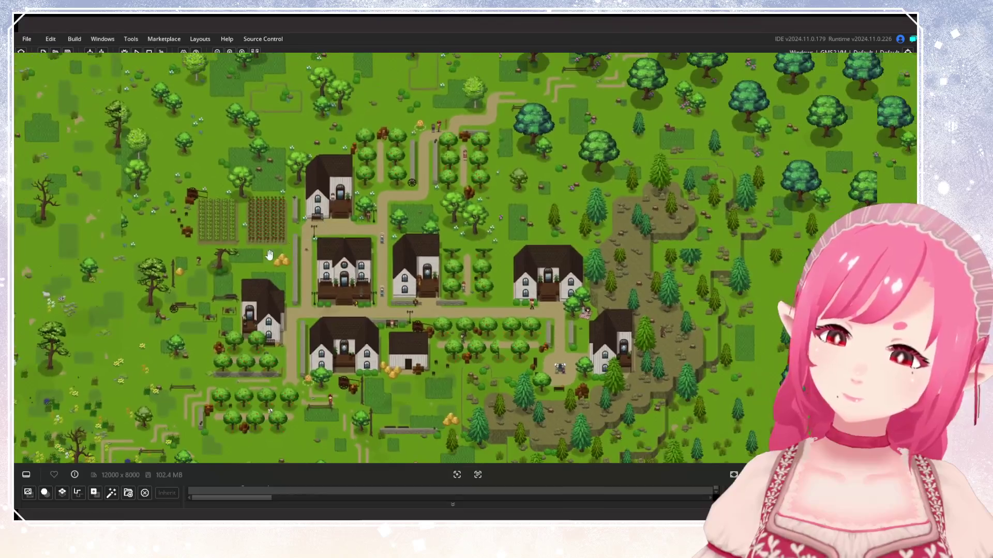
pyautogui.scroll(3, 382, 253)
pyautogui.scroll(3, 406, 260)
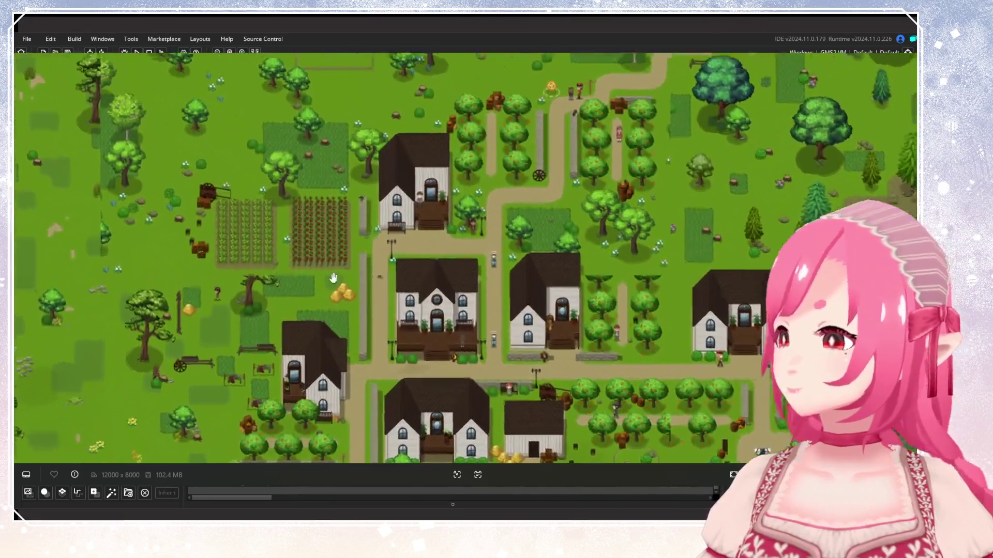
pyautogui.scroll(-2, 362, 238)
pyautogui.scroll(2, 310, 217)
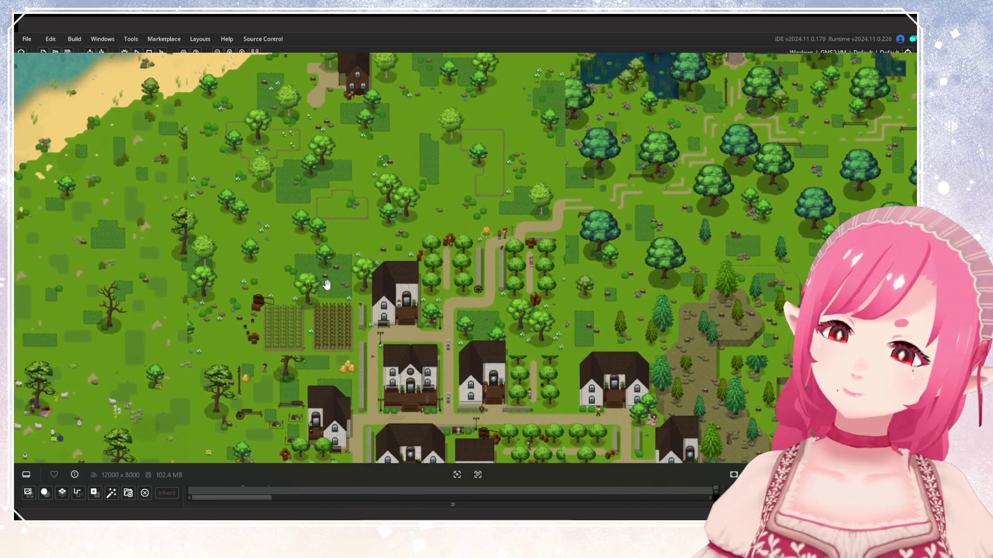
# Pan over the village centre and the area north of it, then close the image.
pyautogui.moveTo(327, 284); pyautogui.dragTo(324, 206)
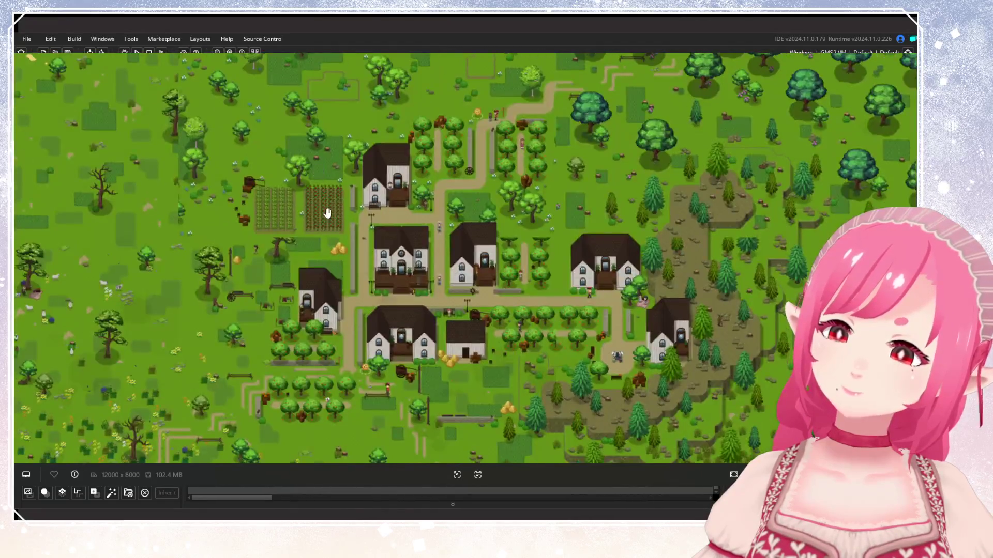
pyautogui.scroll(2, 324, 207)
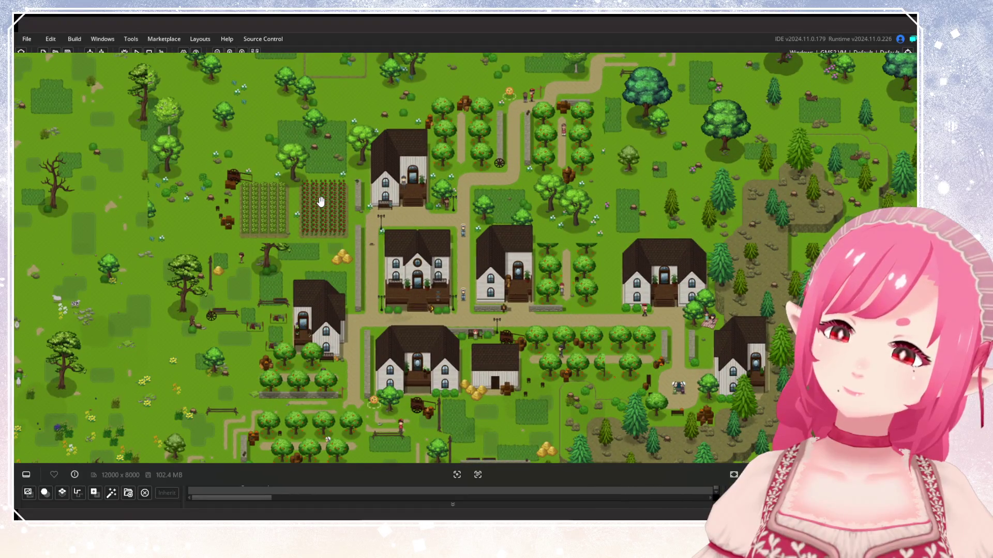
pyautogui.moveTo(321, 210); pyautogui.dragTo(321, 337)
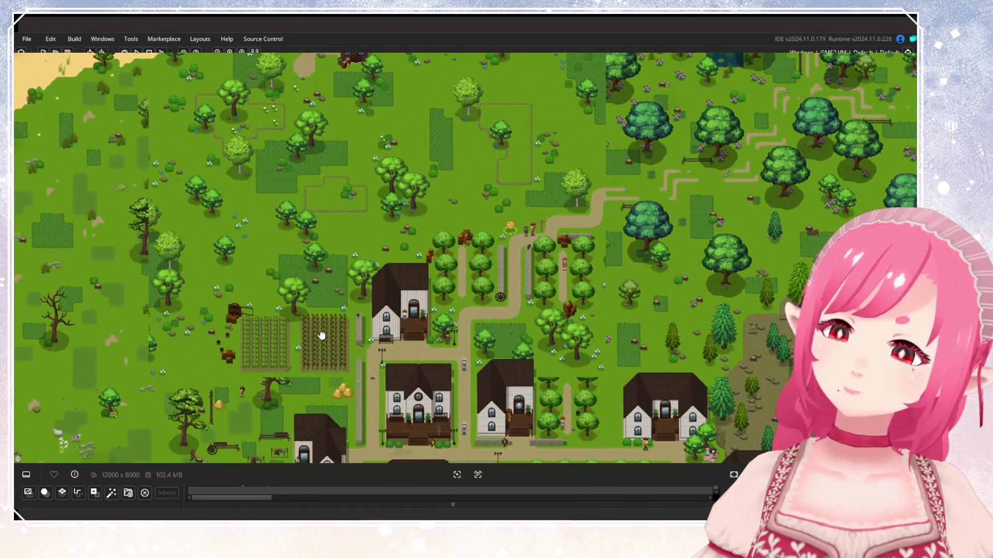
pyautogui.moveTo(337, 231); pyautogui.dragTo(338, 249)
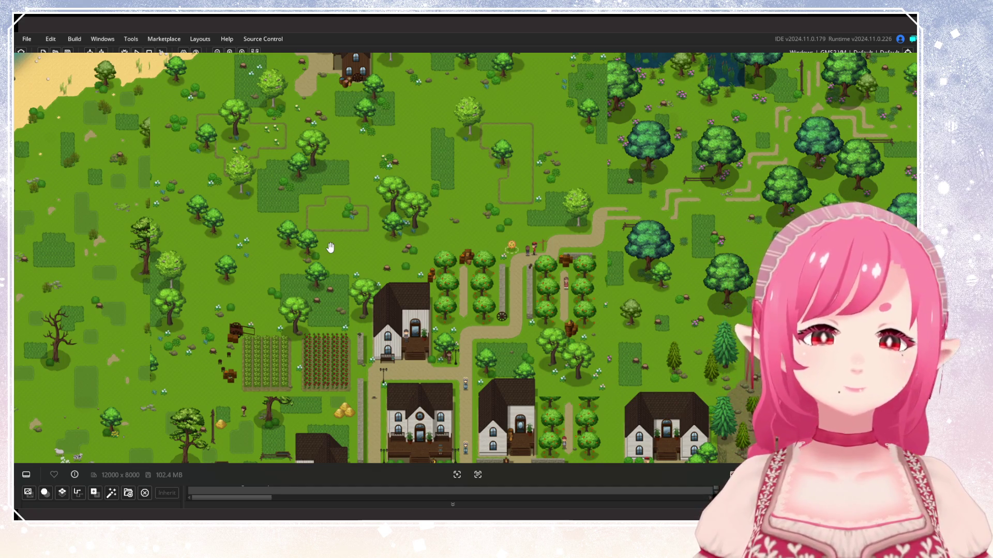
pyautogui.scroll(-3, 327, 203)
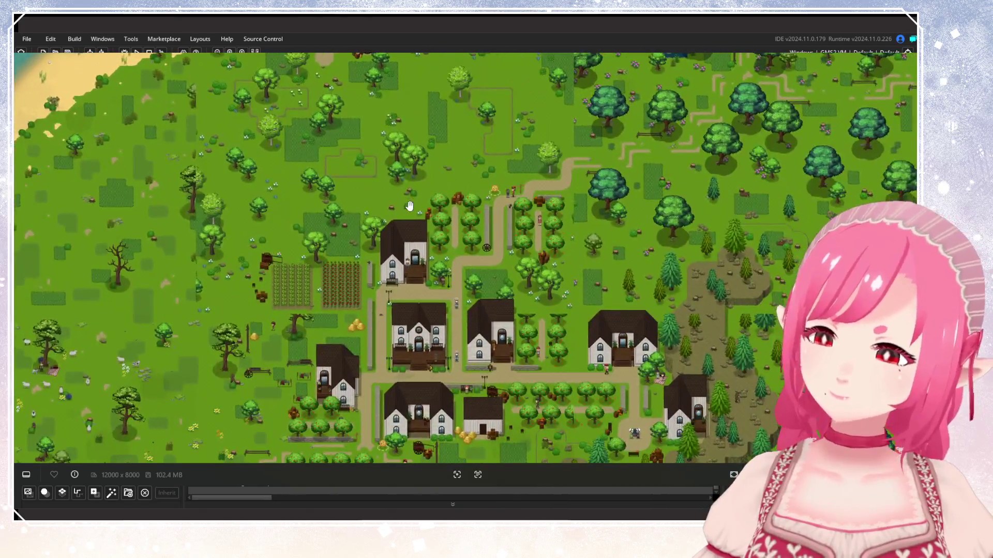
pyautogui.hotkey('alt', 'F4')
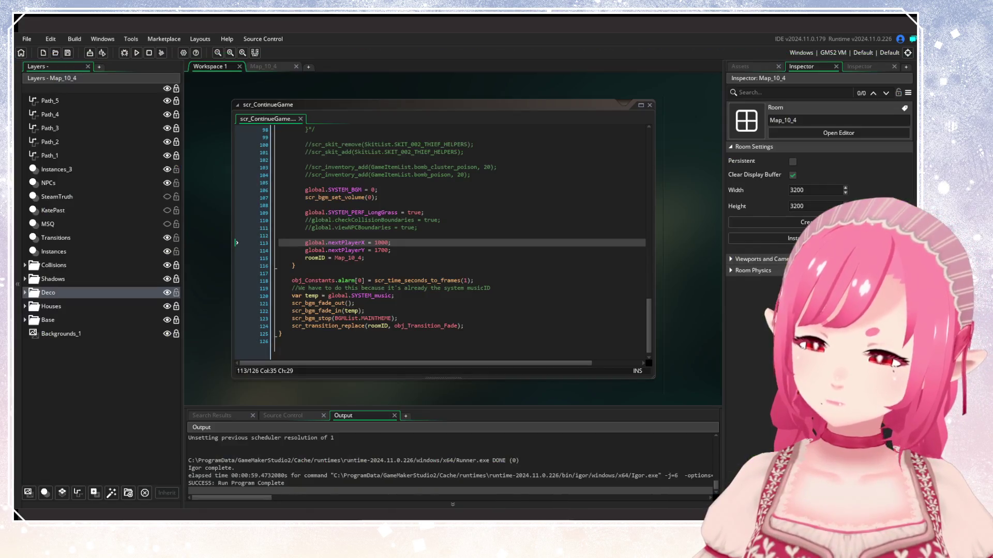
# Bring up the Map_10_4 village room and glance at its room properties.
pyautogui.click(266, 66)
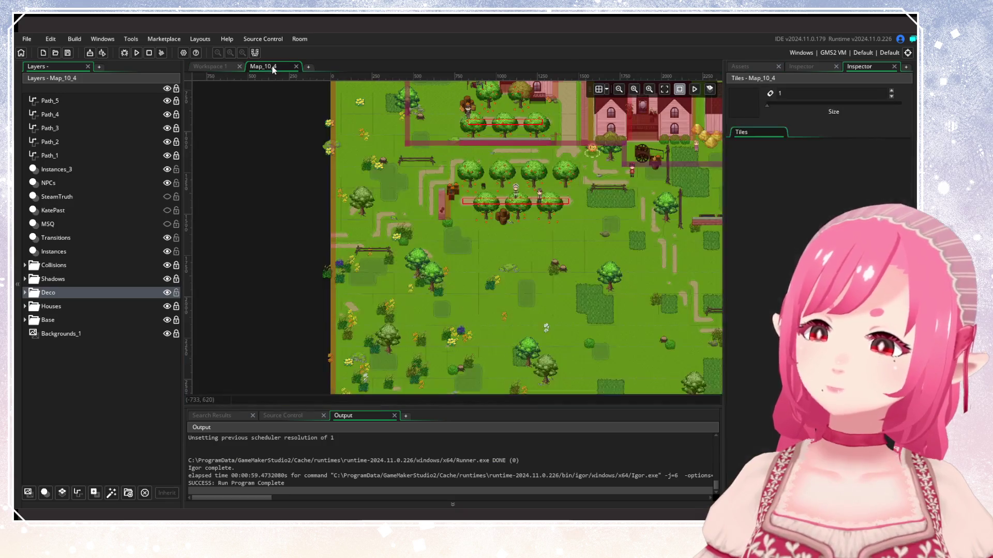
pyautogui.moveTo(400, 182); pyautogui.dragTo(292, 262)
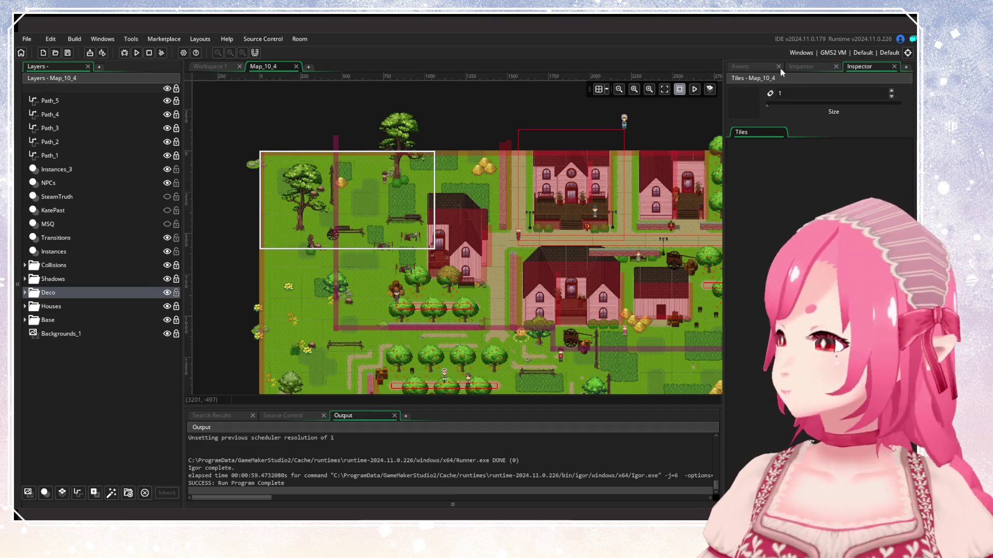
pyautogui.click(781, 67)
pyautogui.click(801, 67)
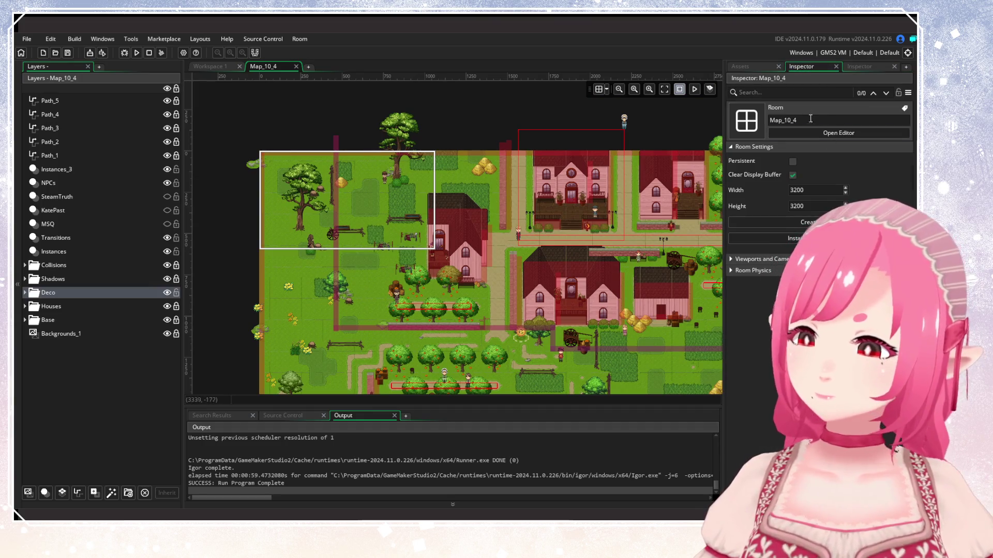
pyautogui.click(756, 67)
# Search the project assets for '10_3' and select the Map_10_3 room.
pyautogui.click(791, 91)
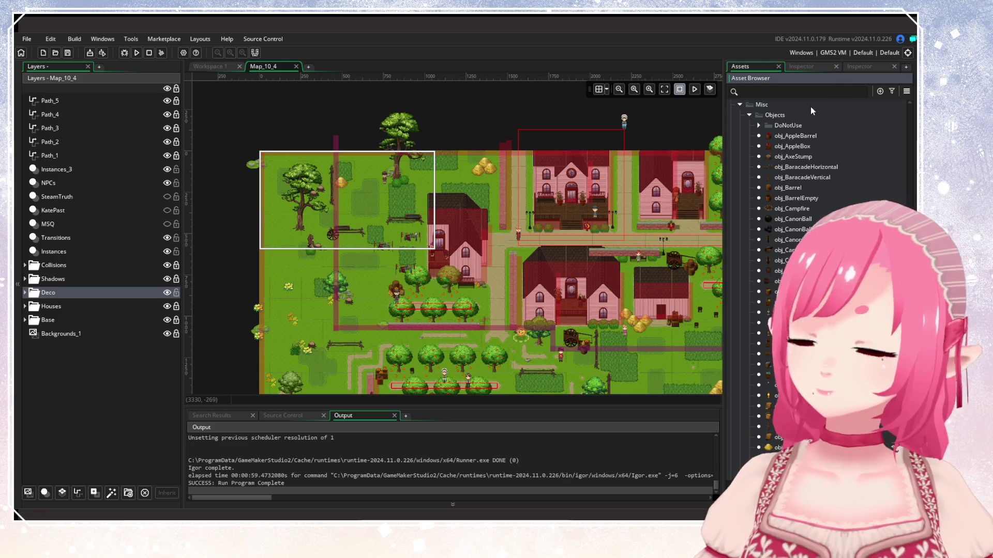
pyautogui.write('10_')
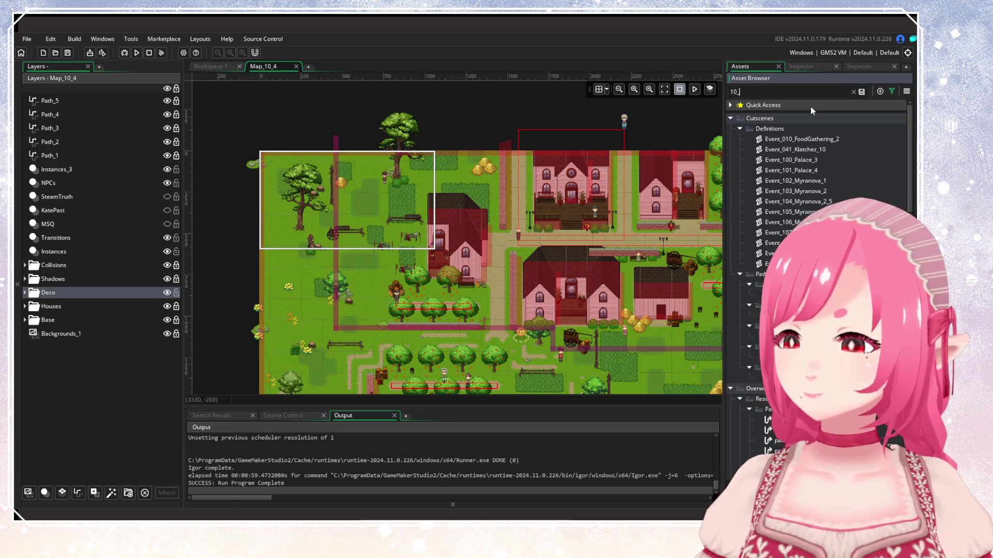
pyautogui.write('3')
pyautogui.click(787, 191)
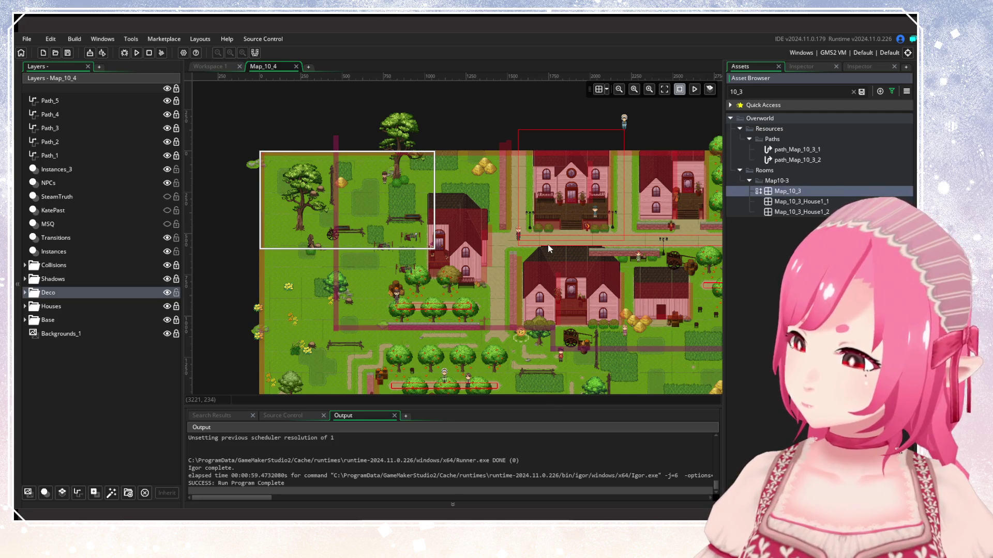
# Zoom and pan the Map_10_3 room to frame the farm, house and path.
pyautogui.scroll(-3, 538, 232)
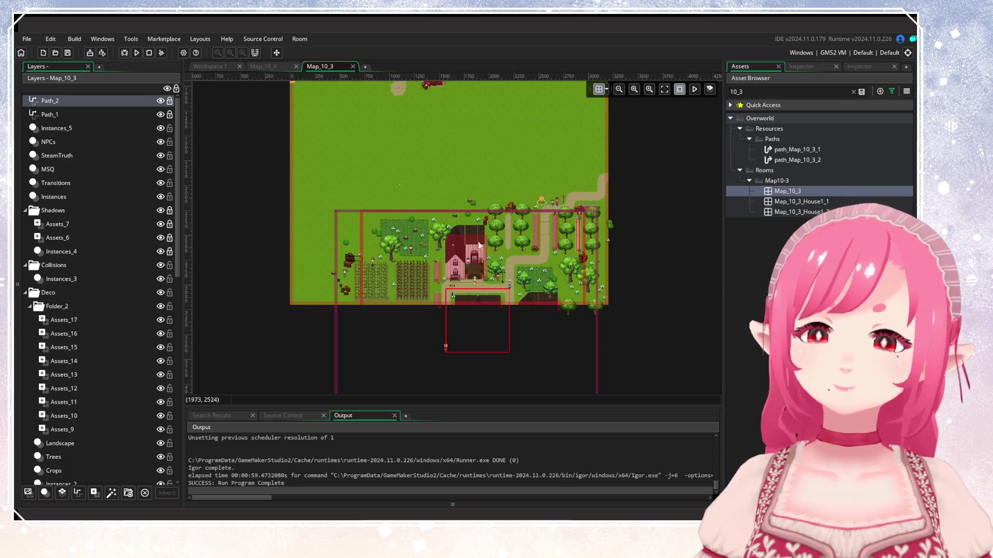
pyautogui.moveTo(429, 172)
pyautogui.mouseDown()
pyautogui.moveTo(442, 302)
pyautogui.moveTo(442, 272)
pyautogui.mouseUp()
pyautogui.scroll(2, 442, 272)
pyautogui.moveTo(491, 321); pyautogui.dragTo(491, 167)
pyautogui.scroll(2, 337, 274)
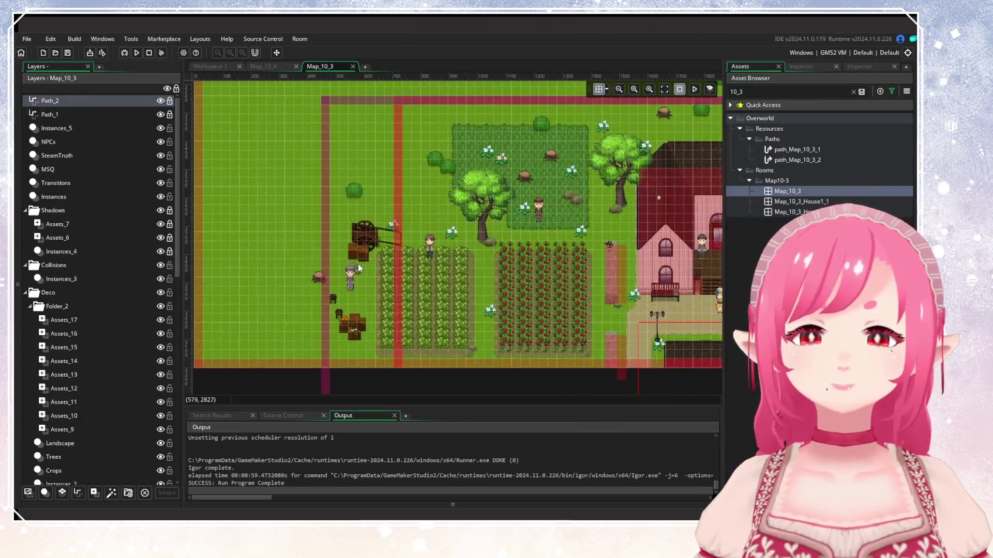
pyautogui.moveTo(592, 260)
pyautogui.mouseDown()
pyautogui.moveTo(390, 257)
pyautogui.moveTo(532, 268)
pyautogui.mouseUp()
pyautogui.scroll(-3, 390, 256)
pyautogui.scroll(1, 532, 268)
pyautogui.scroll(2, 533, 267)
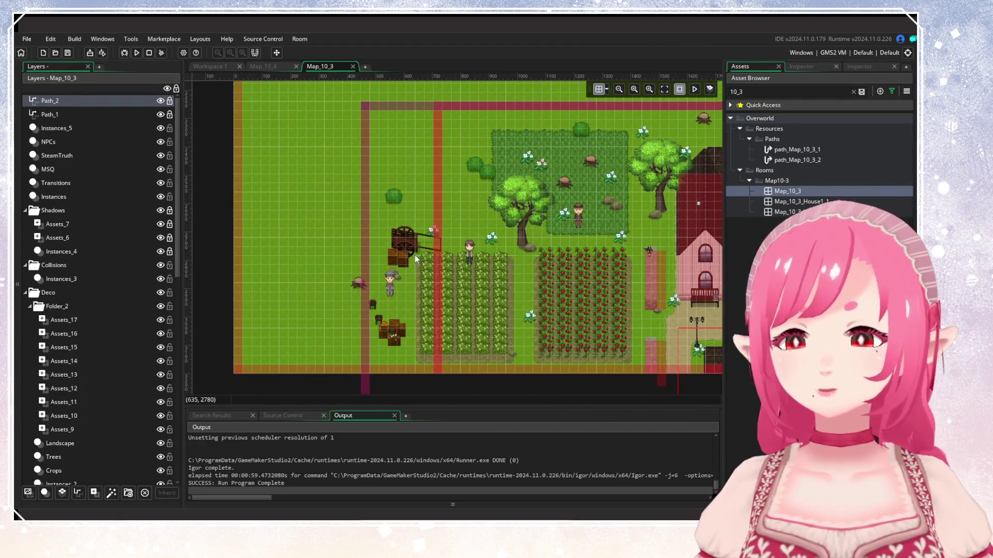
pyautogui.moveTo(415, 255); pyautogui.dragTo(325, 273)
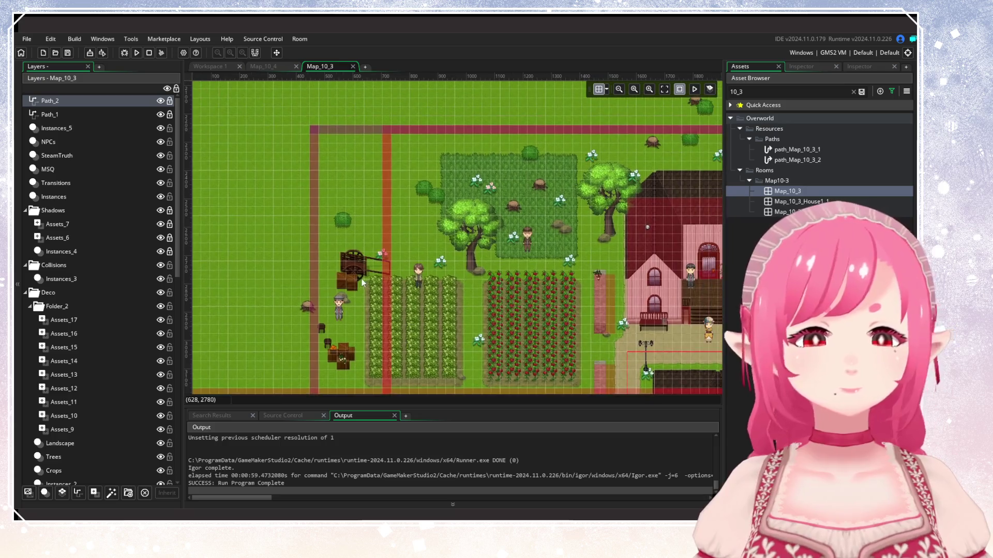
# Collapse the Shadows, Collisions, Deco and Houses groups and select TallGrass under Base.
pyautogui.click(25, 211)
pyautogui.click(27, 225)
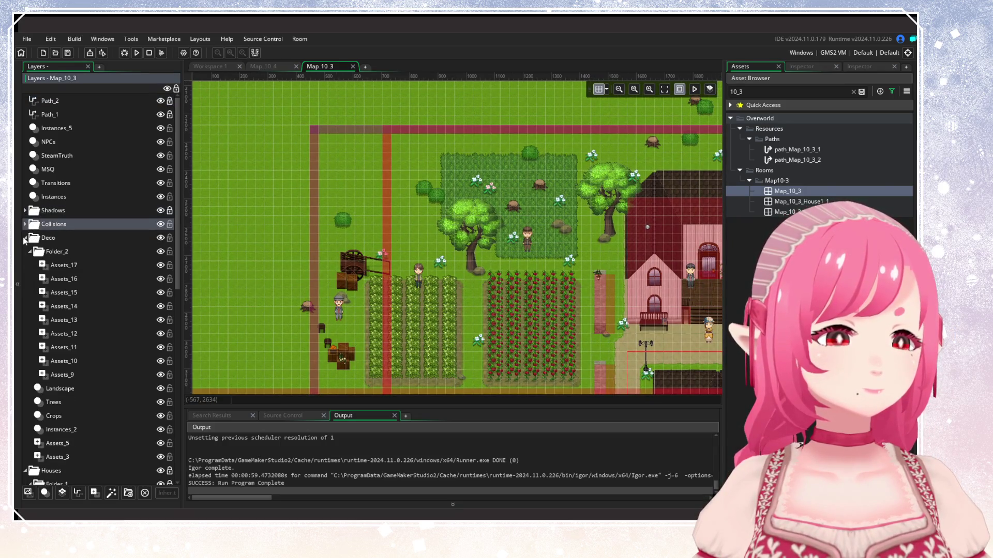
pyautogui.click(26, 239)
pyautogui.click(26, 253)
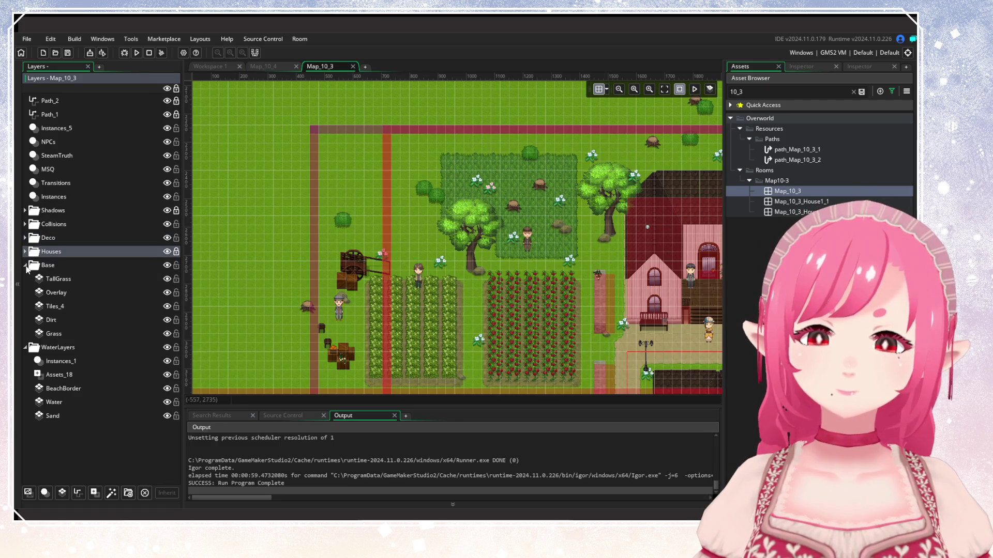
pyautogui.click(26, 267)
pyautogui.click(26, 267)
pyautogui.click(66, 279)
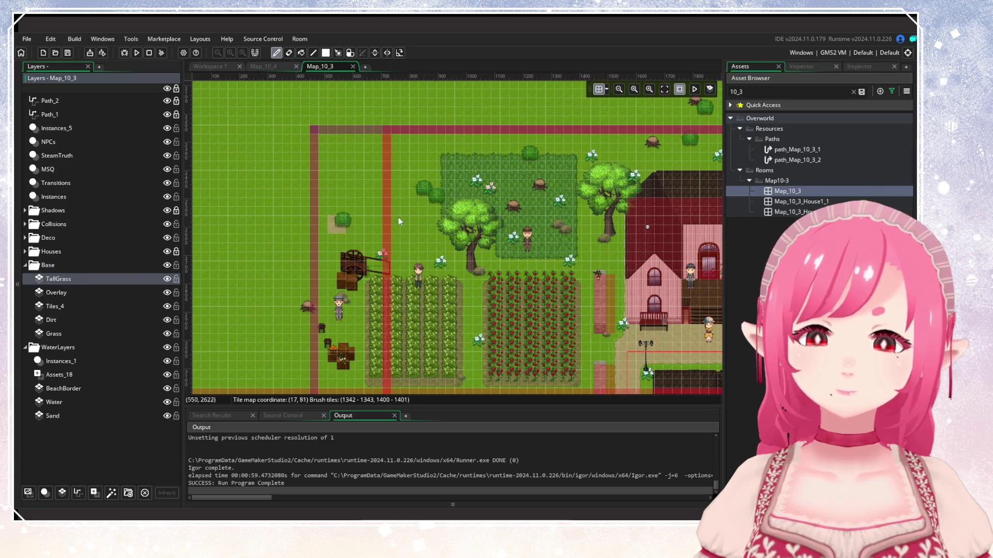
# Erase the tall grass along the edges of the patch beside the farm fields.
pyautogui.hscroll(5, 206, 225)
pyautogui.moveTo(207, 225); pyautogui.dragTo(412, 255)
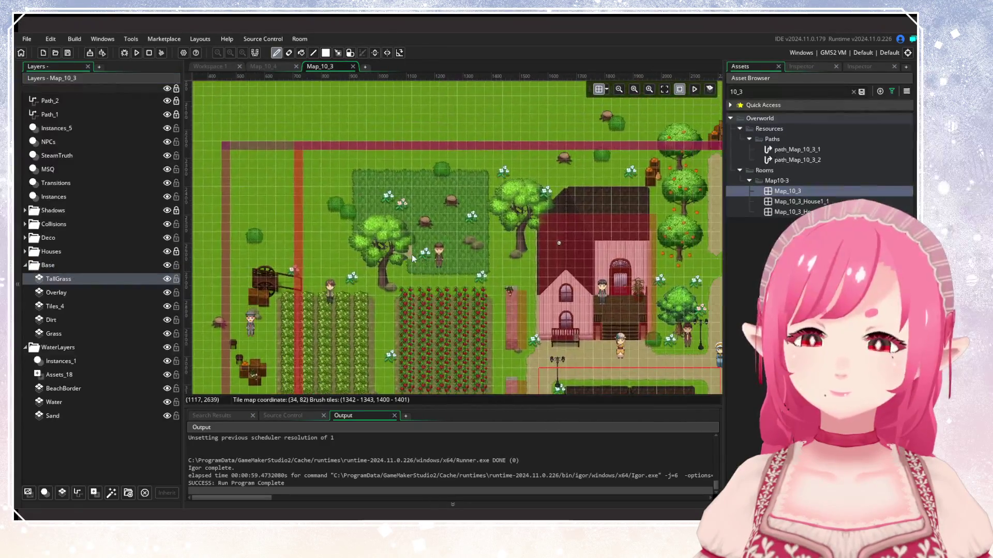
pyautogui.moveTo(356, 180); pyautogui.dragTo(462, 180)
pyautogui.moveTo(491, 224)
pyautogui.mouseDown()
pyautogui.moveTo(488, 270)
pyautogui.moveTo(396, 262)
pyautogui.moveTo(372, 178)
pyautogui.moveTo(400, 226)
pyautogui.moveTo(452, 259)
pyautogui.moveTo(456, 237)
pyautogui.moveTo(479, 219)
pyautogui.moveTo(392, 225)
pyautogui.mouseUp()
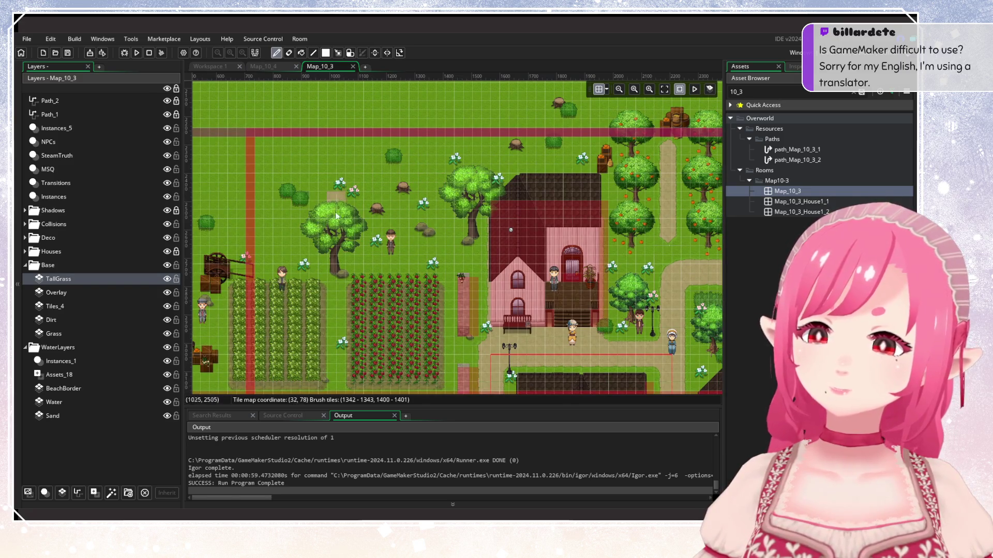
# Erase the tall-grass patch among the trees east of the house, then collapse Base and expand Deco.
pyautogui.scroll(-3, 299, 231)
pyautogui.scroll(2, 303, 219)
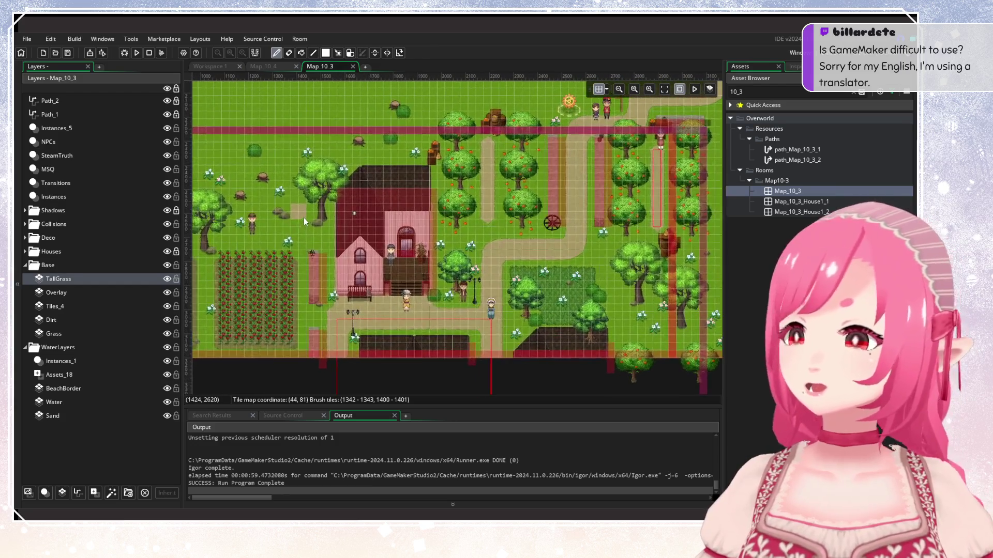
pyautogui.scroll(2, 480, 273)
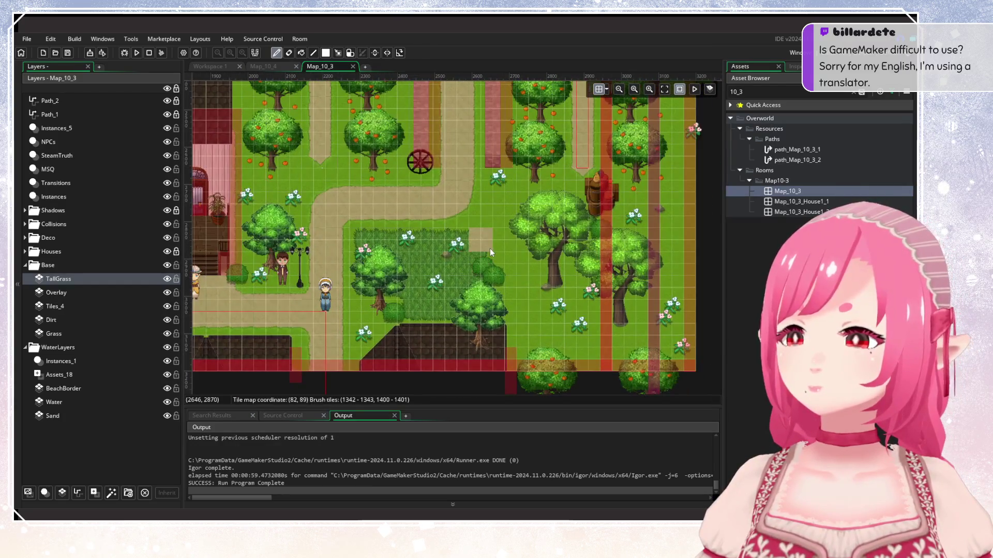
pyautogui.moveTo(387, 242)
pyautogui.mouseDown()
pyautogui.moveTo(362, 240)
pyautogui.moveTo(370, 269)
pyautogui.moveTo(488, 269)
pyautogui.mouseUp()
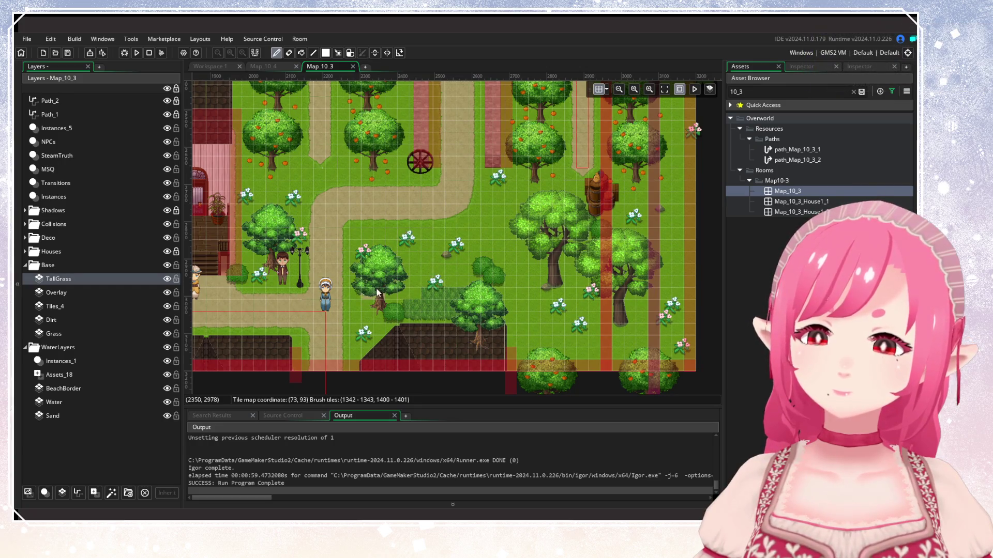
pyautogui.moveTo(375, 295)
pyautogui.mouseDown()
pyautogui.moveTo(498, 306)
pyautogui.moveTo(499, 320)
pyautogui.moveTo(405, 315)
pyautogui.mouseUp()
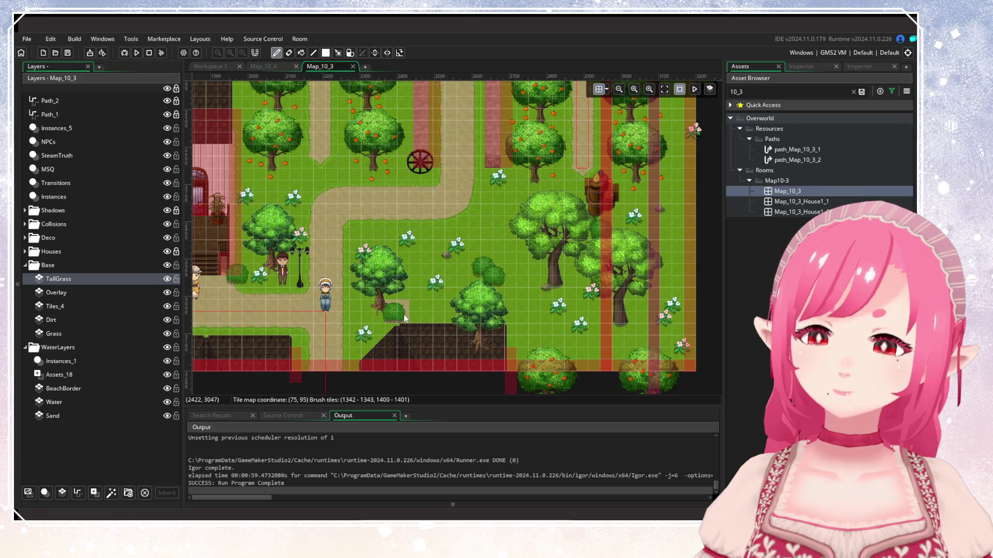
pyautogui.scroll(-4, 401, 299)
pyautogui.scroll(4, 339, 256)
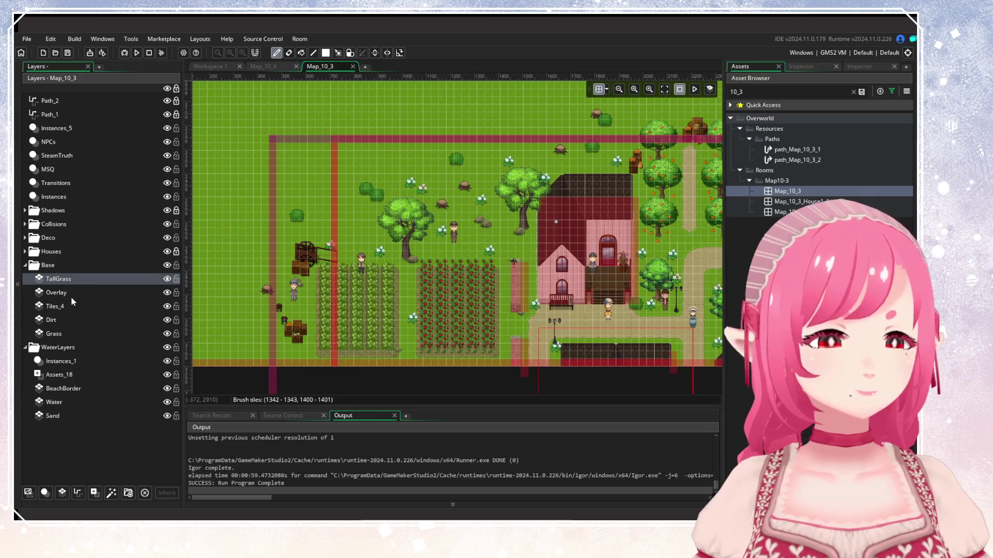
pyautogui.click(25, 265)
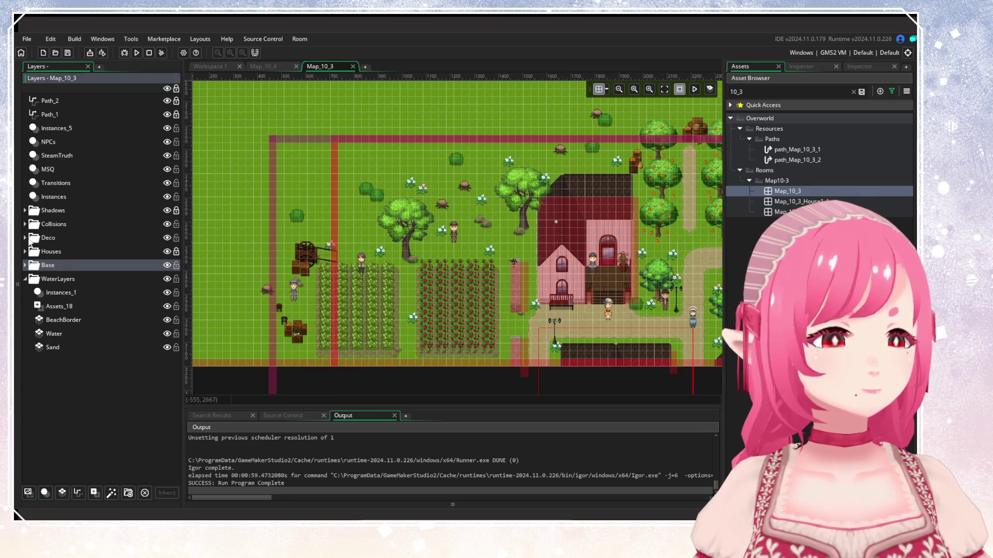
pyautogui.click(26, 238)
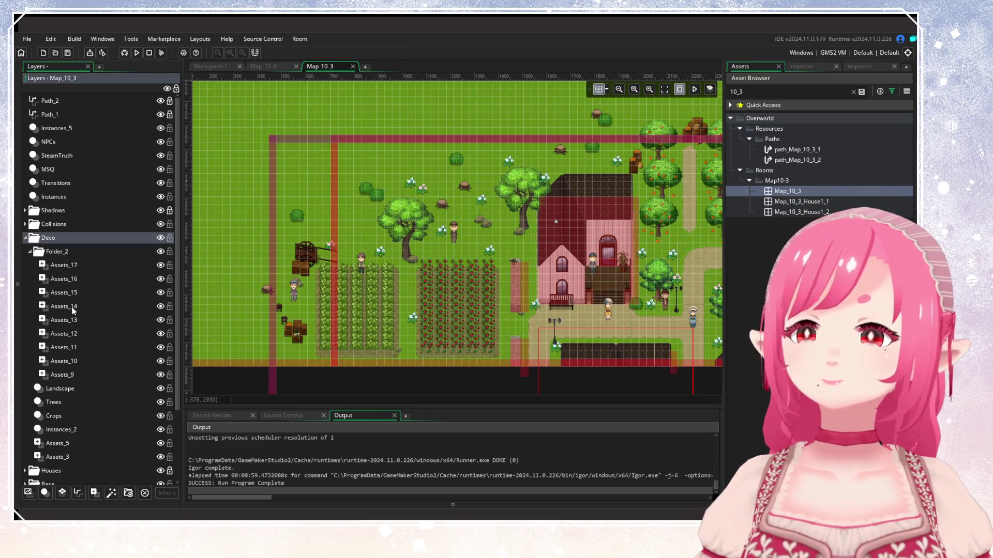
# Delete the Crops layer in the Deco group and confirm with Yes, leaving bare soil fields.
pyautogui.click(29, 252)
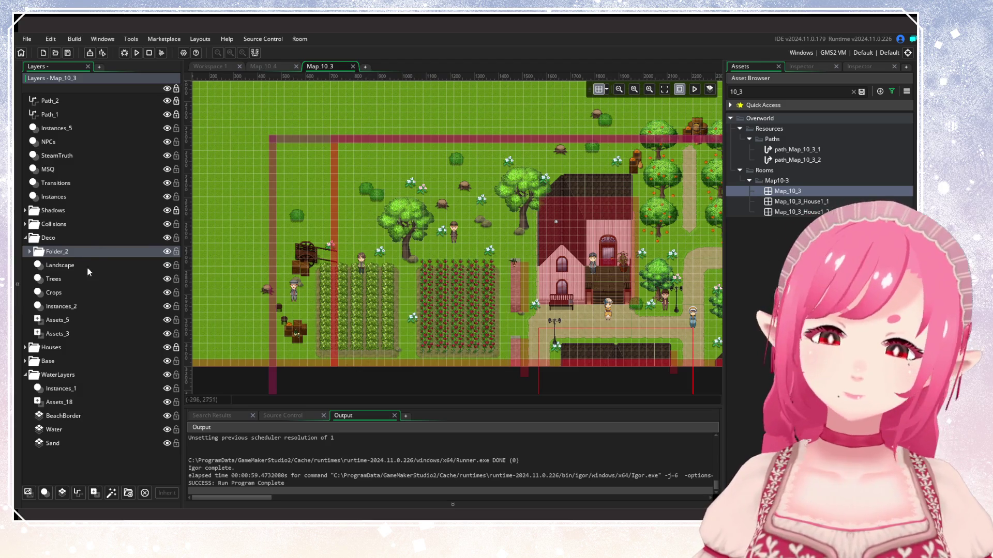
pyautogui.click(57, 293)
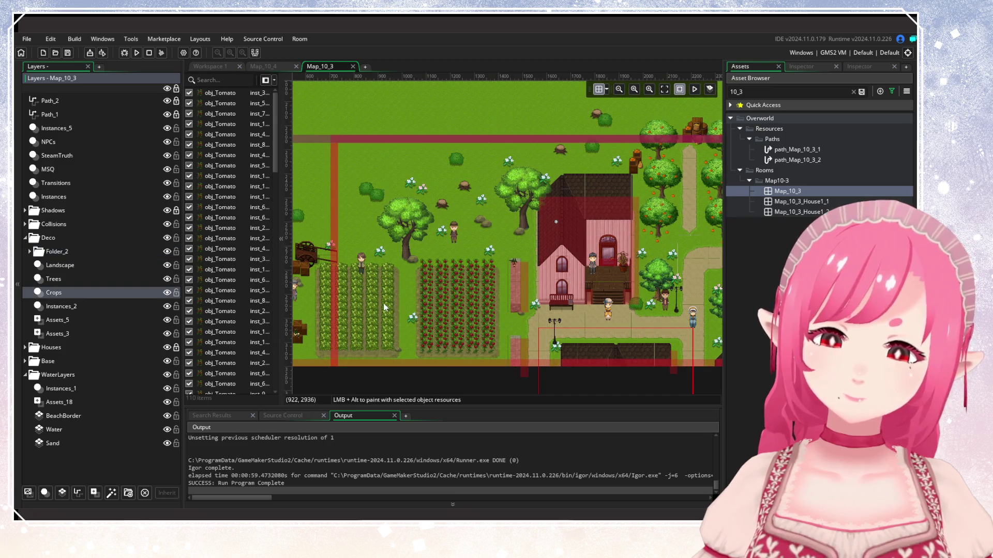
pyautogui.rightClick(118, 293)
pyautogui.click(145, 318)
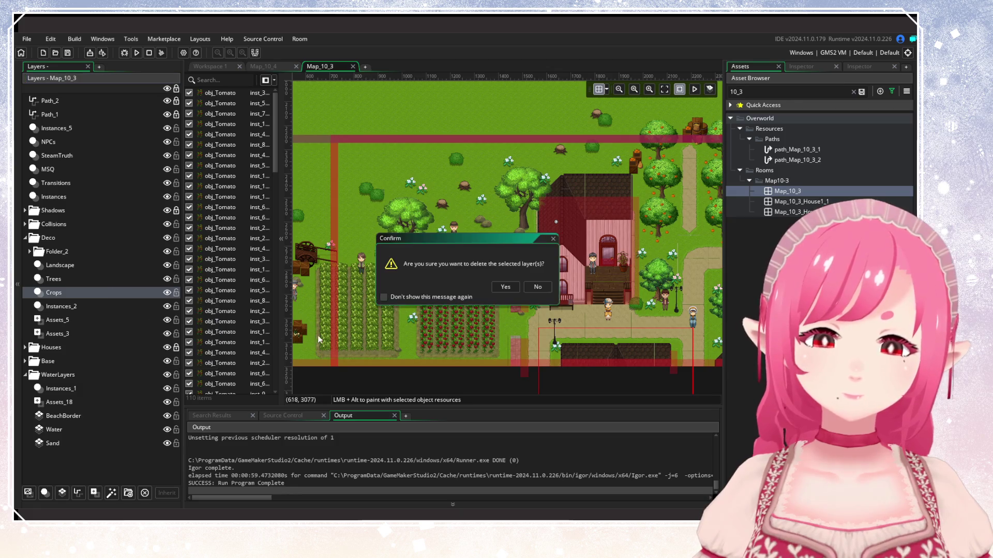
pyautogui.click(505, 285)
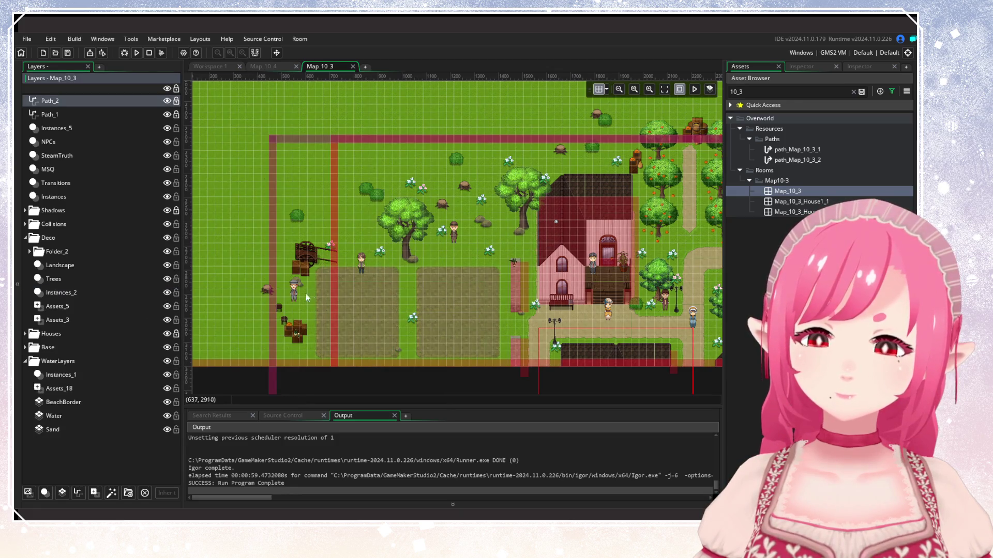
# Look through the Landscape and Trees layers, then select the Instances_2 layer.
pyautogui.moveTo(282, 291); pyautogui.dragTo(320, 280)
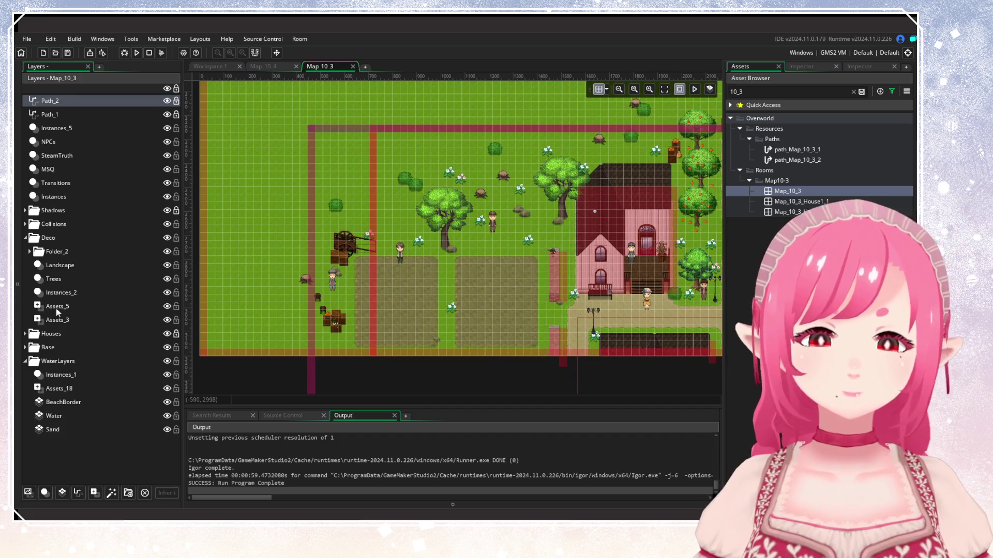
pyautogui.click(60, 265)
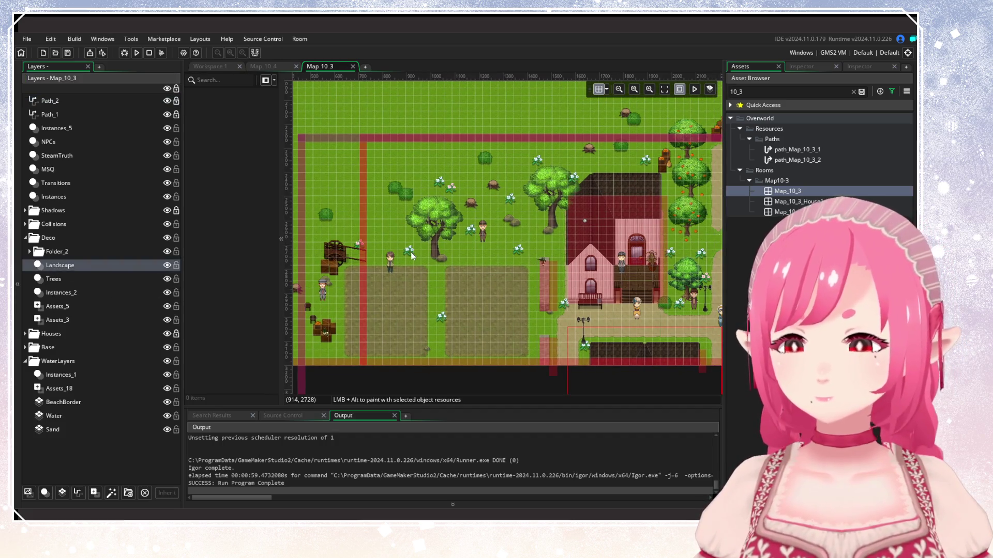
pyautogui.click(65, 280)
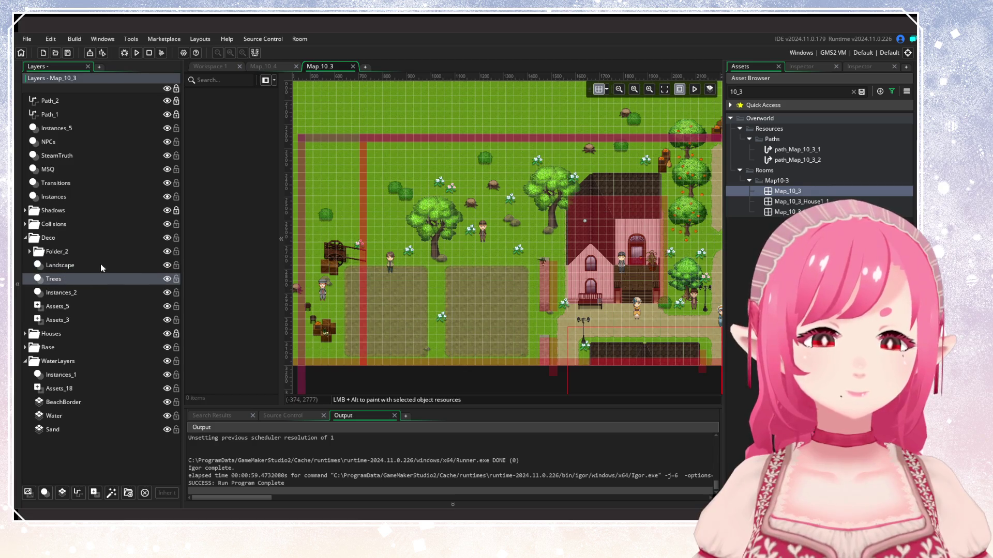
pyautogui.click(69, 294)
pyautogui.moveTo(397, 269); pyautogui.dragTo(443, 277)
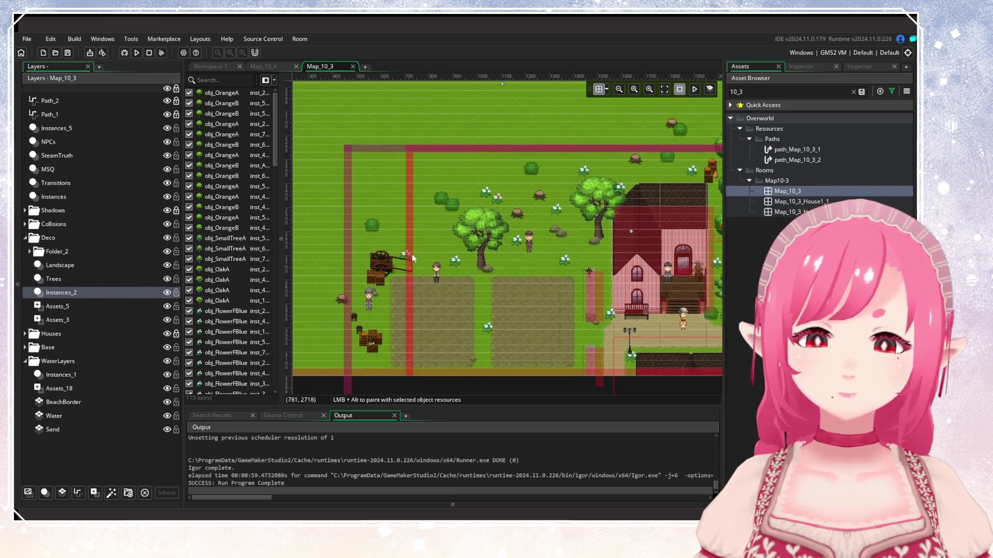
# Delete three bushes and a flower from the meadow north of the farm fields.
pyautogui.click(531, 168)
pyautogui.press('Delete')
pyautogui.click(441, 198)
pyautogui.press('Delete')
pyautogui.click(452, 205)
pyautogui.press('Delete')
pyautogui.click(486, 192)
pyautogui.press('Delete')
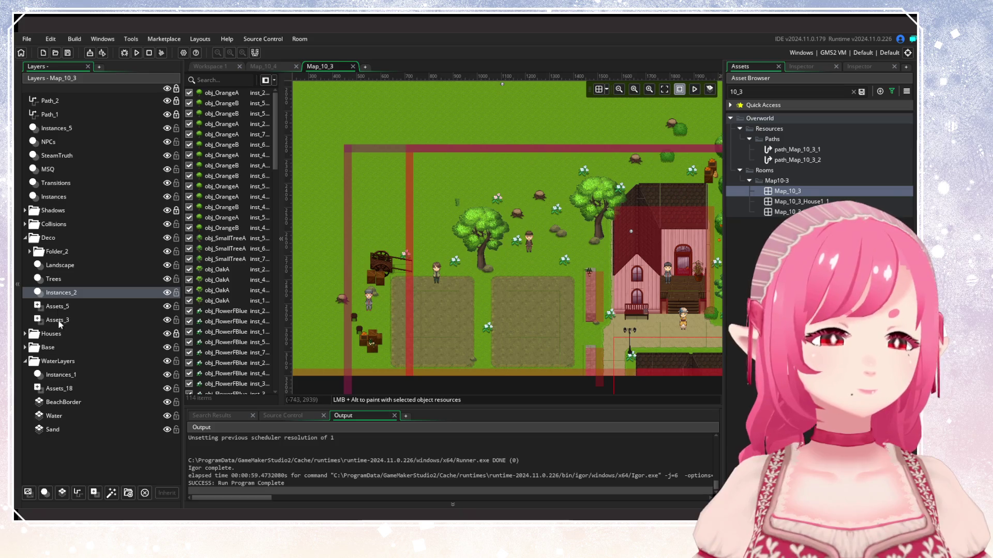
# Expand the Base group and select the TallGrass tile layer.
pyautogui.click(27, 335)
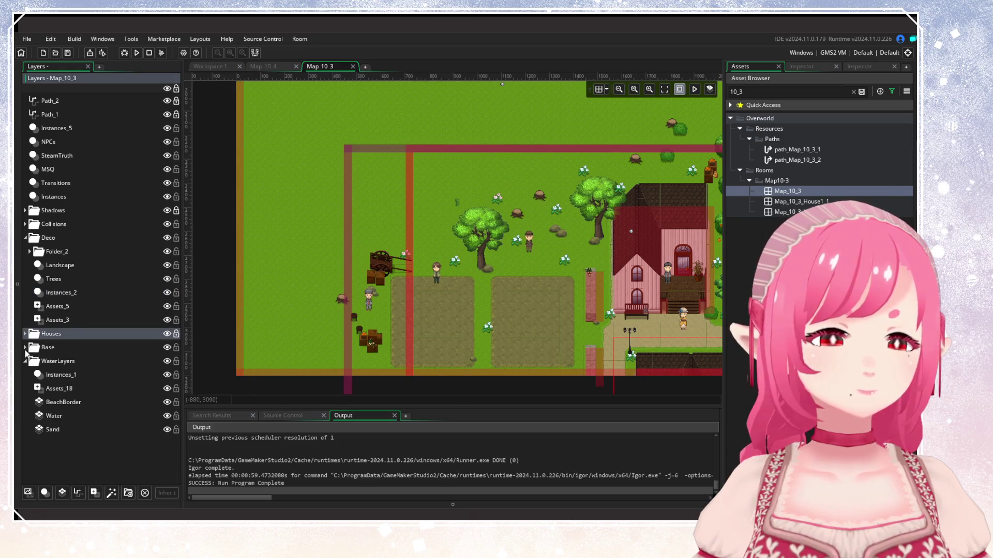
pyautogui.click(24, 348)
pyautogui.click(84, 361)
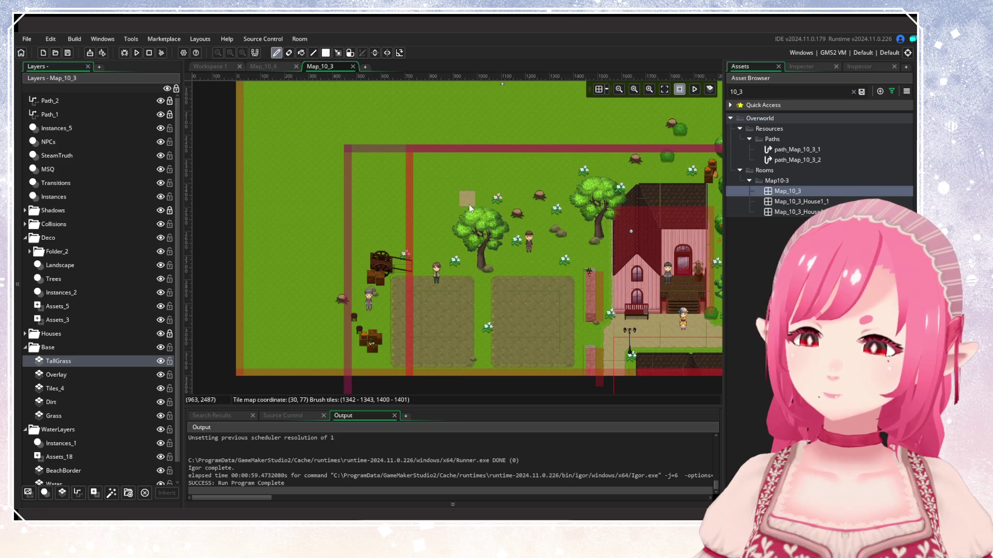
# Show the tile palette and look through the auto-tile libraries.
pyautogui.scroll(-2, 345, 231)
pyautogui.scroll(-2, 399, 234)
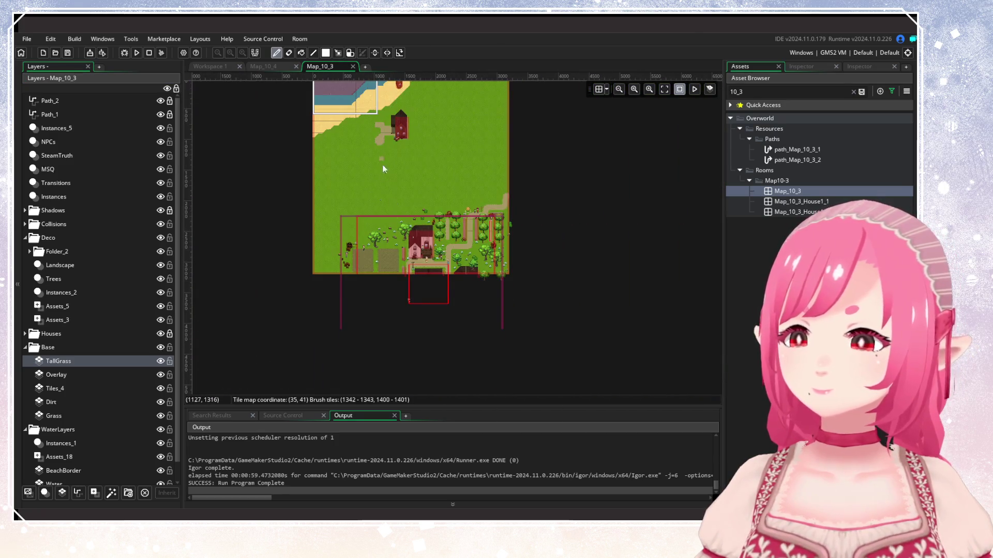
pyautogui.scroll(4, 384, 229)
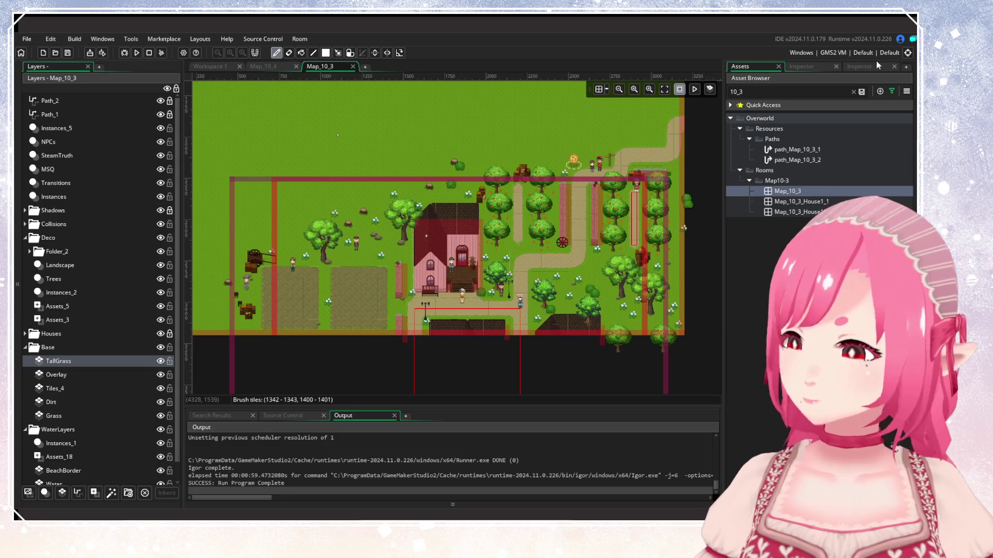
pyautogui.click(874, 66)
pyautogui.click(856, 132)
pyautogui.click(759, 131)
# Assign a different tileset to TallGrass in its properties, then collapse Base and select Instances_2.
pyautogui.click(68, 366)
pyautogui.click(813, 67)
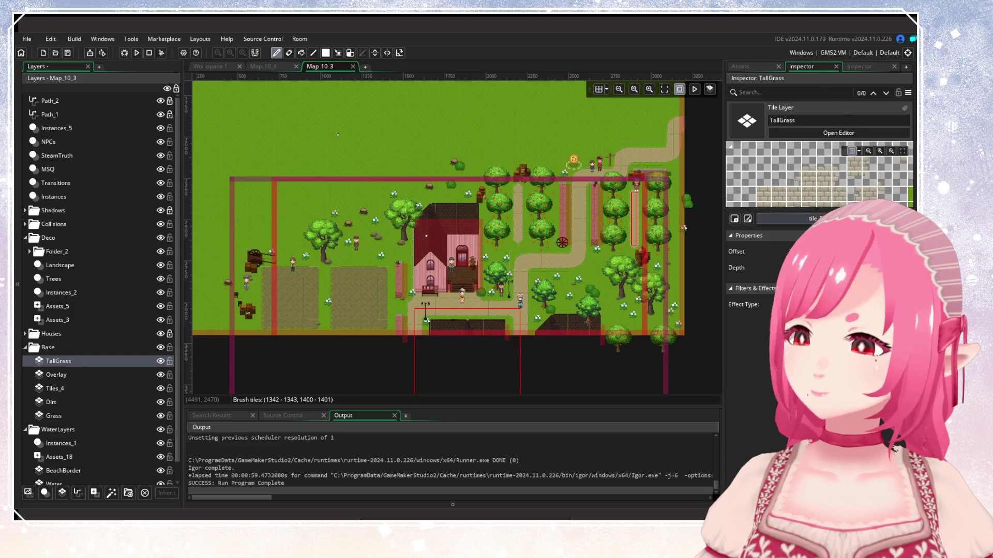
pyautogui.click(791, 219)
pyautogui.click(659, 262)
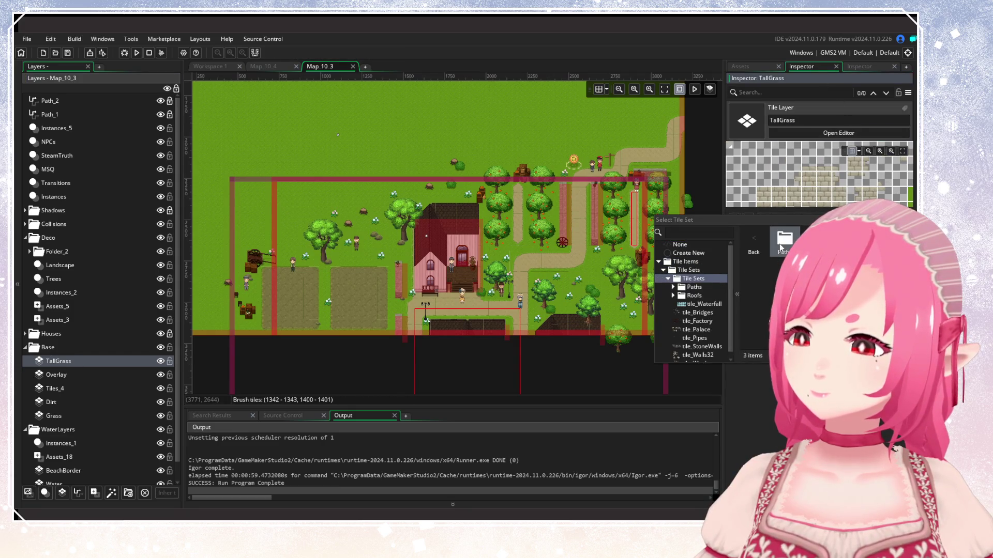
pyautogui.click(690, 283)
pyautogui.scroll(-4, 566, 251)
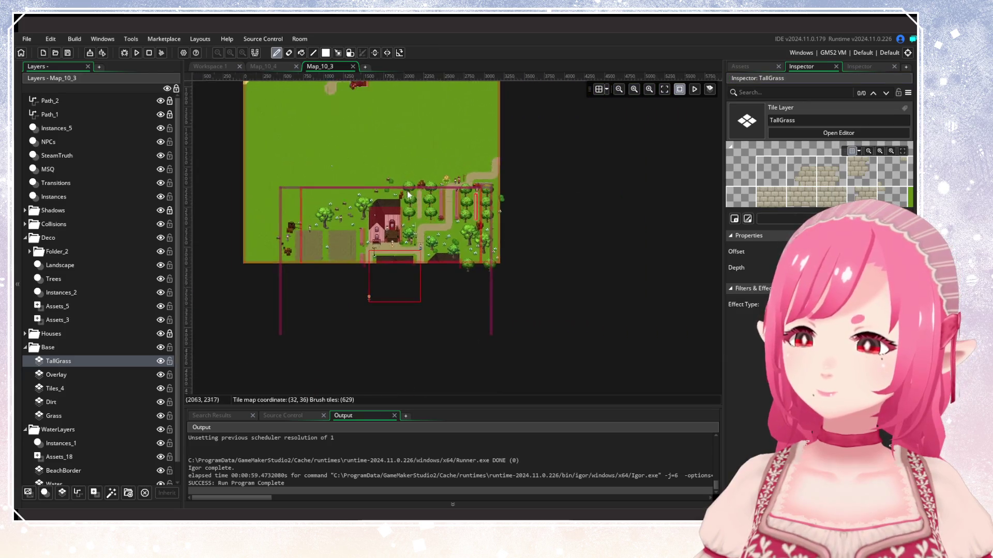
pyautogui.scroll(5, 491, 225)
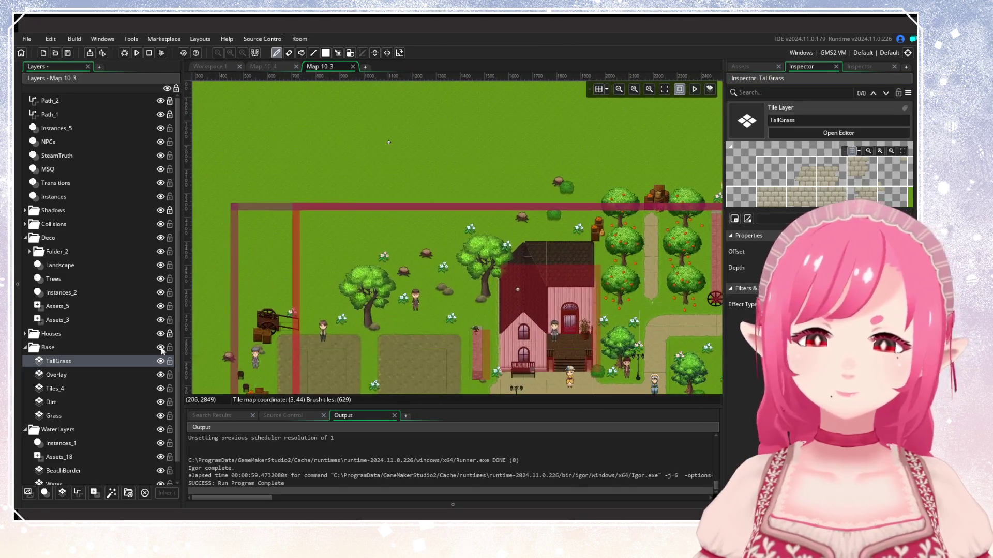
pyautogui.click(26, 350)
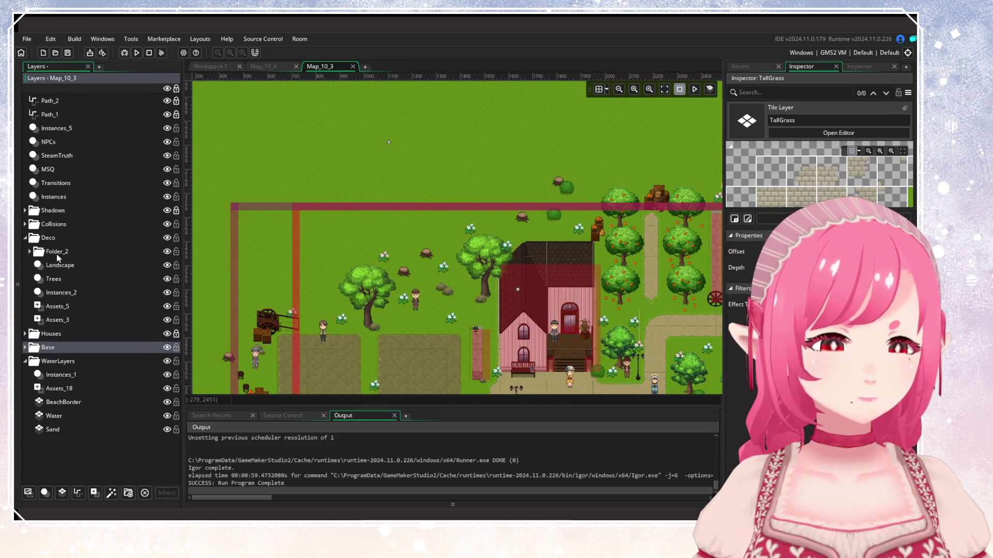
pyautogui.click(54, 293)
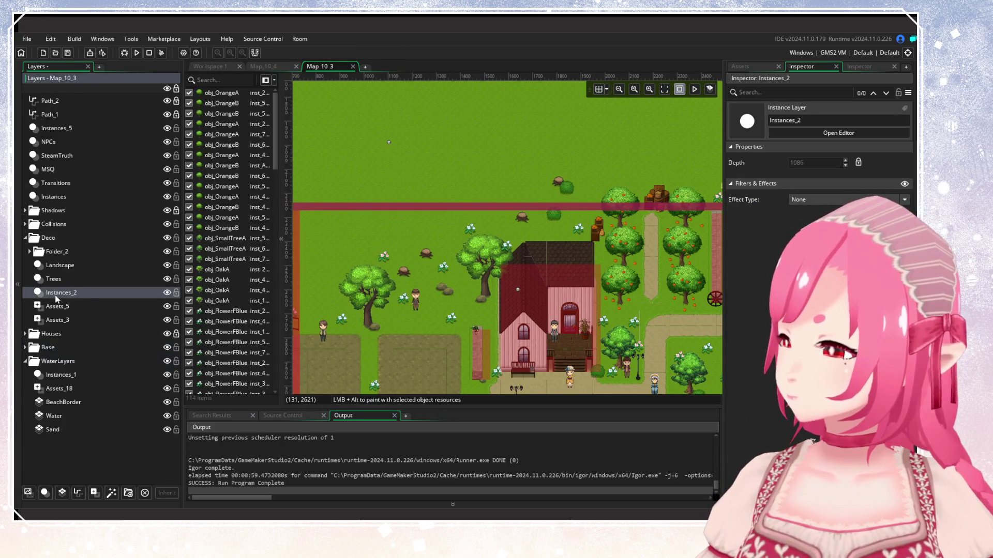
# Delete the rock at the oak tree's base and the cart beside the fields.
pyautogui.scroll(3, 427, 281)
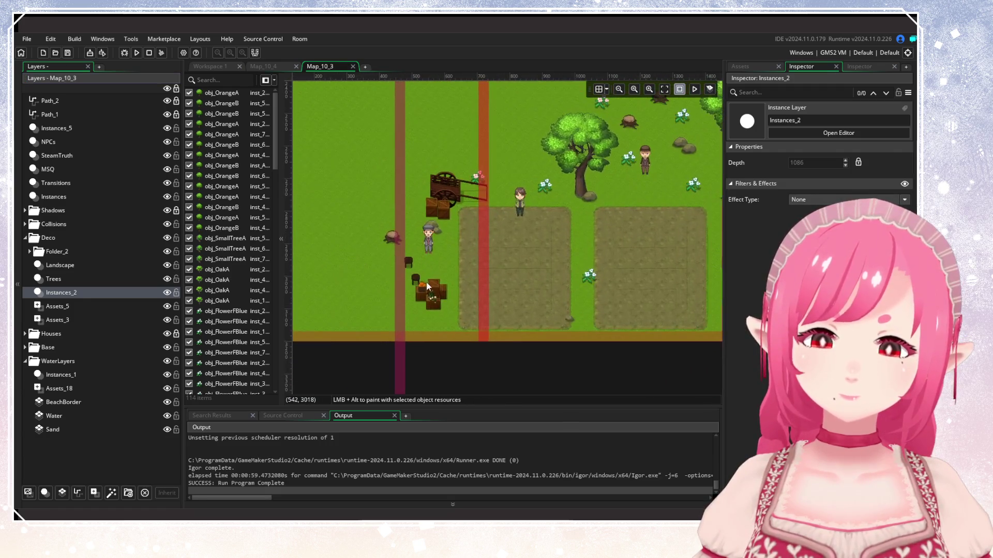
pyautogui.click(57, 308)
pyautogui.click(66, 296)
pyautogui.moveTo(393, 280)
pyautogui.mouseDown()
pyautogui.moveTo(428, 247)
pyautogui.moveTo(477, 264)
pyautogui.moveTo(380, 250)
pyautogui.mouseUp()
pyautogui.click(379, 250)
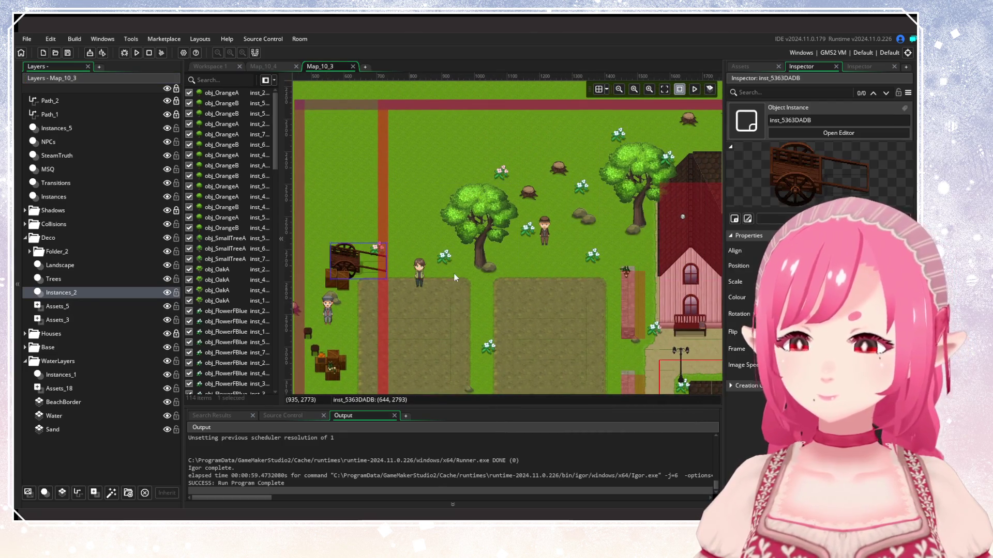
pyautogui.moveTo(289, 307); pyautogui.dragTo(407, 286)
pyautogui.click(406, 286)
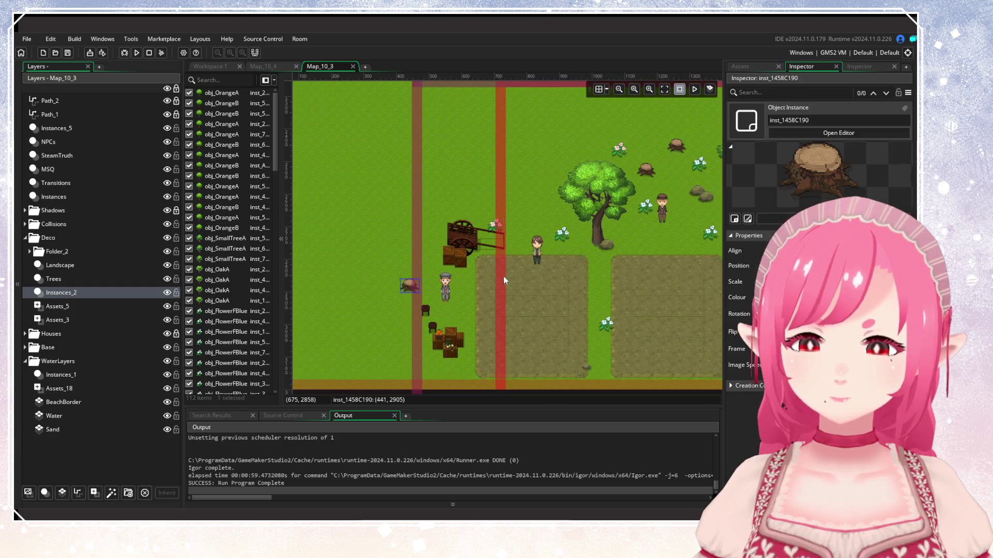
pyautogui.moveTo(611, 350); pyautogui.dragTo(510, 348)
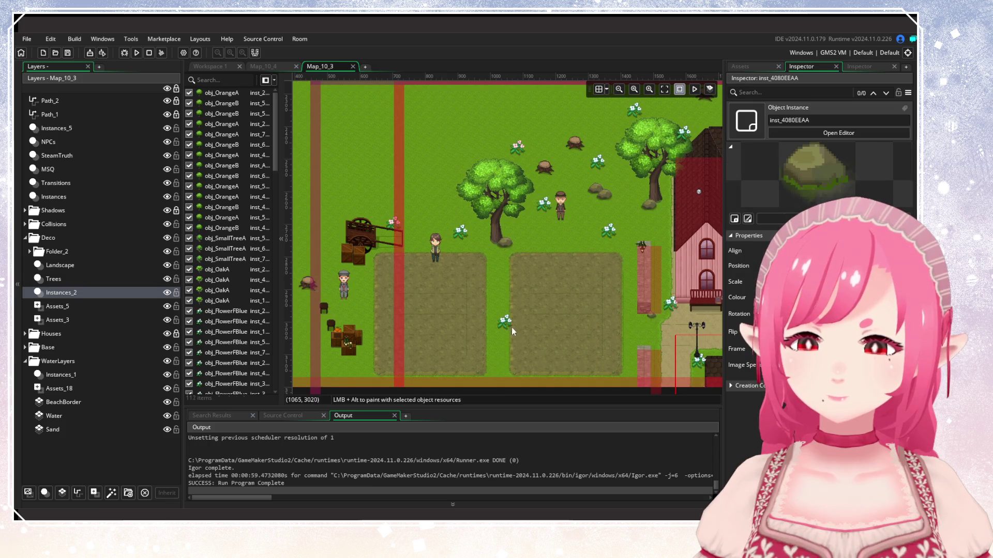
pyautogui.click(506, 323)
pyautogui.click(509, 245)
pyautogui.click(506, 243)
pyautogui.press('Delete')
pyautogui.click(388, 235)
pyautogui.press('Delete')
# Delete two flowers, two small rocks and another rock at the tree base.
pyautogui.moveTo(476, 225); pyautogui.dragTo(345, 257)
pyautogui.click(436, 243)
pyautogui.press('Delete')
pyautogui.click(481, 226)
pyautogui.press('Delete')
pyautogui.click(489, 234)
pyautogui.press('Delete')
pyautogui.click(532, 246)
pyautogui.press('Delete')
pyautogui.click(482, 198)
pyautogui.press('Delete')
# Remove the two flowers beside the oak tree.
pyautogui.moveTo(512, 202); pyautogui.dragTo(407, 274)
pyautogui.click(414, 222)
pyautogui.press('Delete')
pyautogui.click(463, 243)
pyautogui.press('Delete')
pyautogui.moveTo(462, 243); pyautogui.dragTo(503, 245)
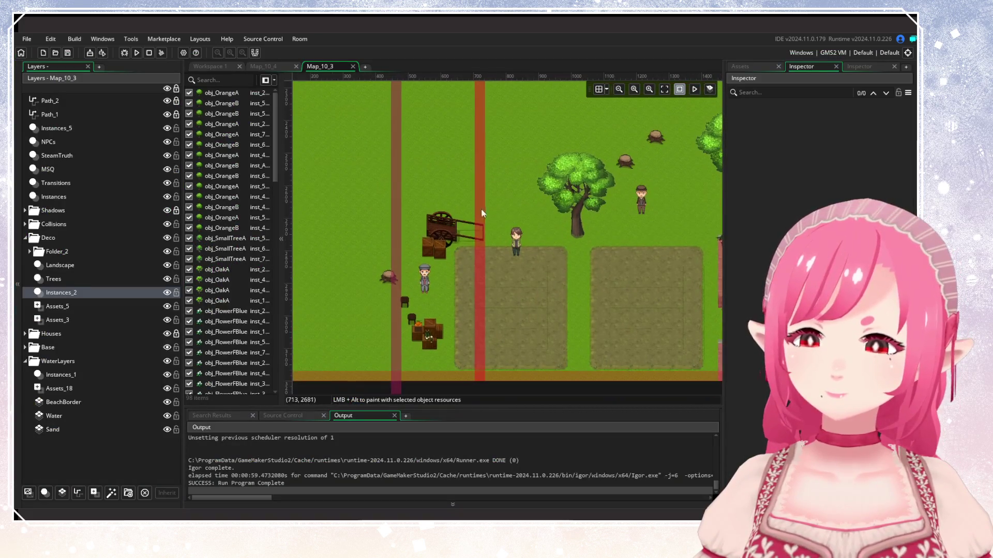
# Delete the surplus oak tree near the fields.
pyautogui.click(576, 191)
pyautogui.press('Delete')
pyautogui.press('Delete')
pyautogui.scroll(-3, 554, 203)
pyautogui.moveTo(554, 203); pyautogui.dragTo(356, 203)
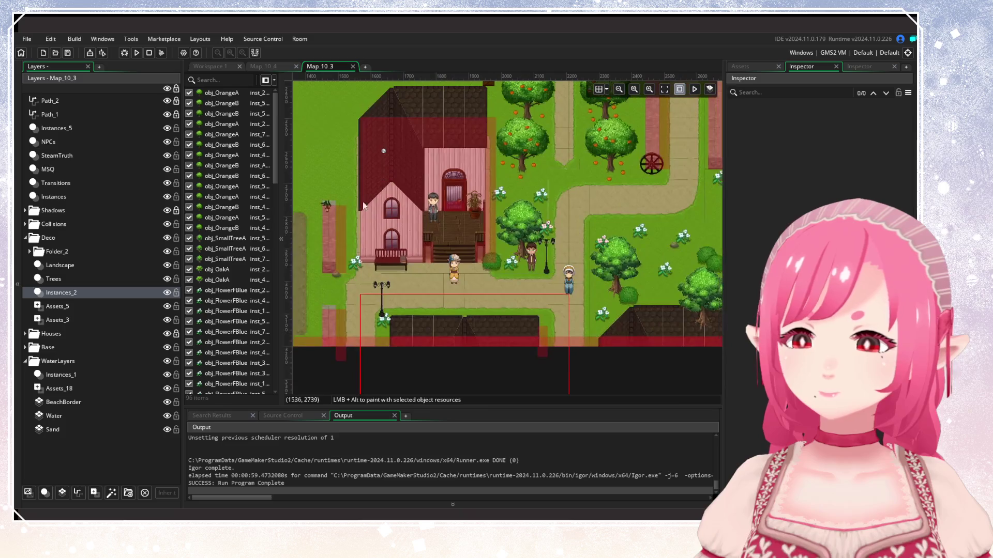
pyautogui.hscroll(5, 510, 262)
# Delete three decorations by the house, including a blue flower.
pyautogui.click(455, 309)
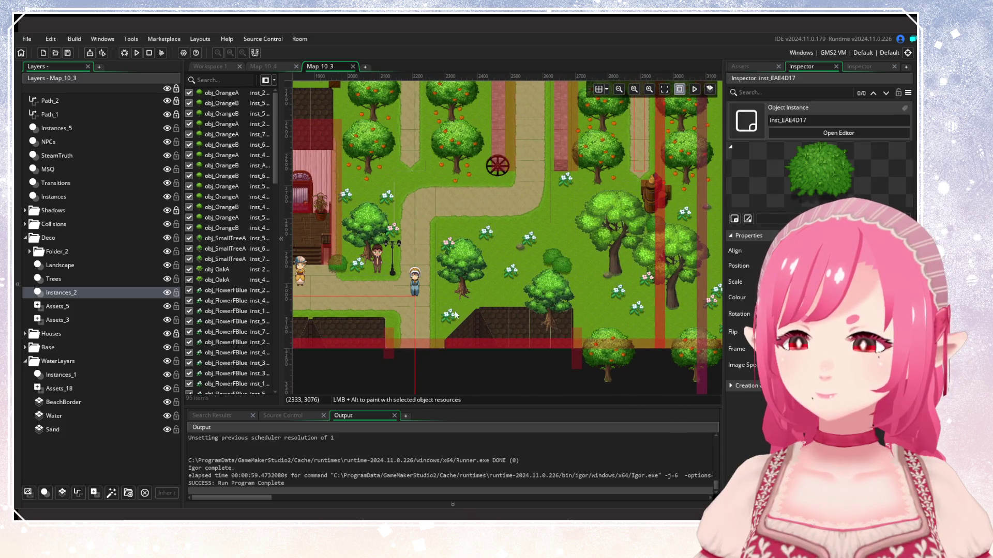
pyautogui.press('Delete')
pyautogui.click(492, 284)
pyautogui.press('Delete')
pyautogui.click(519, 265)
pyautogui.press('Delete')
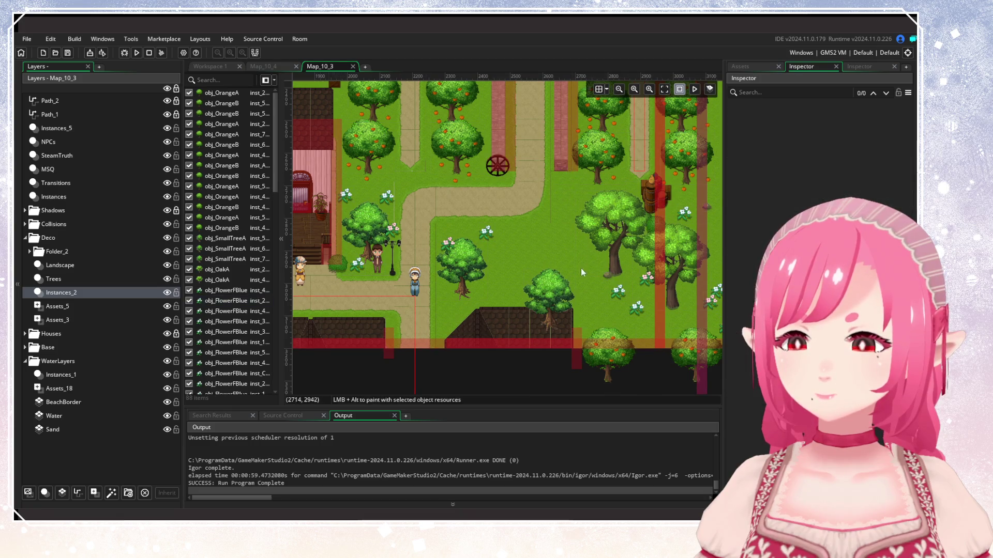
# Remove three flowers and a small bush near the path.
pyautogui.moveTo(611, 296); pyautogui.dragTo(417, 307)
pyautogui.click(418, 306)
pyautogui.press('Delete')
pyautogui.click(442, 317)
pyautogui.press('Delete')
pyautogui.click(453, 289)
pyautogui.press('Delete')
pyautogui.click(412, 289)
pyautogui.press('Delete')
# Delete two large oak trees, flowers by the right path and the small bush.
pyautogui.click(422, 243)
pyautogui.press('Delete')
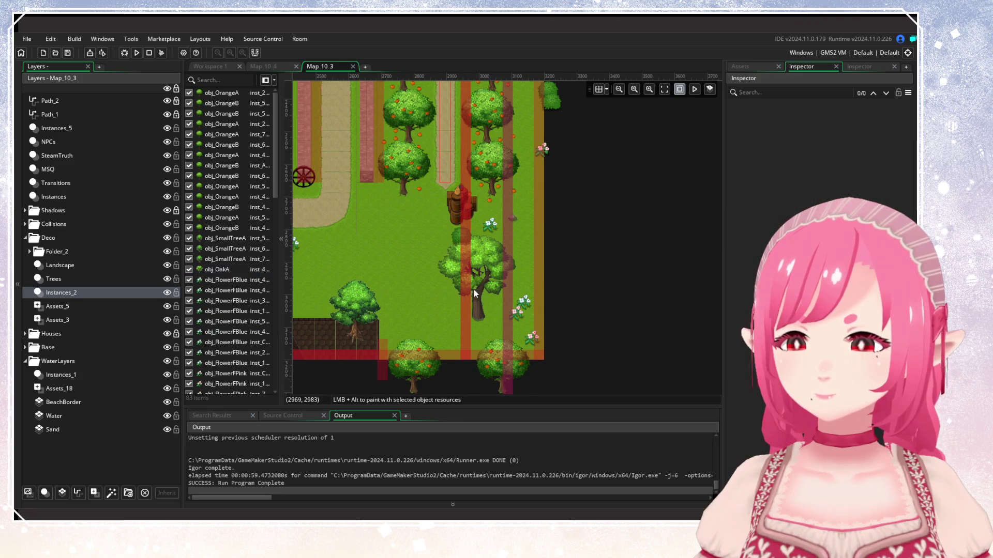
pyautogui.click(480, 264)
pyautogui.press('Delete')
pyautogui.click(490, 224)
pyautogui.press('Delete')
pyautogui.click(516, 313)
pyautogui.press('Delete')
pyautogui.click(523, 303)
pyautogui.press('Delete')
pyautogui.click(531, 339)
pyautogui.press('Delete')
pyautogui.scroll(4, 480, 245)
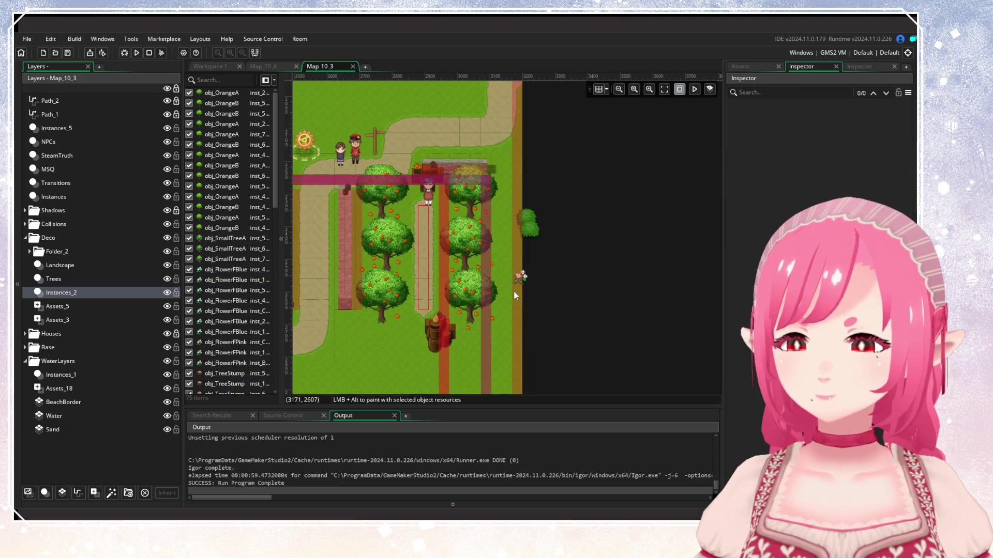
pyautogui.click(527, 218)
# Delete a white flower and two more flowers on the right.
pyautogui.press('Delete')
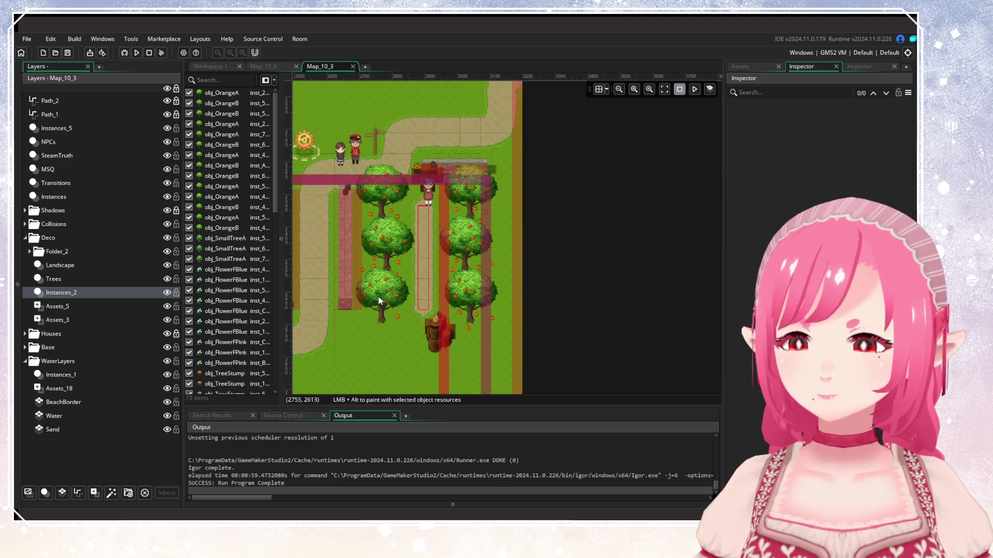
pyautogui.scroll(3, 377, 297)
pyautogui.hscroll(-5, 377, 297)
pyautogui.hscroll(-5, 369, 307)
pyautogui.click(539, 206)
pyautogui.press('Delete')
pyautogui.scroll(-3, 433, 221)
pyautogui.hscroll(-4, 488, 220)
pyautogui.click(655, 316)
pyautogui.press('Delete')
pyautogui.click(609, 321)
# Delete four more flowers across the meadow.
pyautogui.press('Delete')
pyautogui.click(555, 306)
pyautogui.press('Delete')
pyautogui.click(520, 342)
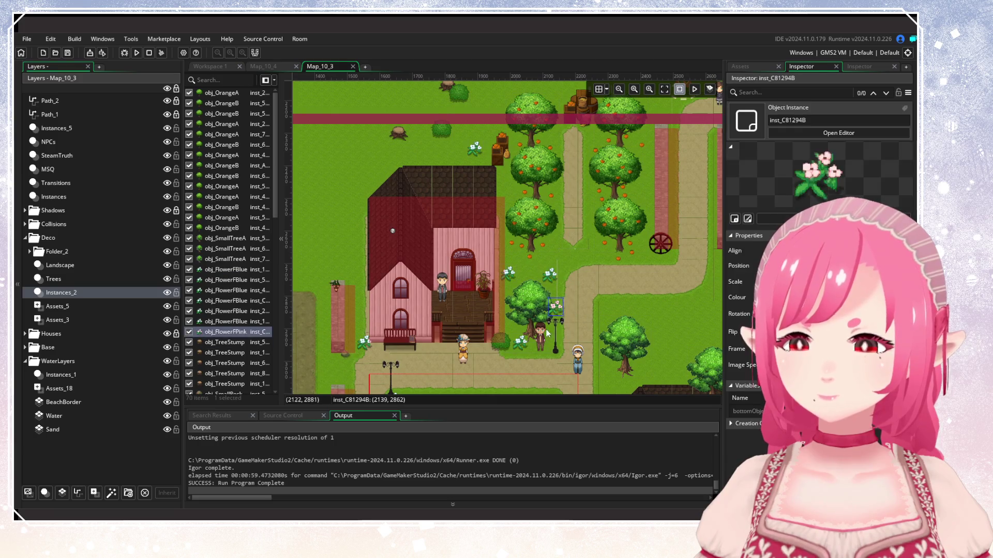
pyautogui.press('Delete')
pyautogui.click(514, 279)
pyautogui.press('Delete')
pyautogui.click(550, 274)
# Remove two flowers near the bench and a small rock.
pyautogui.press('Delete')
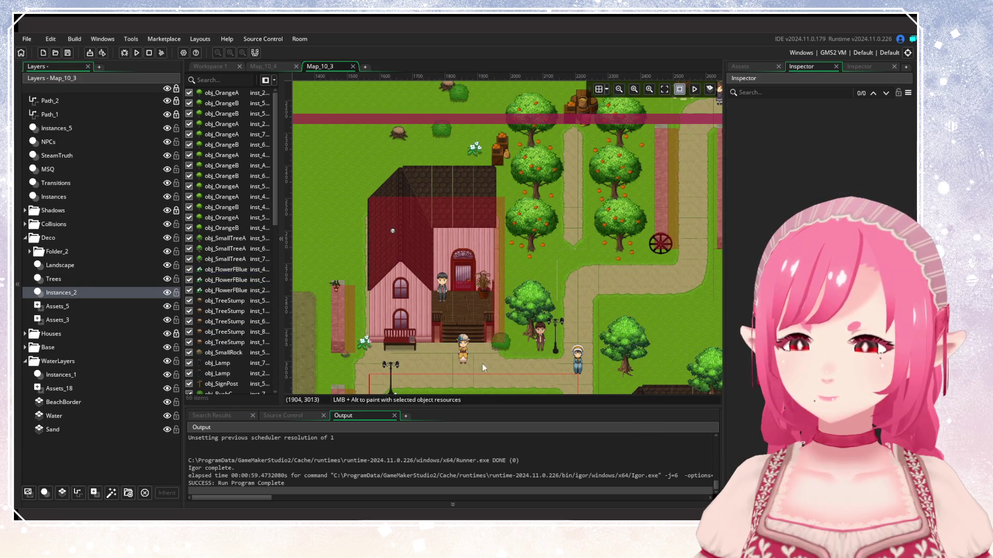
pyautogui.scroll(-3, 480, 366)
pyautogui.hscroll(-3, 480, 366)
pyautogui.click(441, 248)
pyautogui.press('Delete')
pyautogui.click(468, 303)
pyautogui.press('Delete')
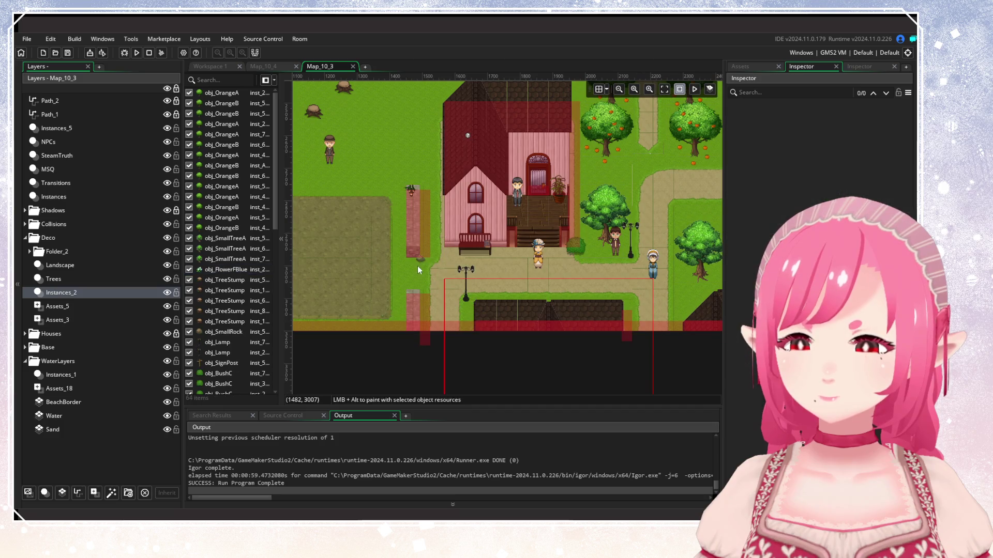
pyautogui.click(418, 266)
pyautogui.press('Delete')
# Delete the bush near the orchard.
pyautogui.scroll(5, 400, 267)
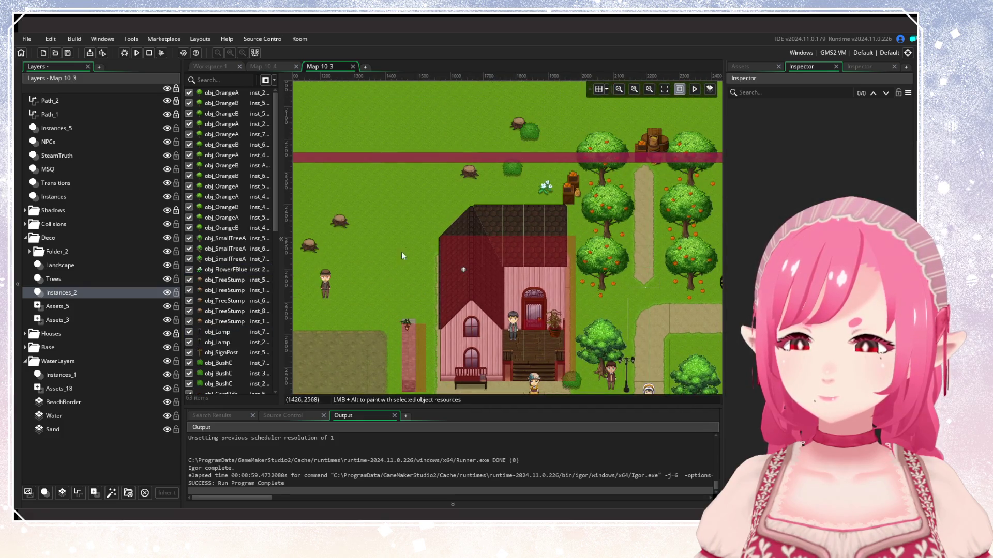
pyautogui.hscroll(3, 456, 254)
pyautogui.click(434, 232)
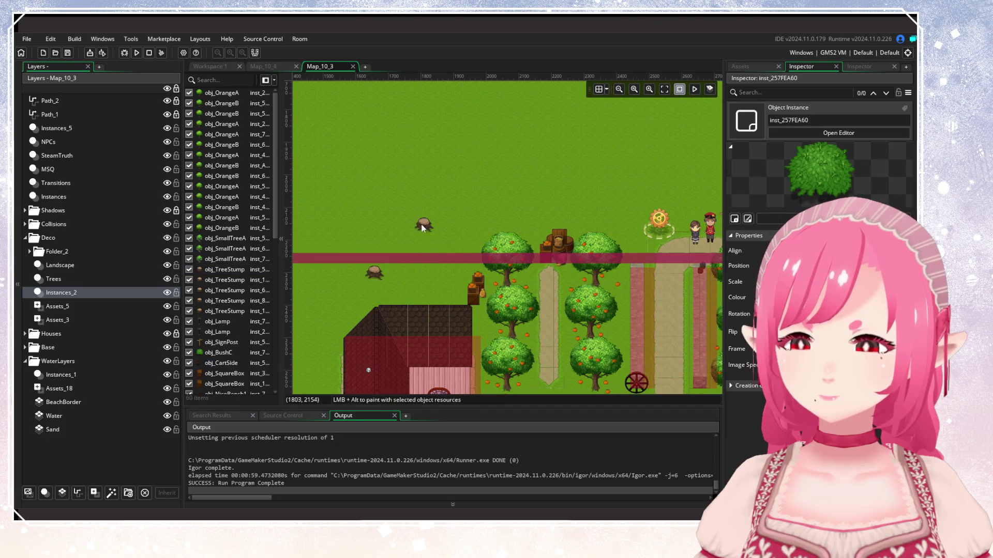
pyautogui.press('Delete')
# Delete two tree stumps west of the house.
pyautogui.scroll(-2, 549, 242)
pyautogui.hscroll(-4, 549, 241)
pyautogui.scroll(-3, 548, 242)
pyautogui.hscroll(-3, 604, 225)
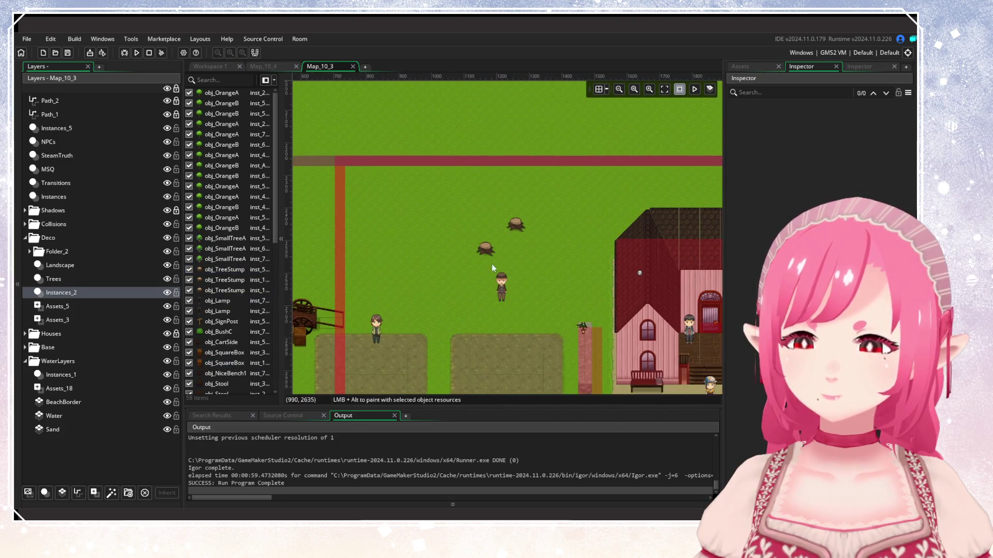
pyautogui.click(490, 248)
pyautogui.press('Delete')
pyautogui.scroll(-2, 491, 249)
pyautogui.hscroll(-3, 491, 249)
pyautogui.click(461, 277)
pyautogui.press('Delete')
# Expand the Base group of tile layers in the Layers panel.
pyautogui.hscroll(3, 355, 274)
pyautogui.hscroll(3, 433, 282)
pyautogui.hscroll(-1, 433, 281)
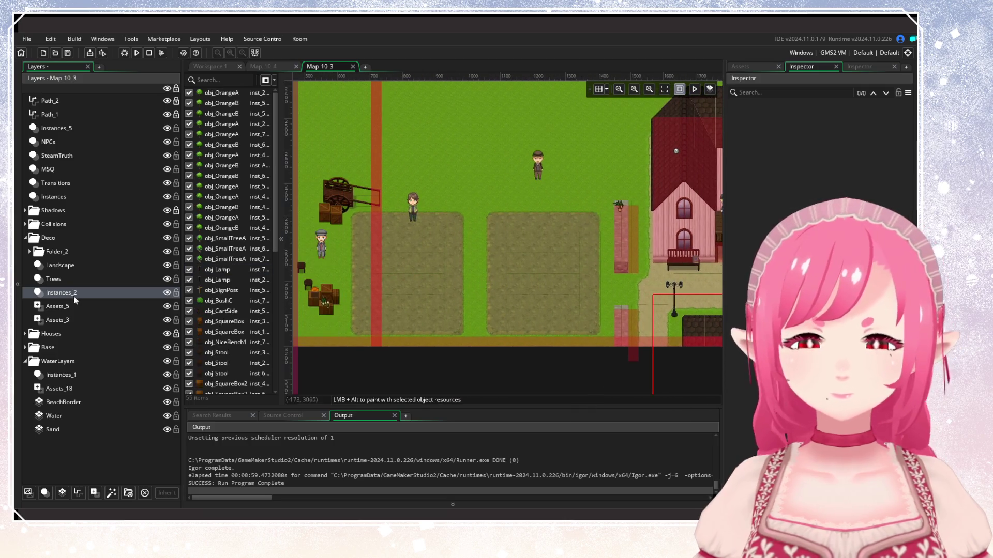
pyautogui.click(25, 348)
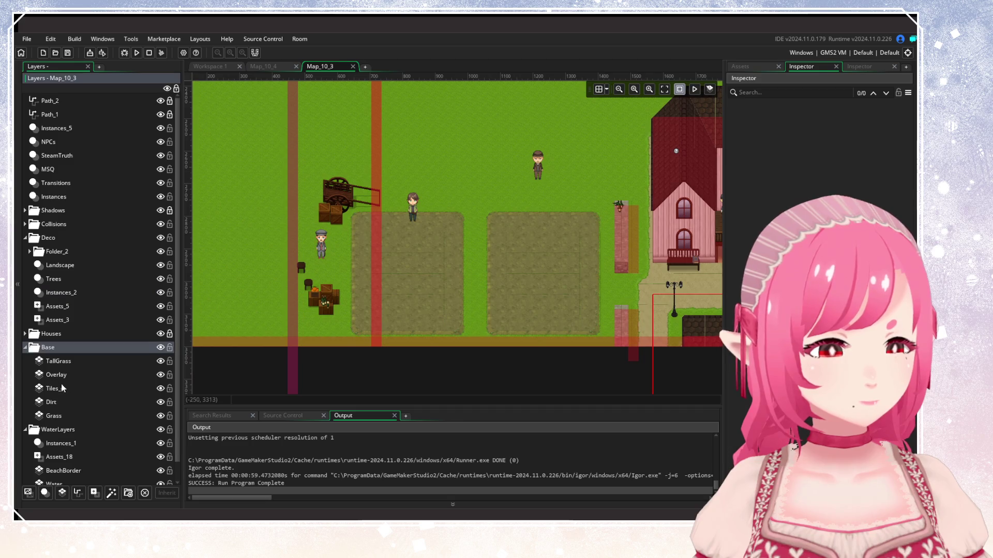
# On the Dirt tile layer, erase the right dirt field's edges back to grass.
pyautogui.click(51, 402)
pyautogui.scroll(-1, 552, 251)
pyautogui.hscroll(1, 553, 252)
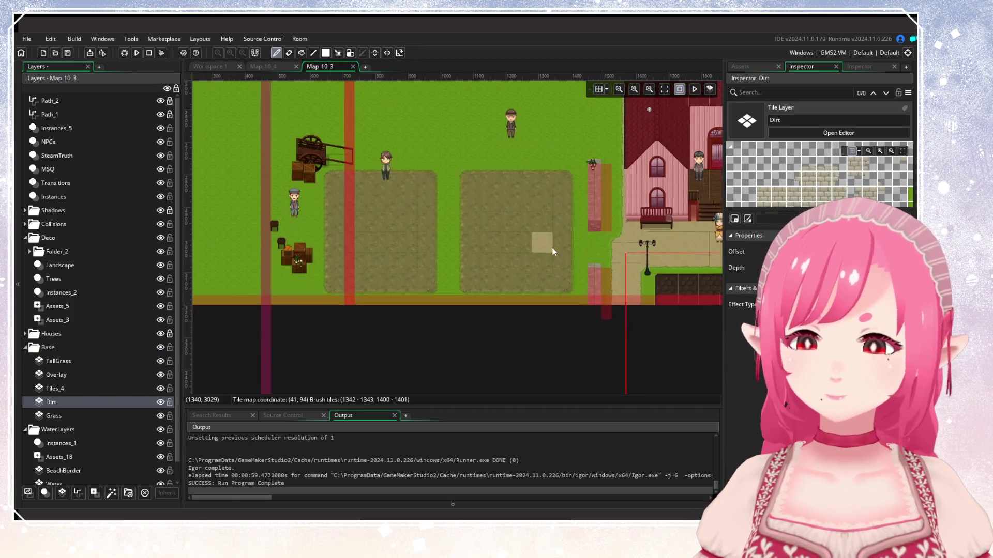
pyautogui.scroll(2, 409, 241)
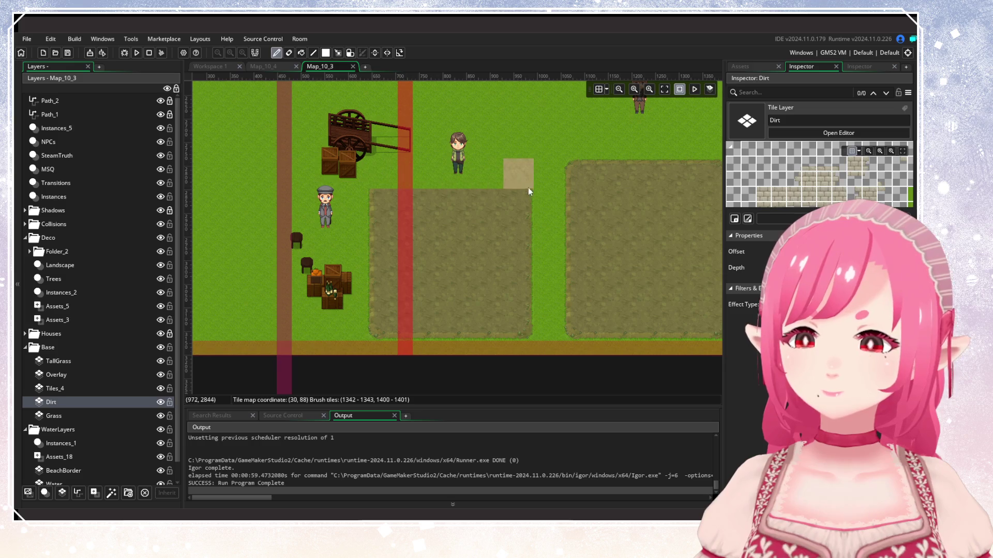
pyautogui.moveTo(522, 202)
pyautogui.mouseDown()
pyautogui.moveTo(385, 218)
pyautogui.moveTo(387, 334)
pyautogui.moveTo(527, 326)
pyautogui.moveTo(396, 290)
pyautogui.moveTo(494, 310)
pyautogui.moveTo(548, 254)
pyautogui.moveTo(433, 235)
pyautogui.mouseUp()
pyautogui.hscroll(5, 343, 274)
pyautogui.moveTo(513, 267)
pyautogui.mouseDown()
pyautogui.moveTo(485, 166)
pyautogui.moveTo(380, 240)
pyautogui.moveTo(502, 302)
pyautogui.moveTo(357, 285)
pyautogui.moveTo(464, 226)
pyautogui.moveTo(491, 186)
pyautogui.mouseUp()
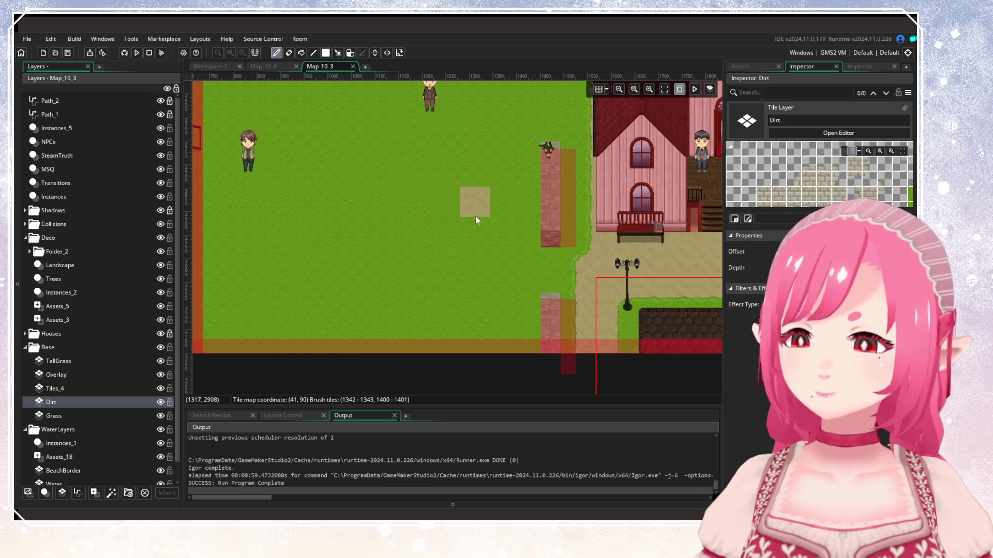
# Zoom out to the whole-village overview and select the Instances_2 layer.
pyautogui.scroll(-5, 468, 223)
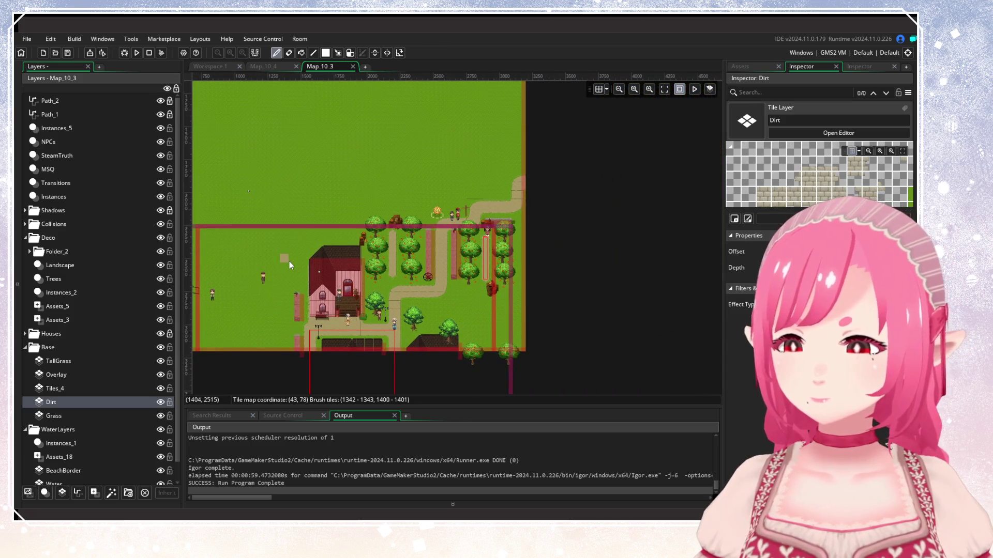
pyautogui.moveTo(292, 261); pyautogui.dragTo(378, 278)
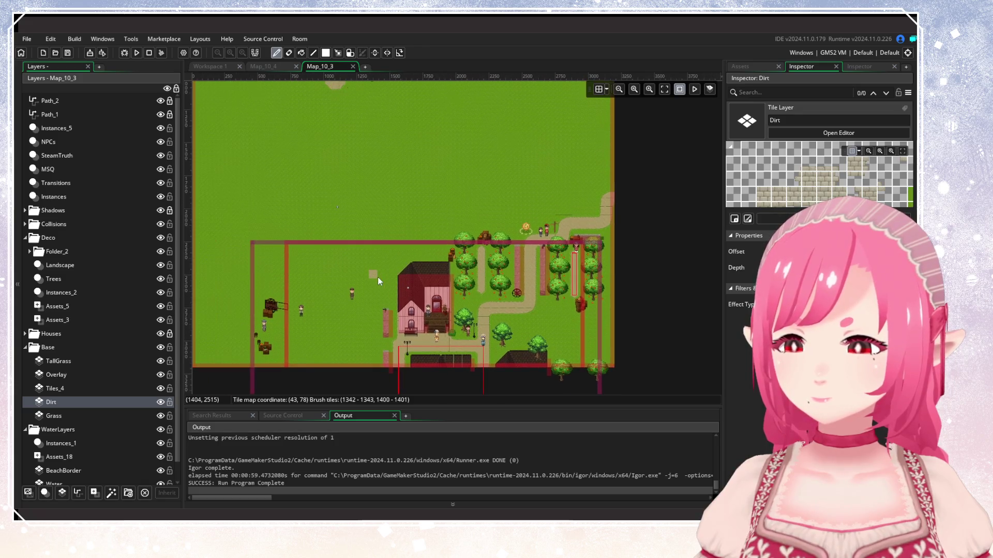
pyautogui.scroll(4, 445, 337)
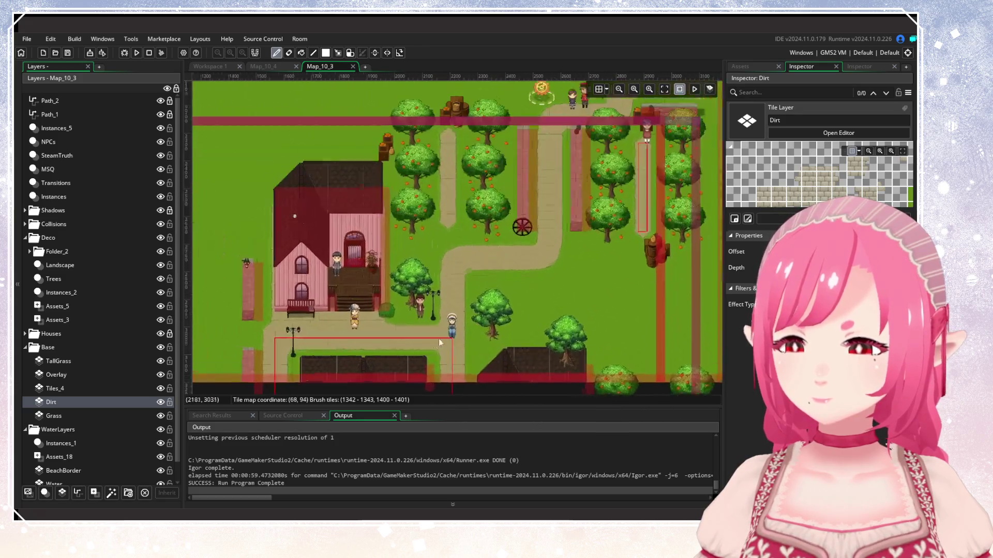
pyautogui.click(63, 293)
# Delete the obj_BushC bush instance from Instances_2.
pyautogui.click(370, 302)
pyautogui.press('Delete')
pyautogui.moveTo(392, 315)
pyautogui.mouseDown()
pyautogui.moveTo(442, 319)
pyautogui.moveTo(492, 263)
pyautogui.mouseUp()
pyautogui.scroll(-1, 448, 303)
pyautogui.scroll(-1, 449, 303)
pyautogui.scroll(-10, 233, 321)
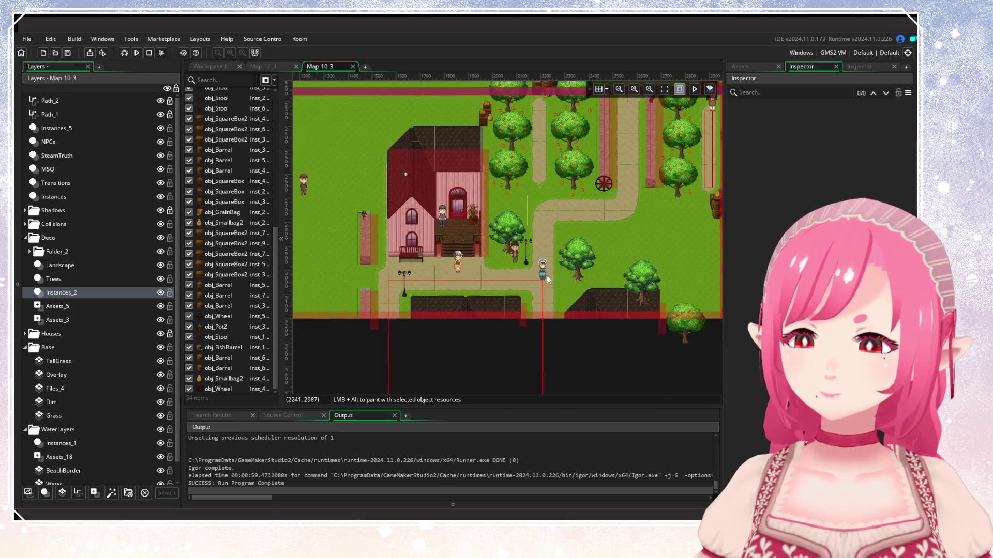
# Pan and zoom across the whole map, from the beach up to the orchard's top edge.
pyautogui.moveTo(550, 271); pyautogui.dragTo(540, 369)
pyautogui.scroll(-1, 540, 369)
pyautogui.scroll(-1, 436, 256)
pyautogui.moveTo(436, 256)
pyautogui.mouseDown()
pyautogui.moveTo(434, 345)
pyautogui.moveTo(397, 362)
pyautogui.moveTo(443, 336)
pyautogui.moveTo(459, 348)
pyautogui.moveTo(445, 194)
pyautogui.moveTo(382, 249)
pyautogui.moveTo(451, 305)
pyautogui.moveTo(380, 302)
pyautogui.moveTo(398, 346)
pyautogui.moveTo(413, 240)
pyautogui.mouseUp()
pyautogui.scroll(-2, 393, 298)
pyautogui.scroll(-1, 405, 294)
pyautogui.scroll(1, 412, 240)
pyautogui.scroll(4, 563, 250)
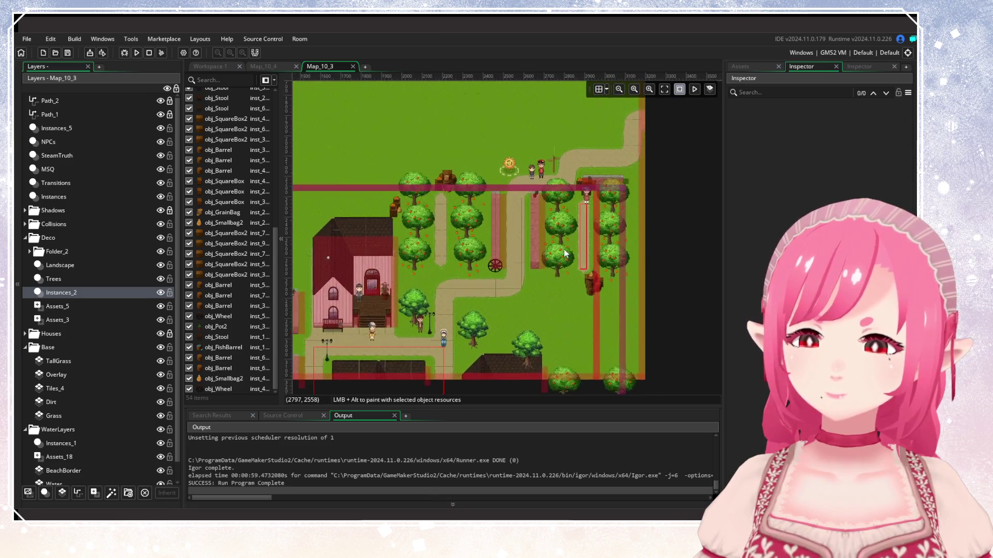
pyautogui.scroll(1, 524, 297)
pyautogui.moveTo(513, 244)
pyautogui.mouseDown()
pyautogui.moveTo(503, 246)
pyautogui.moveTo(548, 244)
pyautogui.mouseUp()
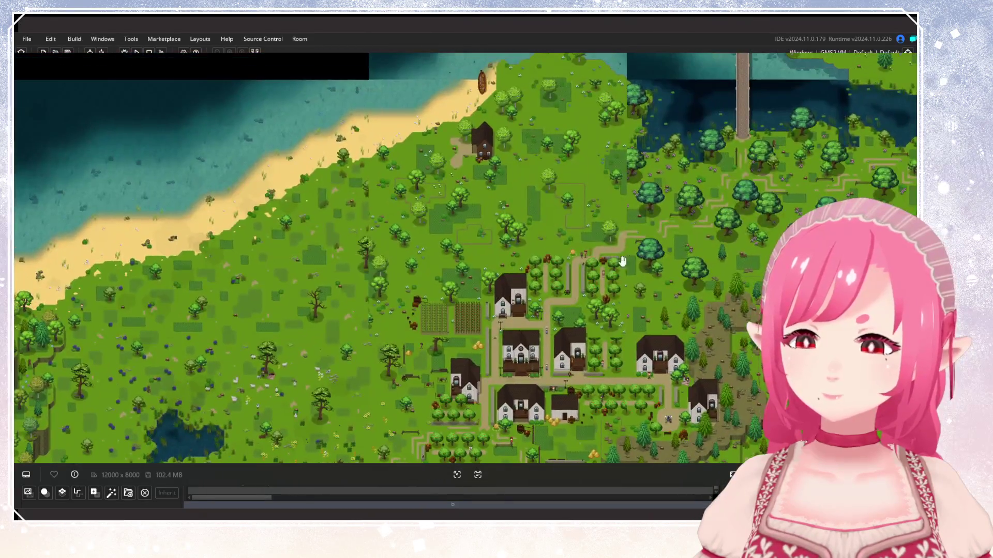
# Zoom into the reference map and centre the village, beach and northern house.
pyautogui.scroll(3, 610, 266)
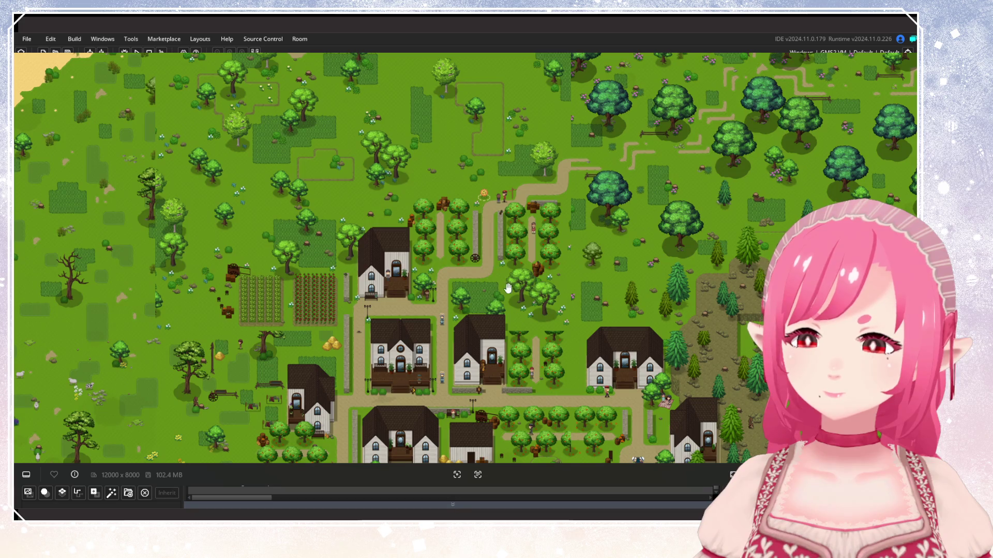
pyautogui.moveTo(451, 309)
pyautogui.mouseDown()
pyautogui.moveTo(526, 152)
pyautogui.moveTo(425, 352)
pyautogui.moveTo(594, 373)
pyautogui.moveTo(579, 394)
pyautogui.mouseUp()
pyautogui.moveTo(519, 218); pyautogui.dragTo(428, 352)
pyautogui.moveTo(334, 207)
pyautogui.mouseDown()
pyautogui.moveTo(350, 245)
pyautogui.moveTo(450, 271)
pyautogui.mouseUp()
pyautogui.scroll(2, 450, 270)
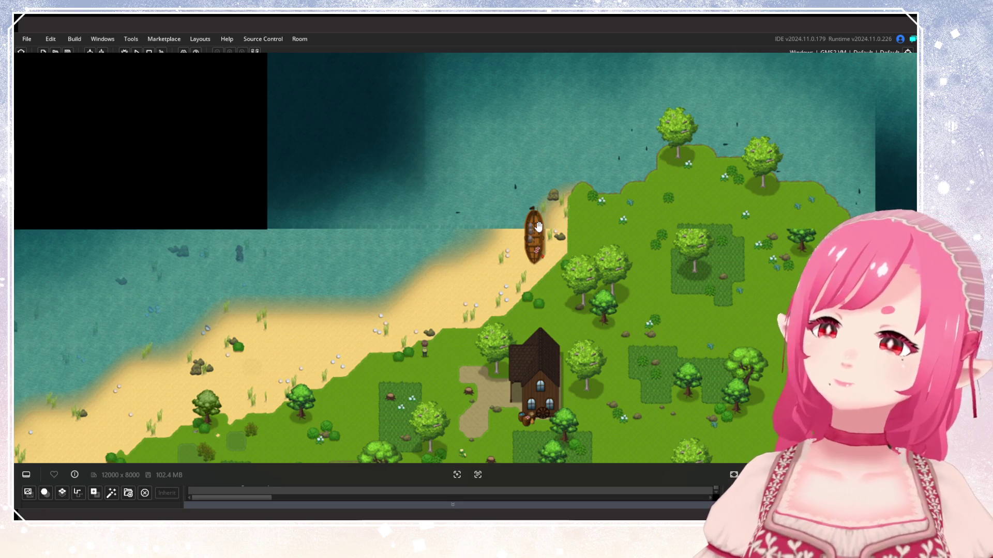
# Look over the boat and beach house, sweep toward the forest, then recentre the village.
pyautogui.moveTo(538, 226); pyautogui.dragTo(534, 195)
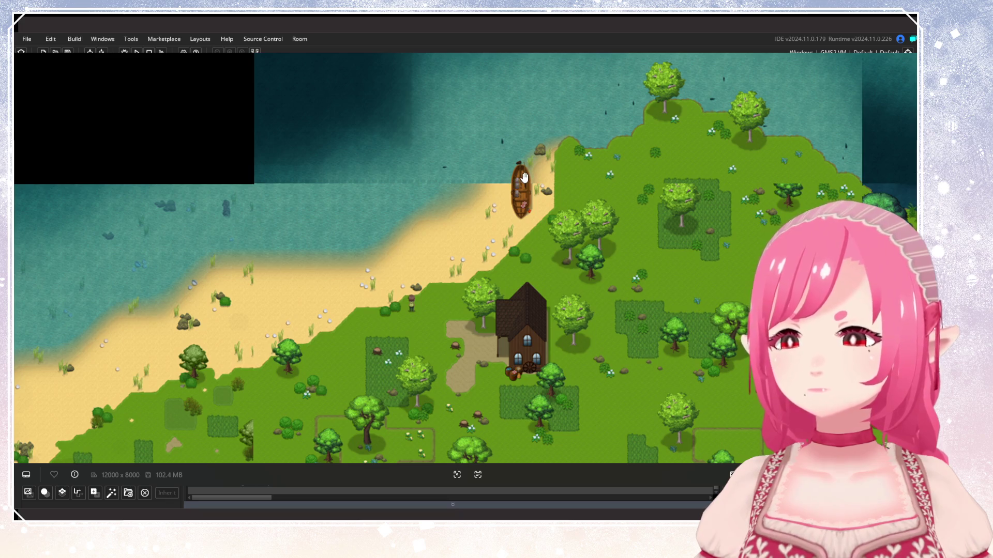
pyautogui.moveTo(362, 299)
pyautogui.mouseDown()
pyautogui.moveTo(620, 172)
pyautogui.moveTo(591, 175)
pyautogui.moveTo(295, 306)
pyautogui.mouseUp()
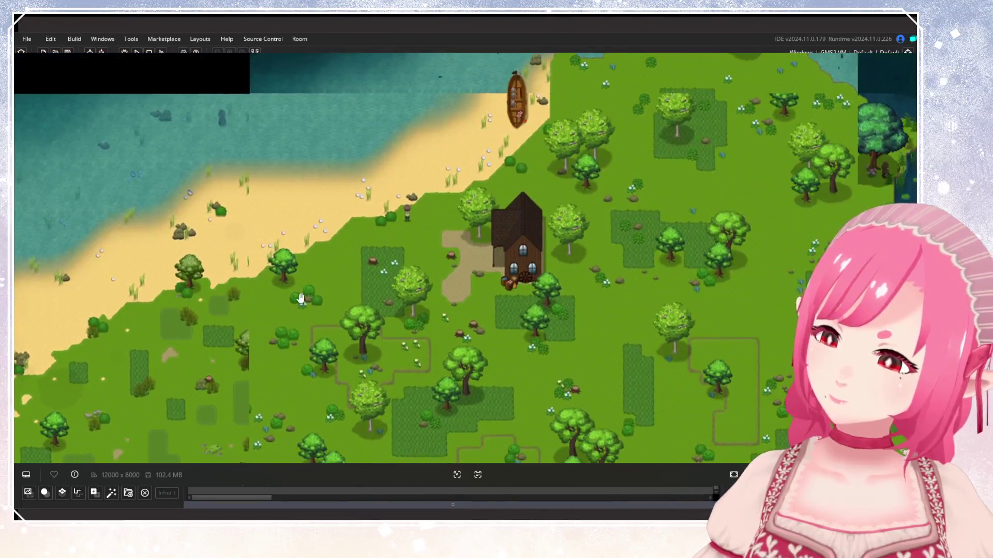
pyautogui.moveTo(280, 272); pyautogui.dragTo(272, 300)
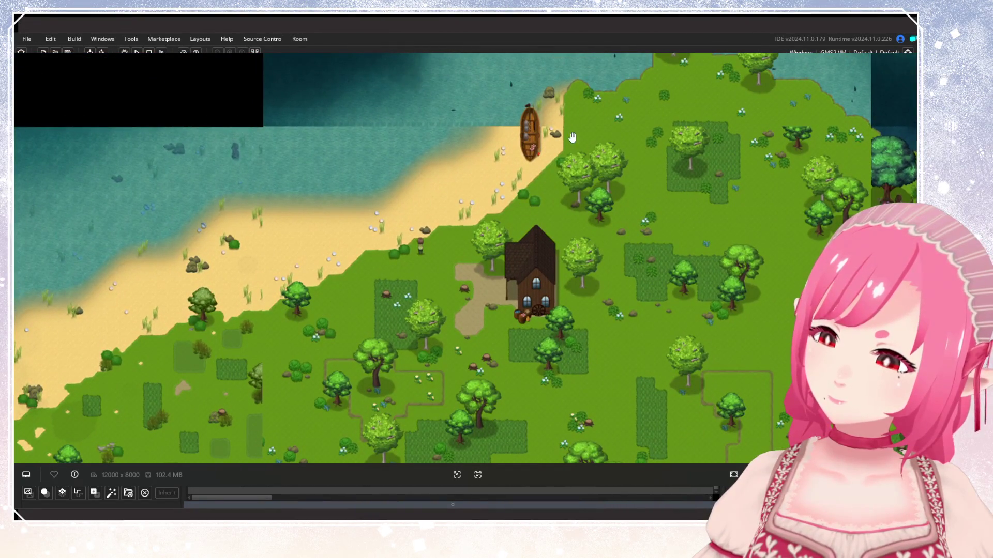
pyautogui.moveTo(329, 241)
pyautogui.mouseDown()
pyautogui.moveTo(361, 227)
pyautogui.moveTo(562, 216)
pyautogui.moveTo(515, 162)
pyautogui.moveTo(508, 197)
pyautogui.moveTo(491, 211)
pyautogui.moveTo(471, 149)
pyautogui.moveTo(554, 137)
pyautogui.moveTo(616, 204)
pyautogui.moveTo(586, 227)
pyautogui.moveTo(501, 251)
pyautogui.mouseUp()
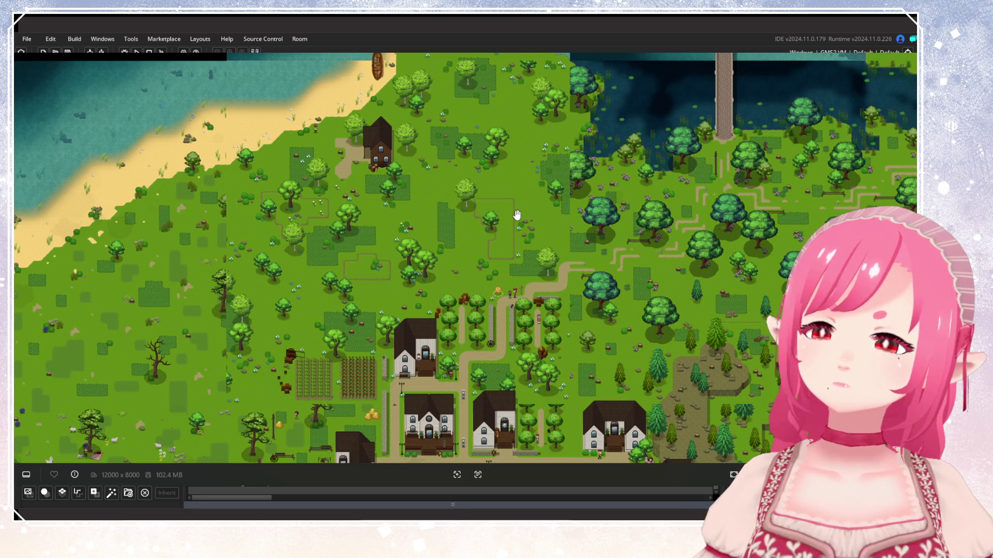
pyautogui.moveTo(509, 223); pyautogui.dragTo(509, 160)
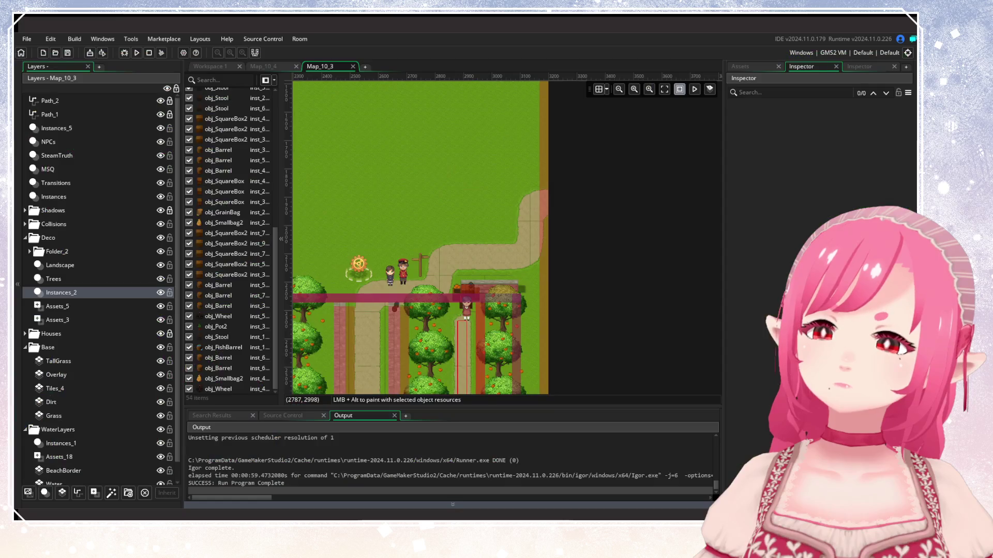
# Pan the Map_10_3 room view across the open field toward the pink house.
pyautogui.moveTo(465, 289)
pyautogui.mouseDown()
pyautogui.moveTo(585, 137)
pyautogui.moveTo(379, 231)
pyautogui.moveTo(626, 232)
pyautogui.mouseUp()
pyautogui.moveTo(442, 253); pyautogui.dragTo(537, 267)
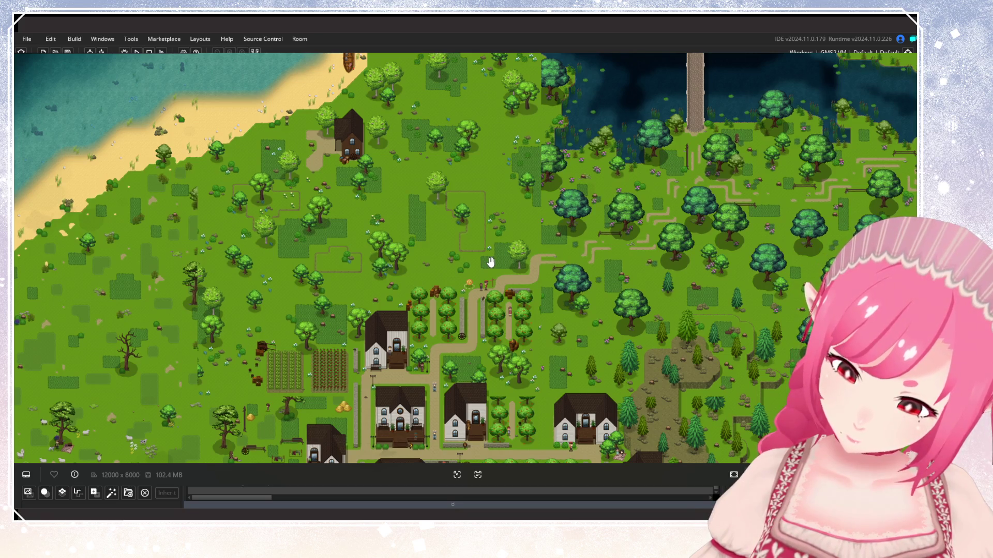
# Zoom the reference out to the whole island, centring the mainland and western town.
pyautogui.moveTo(491, 262); pyautogui.dragTo(576, 209)
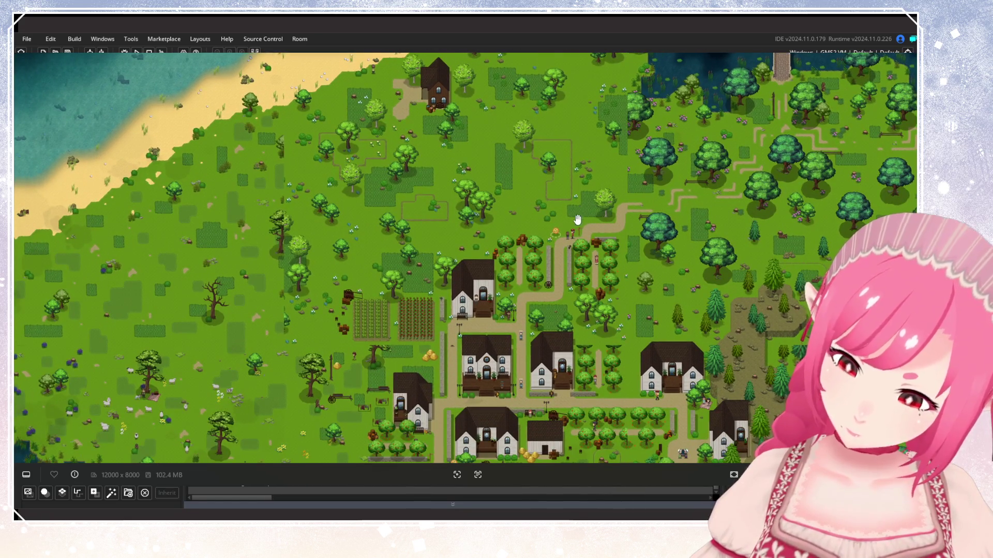
pyautogui.scroll(-5, 578, 216)
pyautogui.scroll(-1, 608, 237)
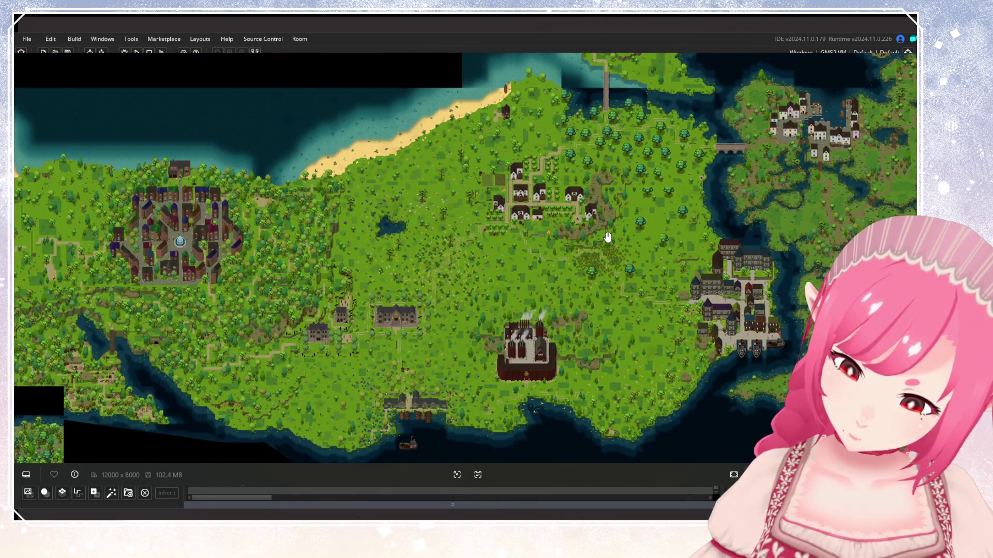
pyautogui.moveTo(557, 277)
pyautogui.mouseDown()
pyautogui.moveTo(574, 209)
pyautogui.moveTo(507, 282)
pyautogui.mouseUp()
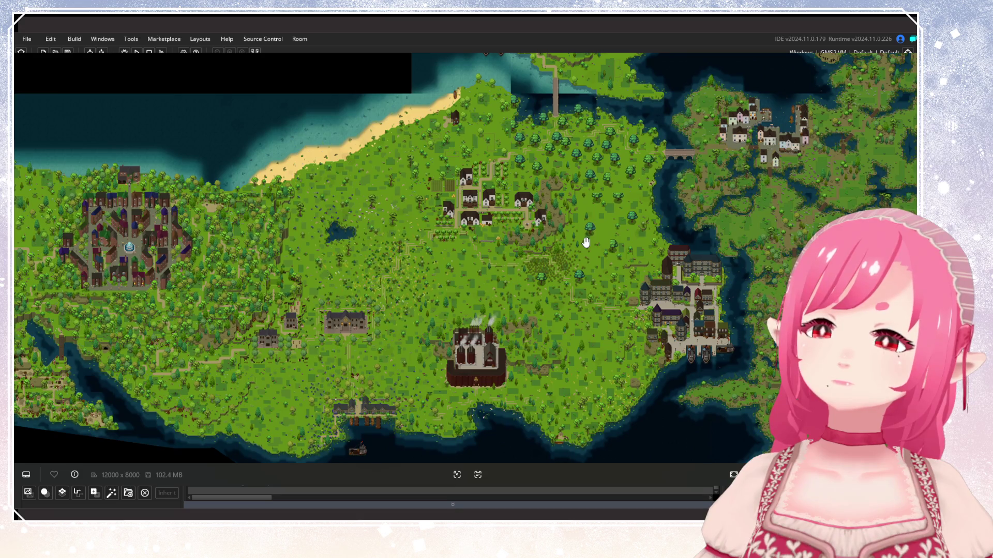
pyautogui.moveTo(462, 288); pyautogui.dragTo(561, 251)
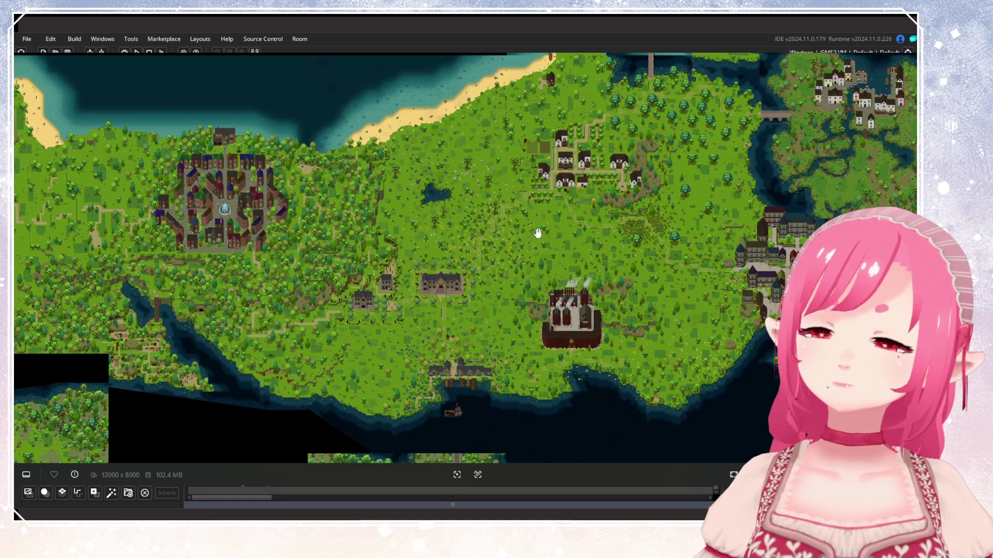
# Survey the flowered meadow and village, framing the pond, manor and factory area.
pyautogui.scroll(10, 543, 233)
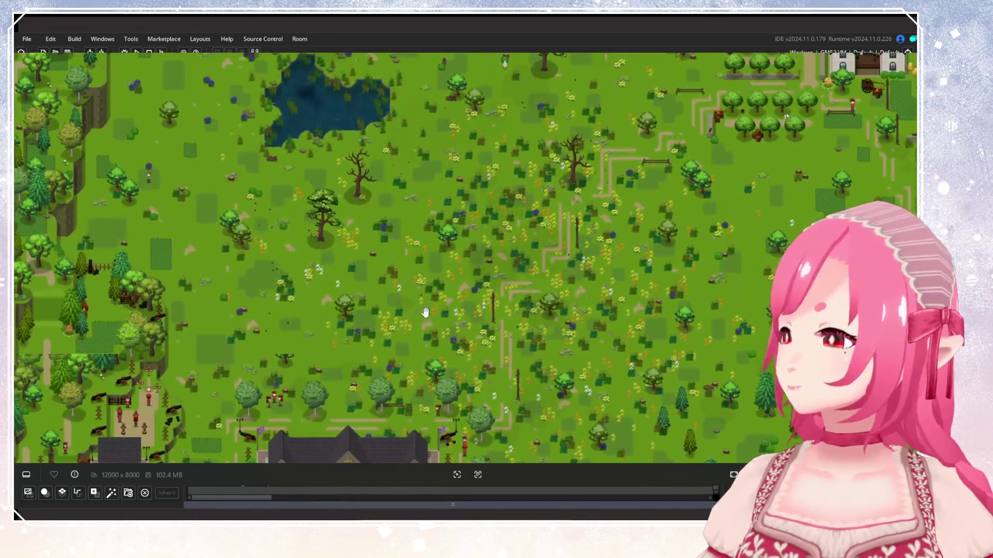
pyautogui.moveTo(606, 207); pyautogui.dragTo(536, 217)
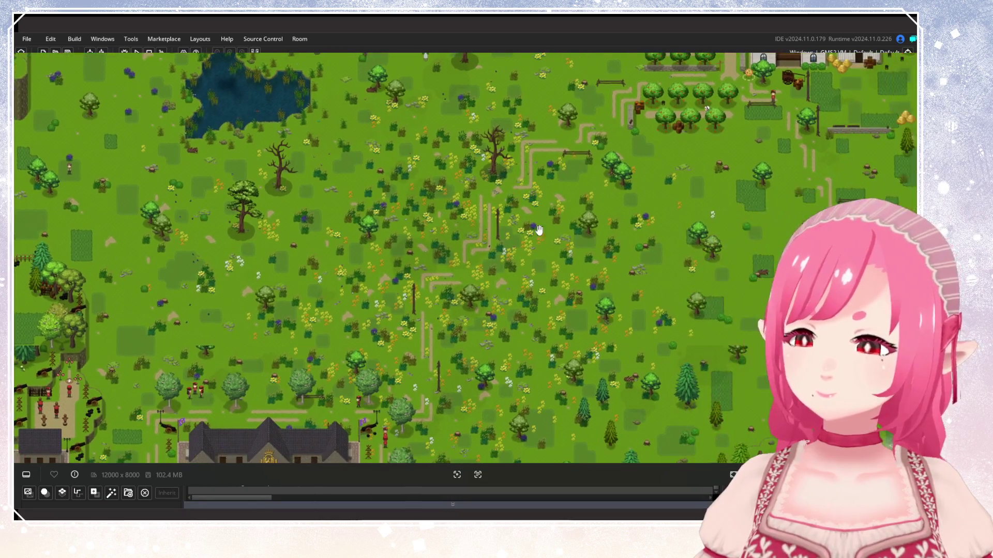
pyautogui.moveTo(588, 246); pyautogui.dragTo(241, 340)
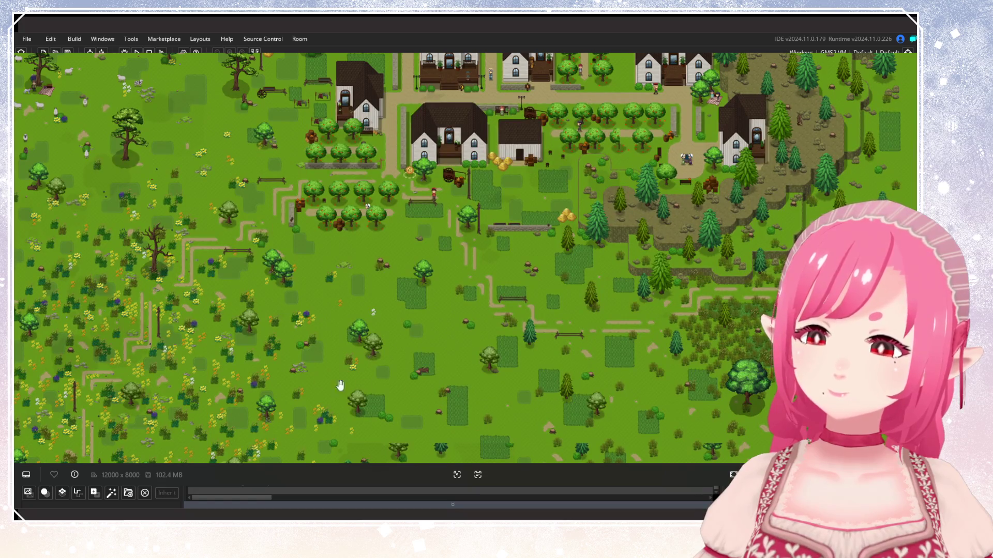
pyautogui.moveTo(320, 379); pyautogui.dragTo(499, 295)
pyautogui.scroll(-2, 437, 290)
pyautogui.scroll(-3, 385, 288)
pyautogui.moveTo(386, 288)
pyautogui.mouseDown()
pyautogui.moveTo(468, 257)
pyautogui.moveTo(378, 253)
pyautogui.mouseUp()
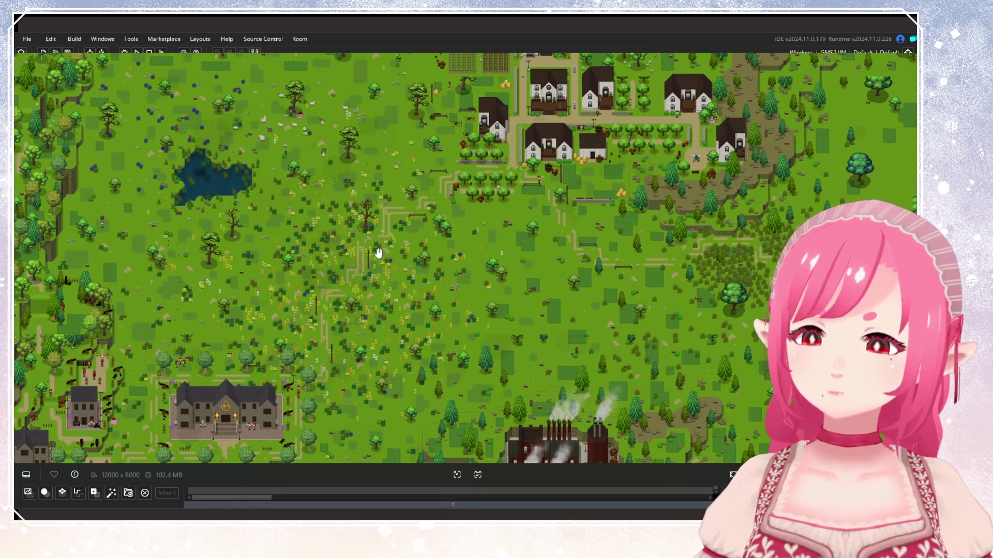
pyautogui.scroll(-6, 378, 254)
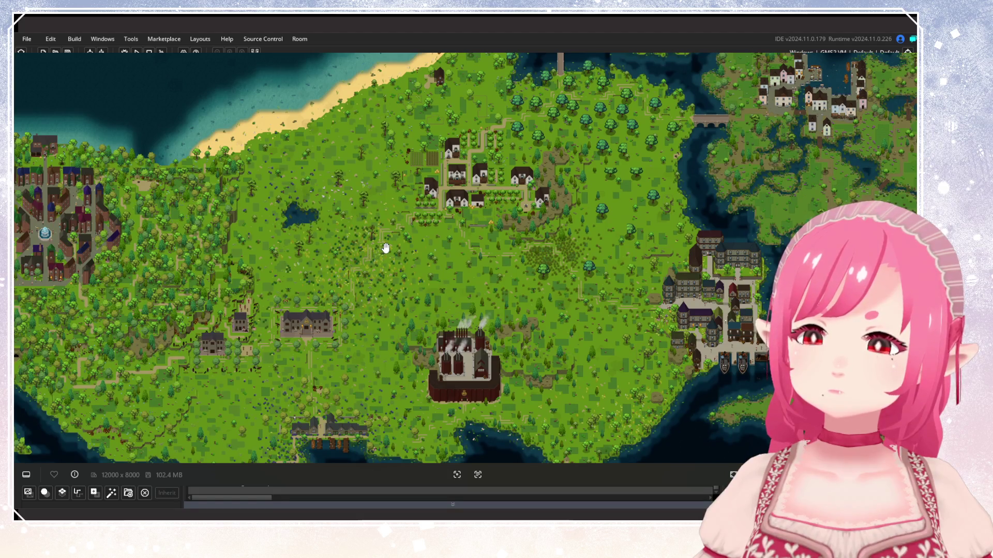
pyautogui.moveTo(404, 229); pyautogui.dragTo(371, 302)
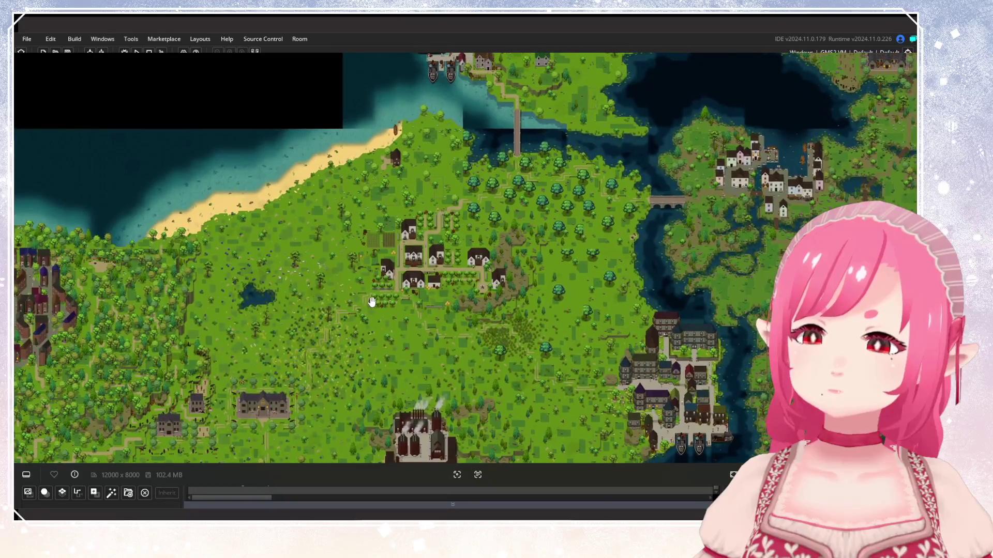
pyautogui.scroll(5, 460, 229)
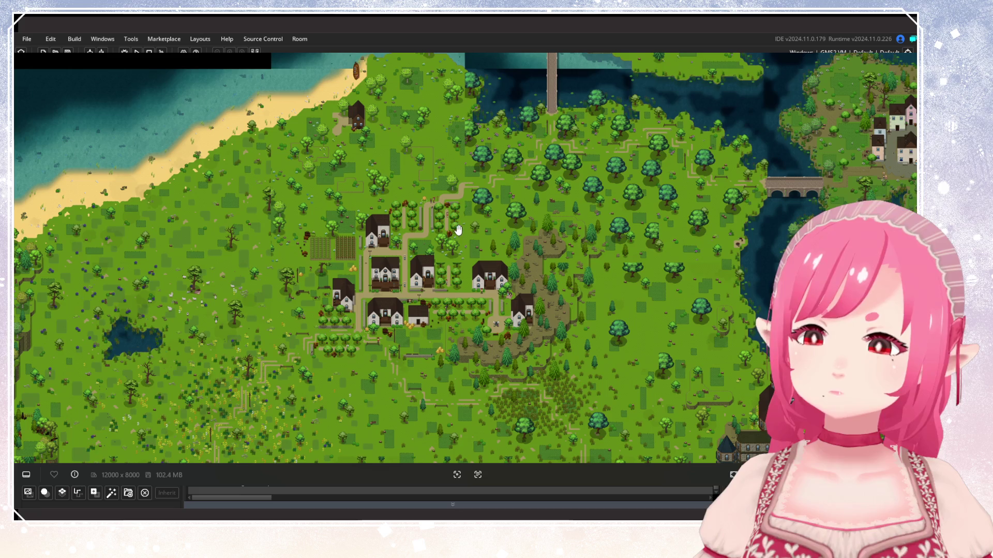
# Zoom in on the village and reveal the beach and water to its north.
pyautogui.scroll(3, 446, 247)
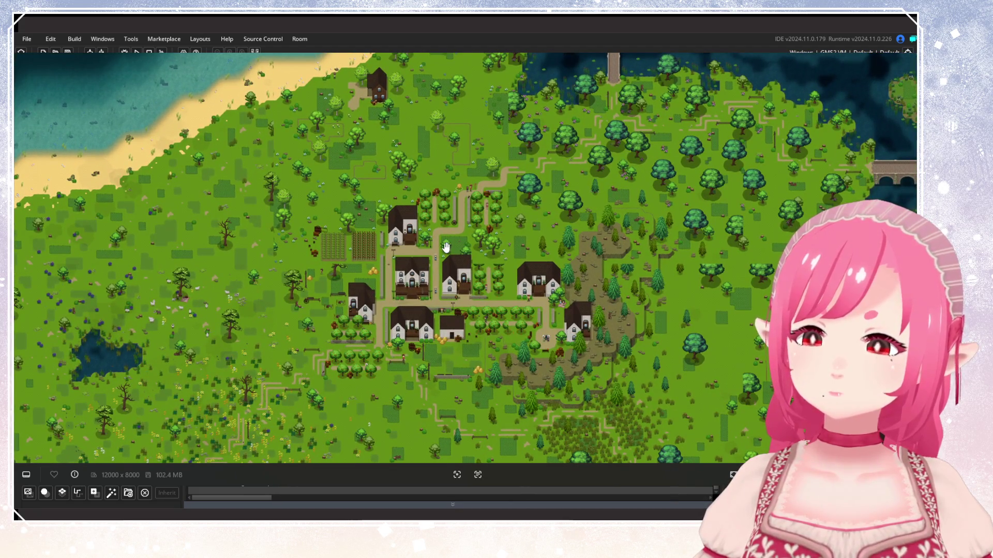
pyautogui.moveTo(463, 207); pyautogui.dragTo(506, 284)
pyautogui.scroll(2, 491, 283)
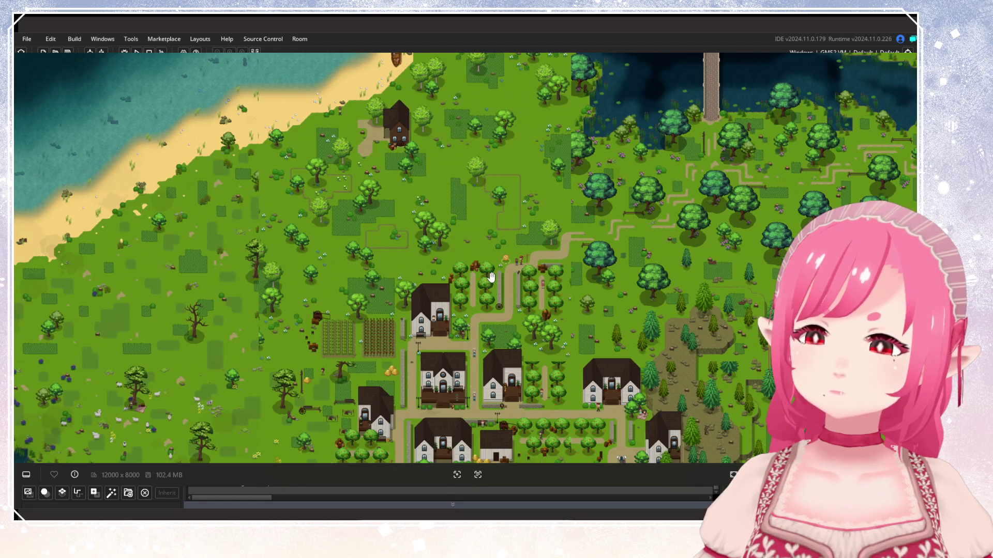
pyautogui.moveTo(491, 277)
pyautogui.mouseDown()
pyautogui.moveTo(582, 257)
pyautogui.moveTo(456, 247)
pyautogui.mouseUp()
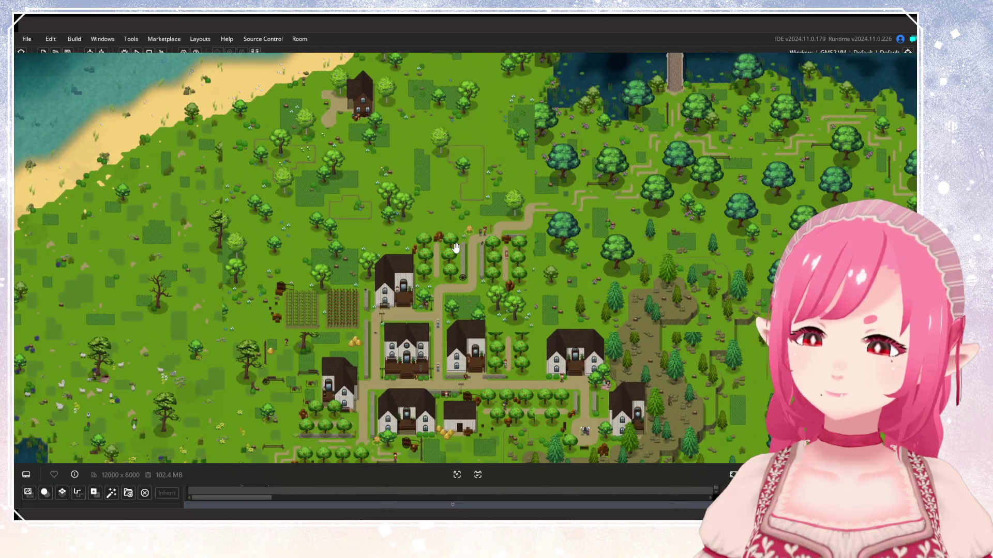
pyautogui.moveTo(455, 237)
pyautogui.mouseDown()
pyautogui.moveTo(473, 244)
pyautogui.moveTo(442, 221)
pyautogui.moveTo(451, 222)
pyautogui.mouseUp()
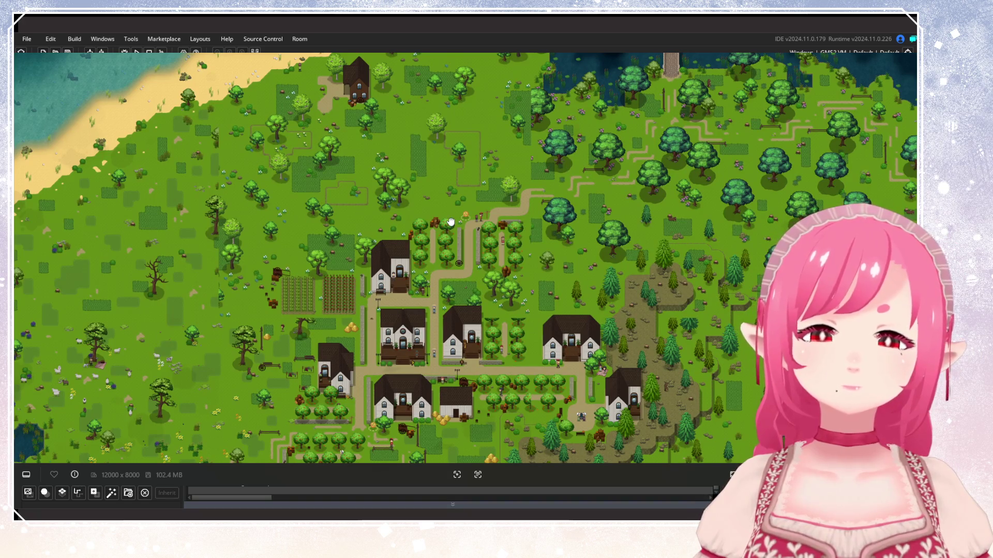
pyautogui.moveTo(451, 222); pyautogui.dragTo(459, 310)
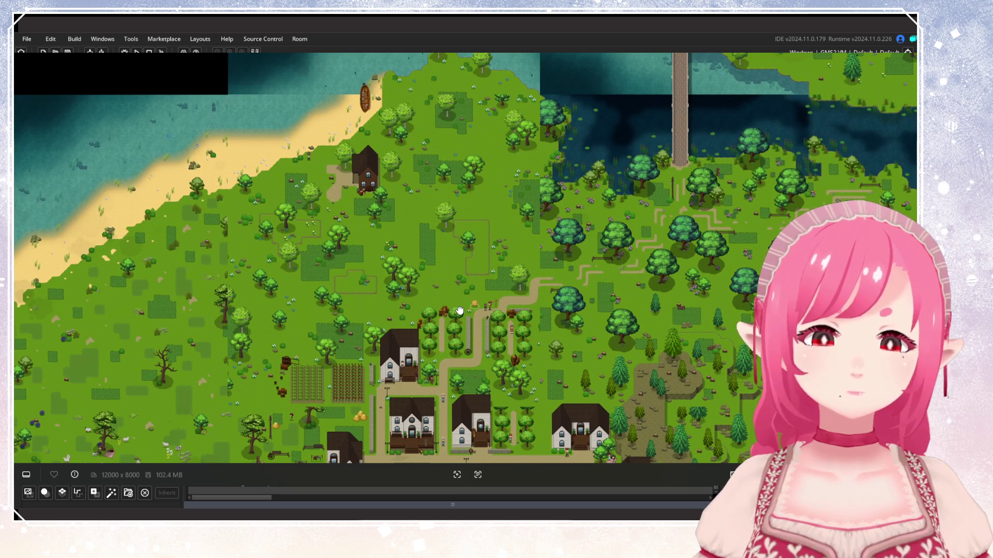
pyautogui.moveTo(357, 172); pyautogui.dragTo(360, 216)
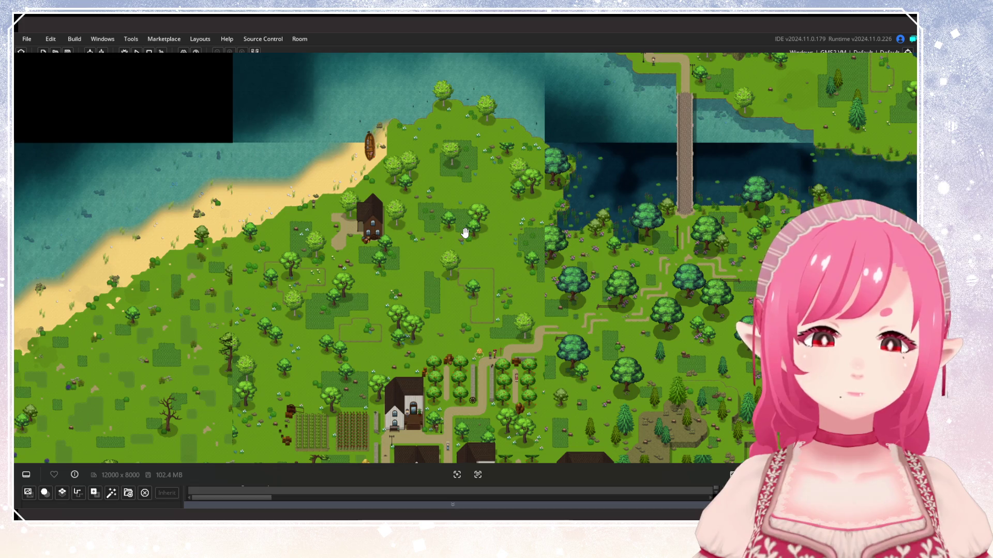
# Inspect the bridge, beach house and village houses, then close the reference image.
pyautogui.moveTo(345, 266)
pyautogui.mouseDown()
pyautogui.moveTo(633, 209)
pyautogui.moveTo(706, 172)
pyautogui.moveTo(841, 138)
pyautogui.moveTo(575, 183)
pyautogui.moveTo(354, 343)
pyautogui.moveTo(321, 266)
pyautogui.mouseUp()
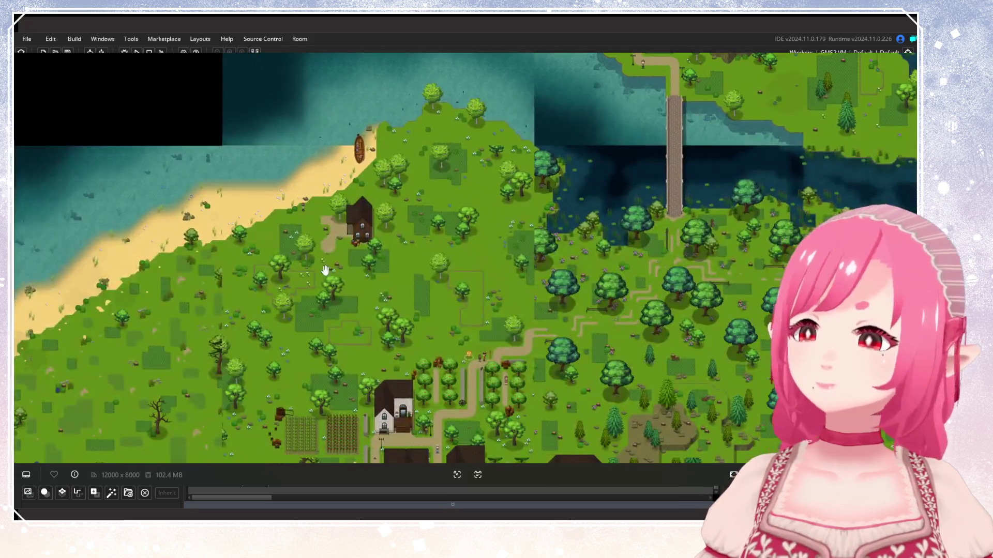
pyautogui.moveTo(372, 287); pyautogui.dragTo(451, 211)
pyautogui.moveTo(564, 301); pyautogui.dragTo(628, 167)
pyautogui.moveTo(362, 129)
pyautogui.mouseDown()
pyautogui.moveTo(339, 222)
pyautogui.moveTo(348, 319)
pyautogui.moveTo(382, 251)
pyautogui.mouseUp()
pyautogui.moveTo(392, 209); pyautogui.dragTo(393, 226)
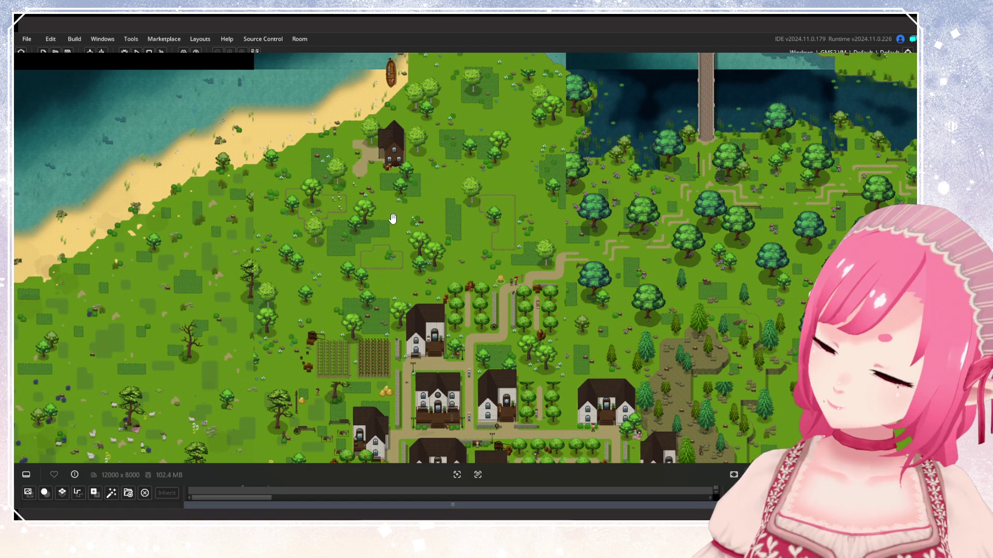
pyautogui.press('Escape')
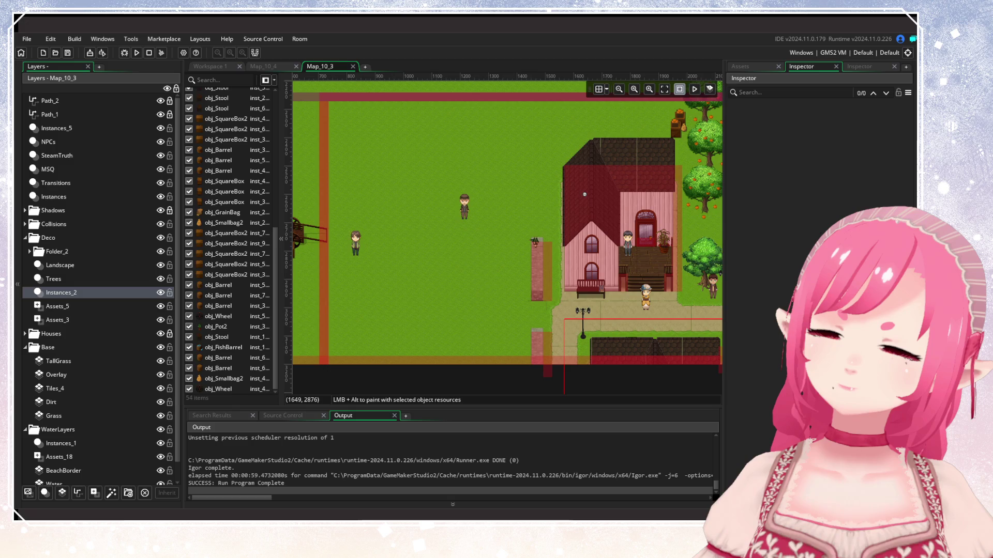
# Zoom in and out over Map_10_3, from the beach down to the fenced farm.
pyautogui.scroll(-5, 592, 232)
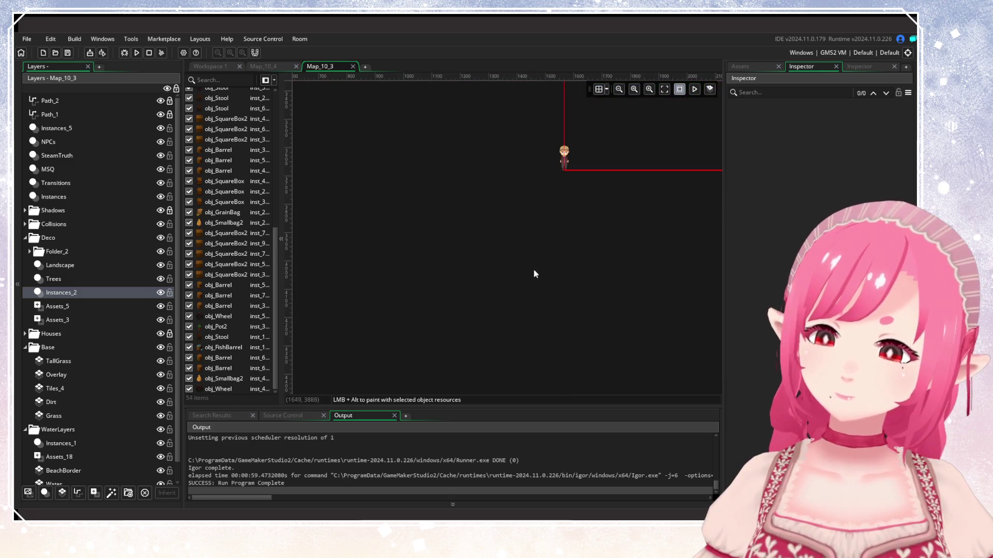
pyautogui.scroll(-10, 530, 261)
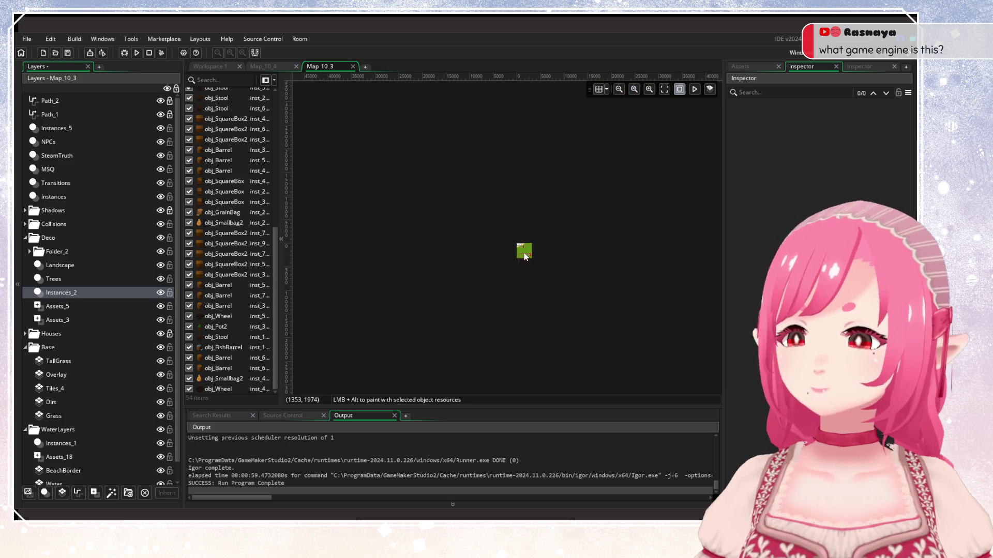
pyautogui.scroll(10, 523, 257)
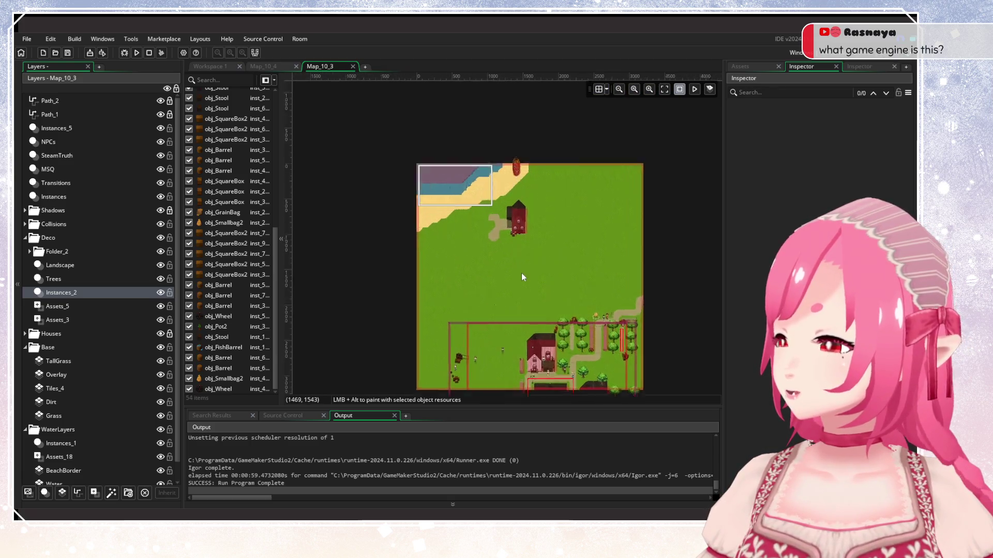
pyautogui.scroll(4, 521, 273)
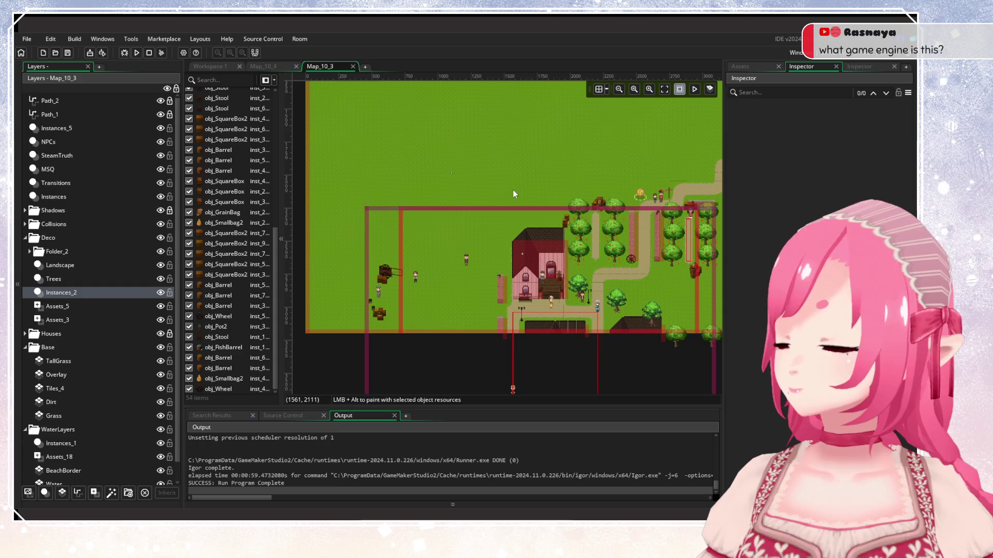
pyautogui.scroll(-3, 513, 194)
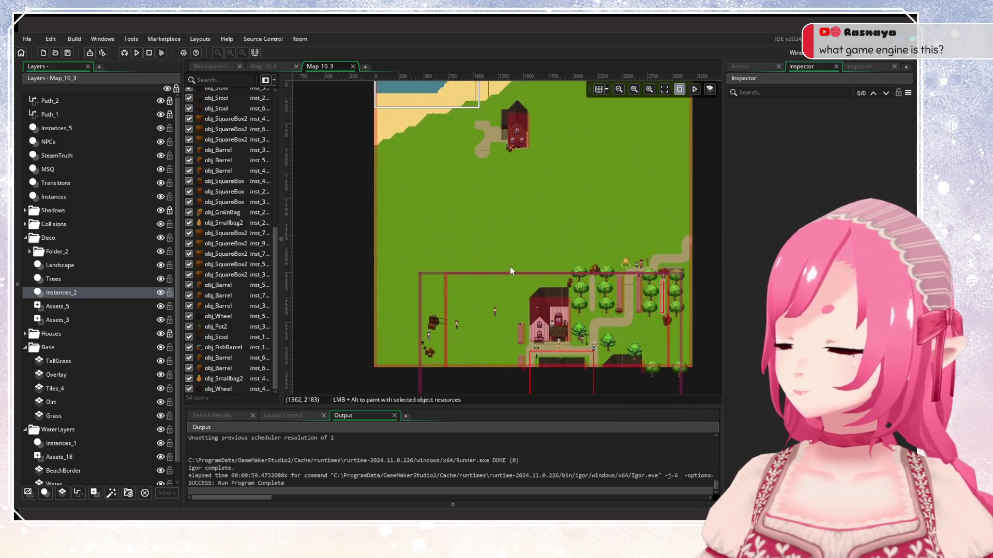
pyautogui.scroll(-1, 510, 265)
pyautogui.scroll(3, 507, 259)
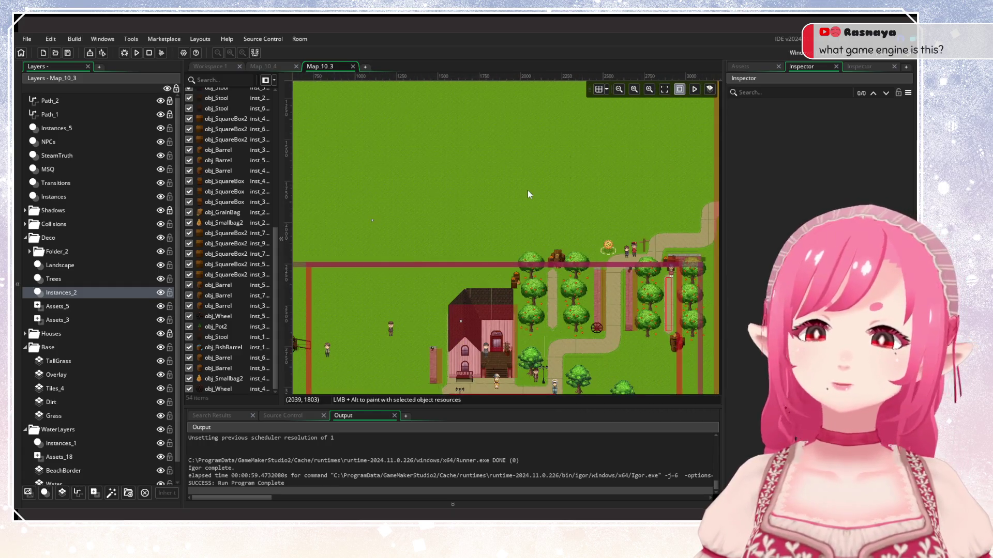
pyautogui.scroll(-2, 528, 195)
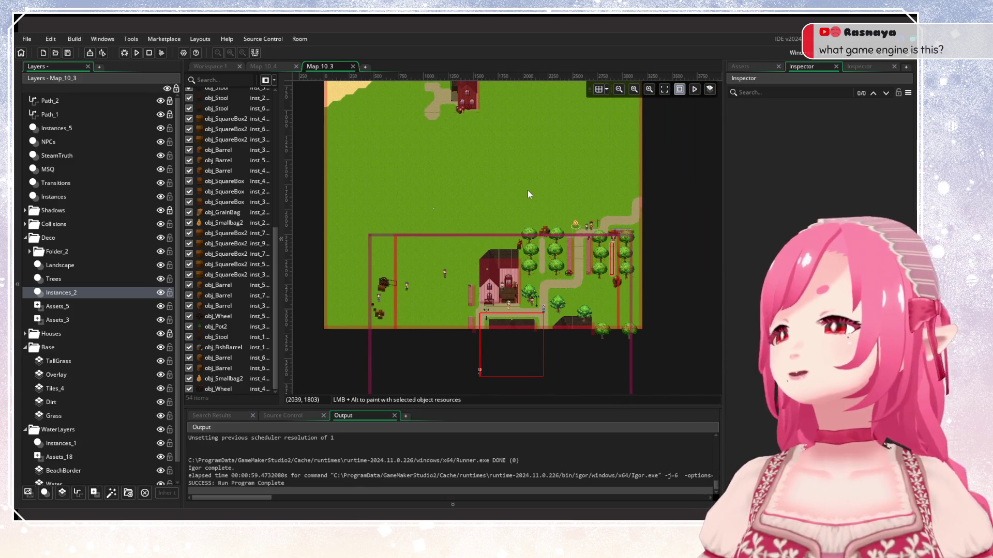
pyautogui.scroll(2, 525, 170)
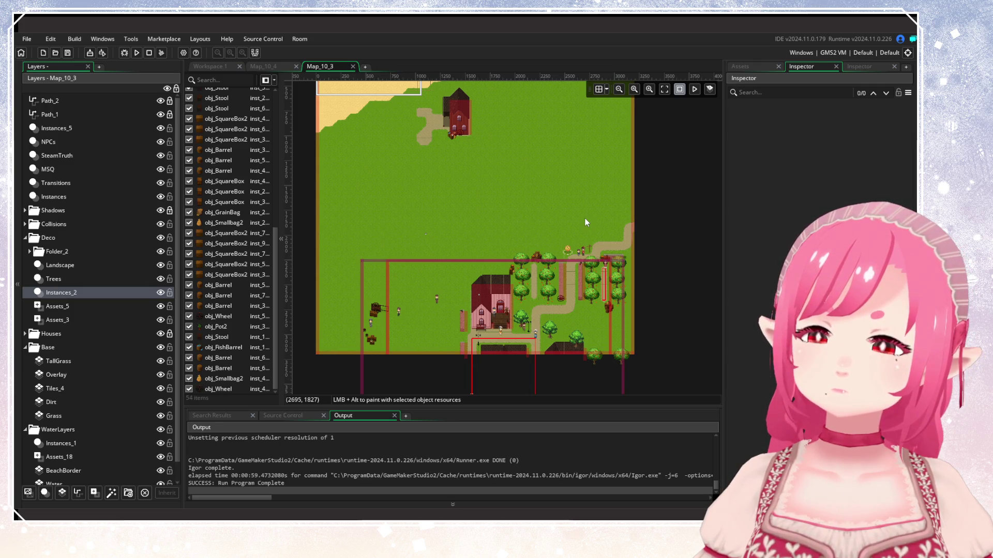
pyautogui.scroll(-5, 557, 256)
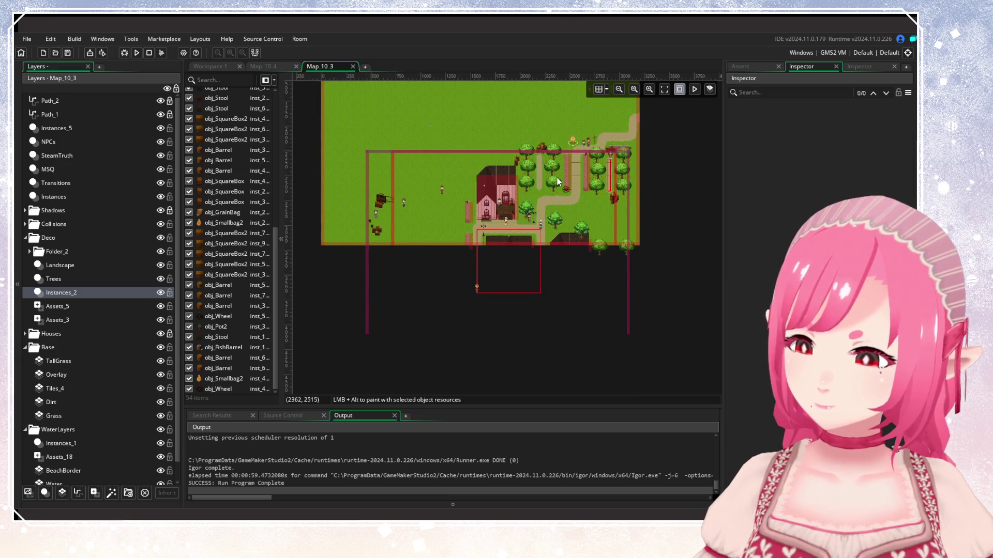
pyautogui.scroll(5, 512, 212)
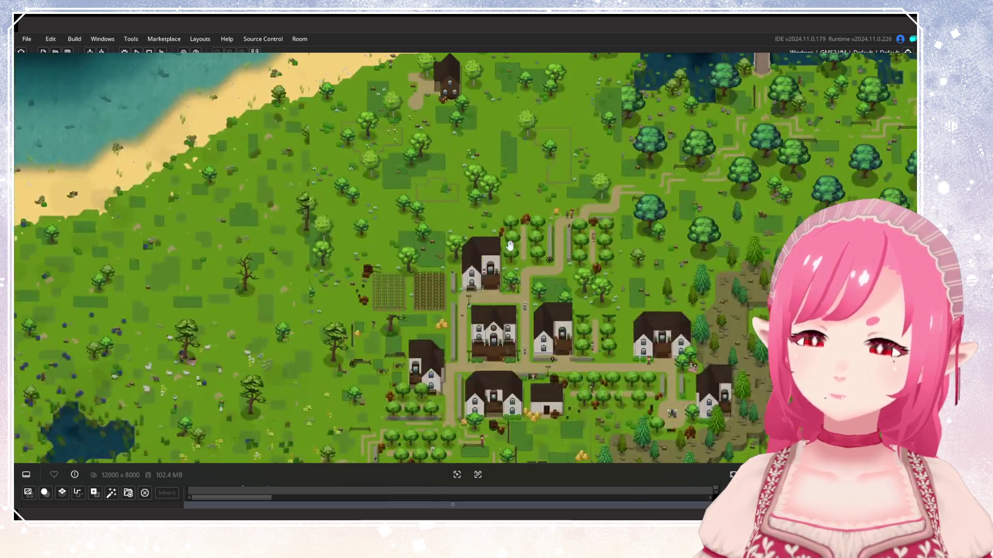
pyautogui.scroll(-2, 510, 245)
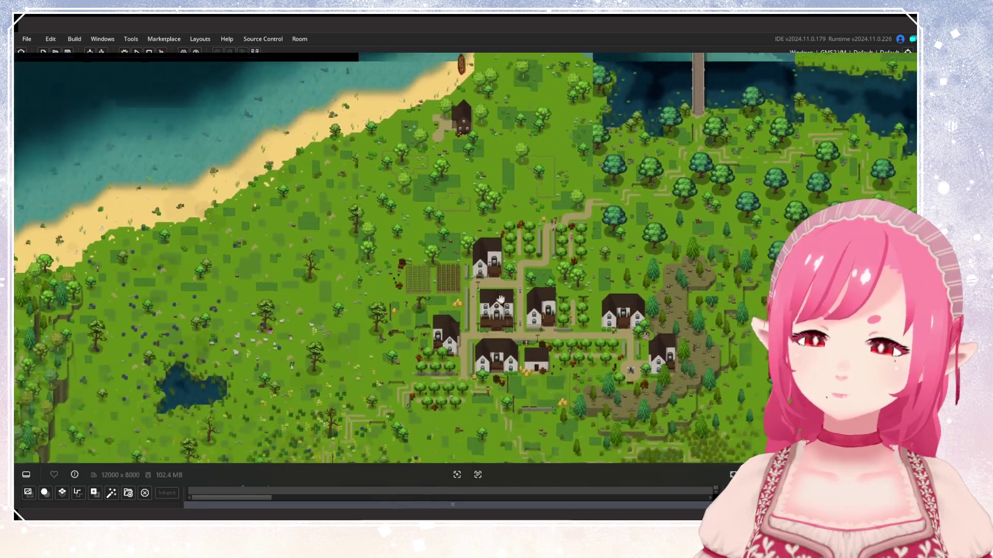
# Zoom around the farming village, then bring the northern harbour town into view.
pyautogui.scroll(-3, 496, 208)
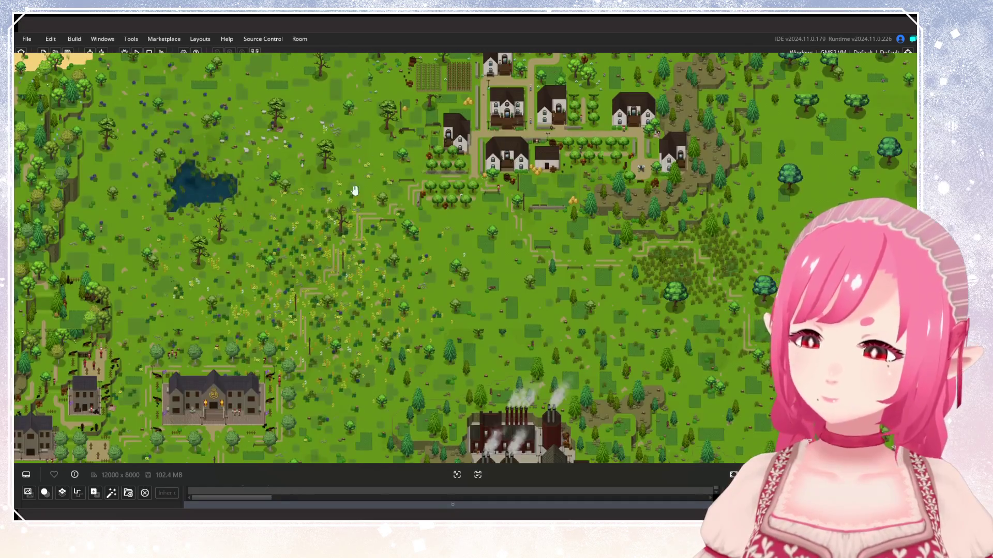
pyautogui.scroll(1, 523, 243)
pyautogui.scroll(3, 515, 241)
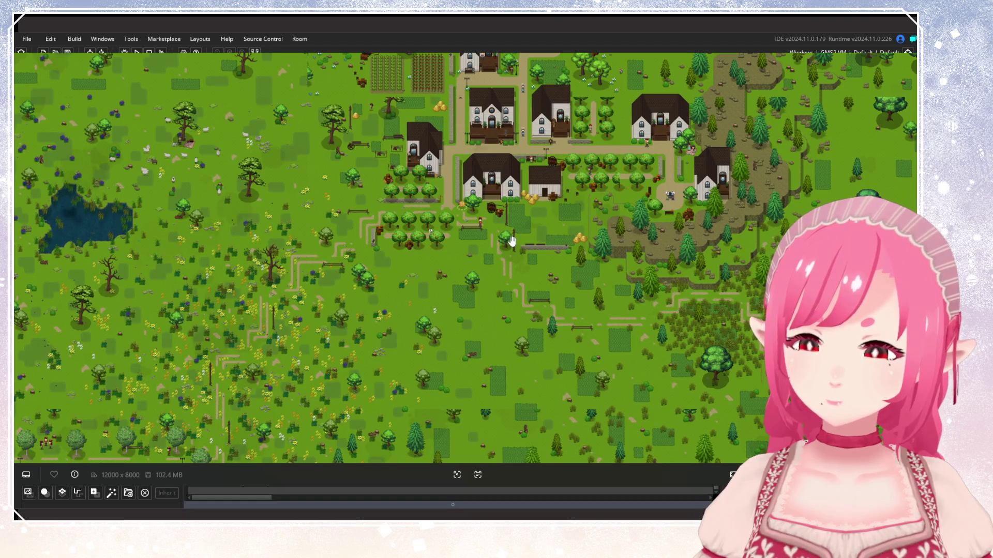
pyautogui.scroll(-4, 512, 242)
pyautogui.scroll(4, 523, 284)
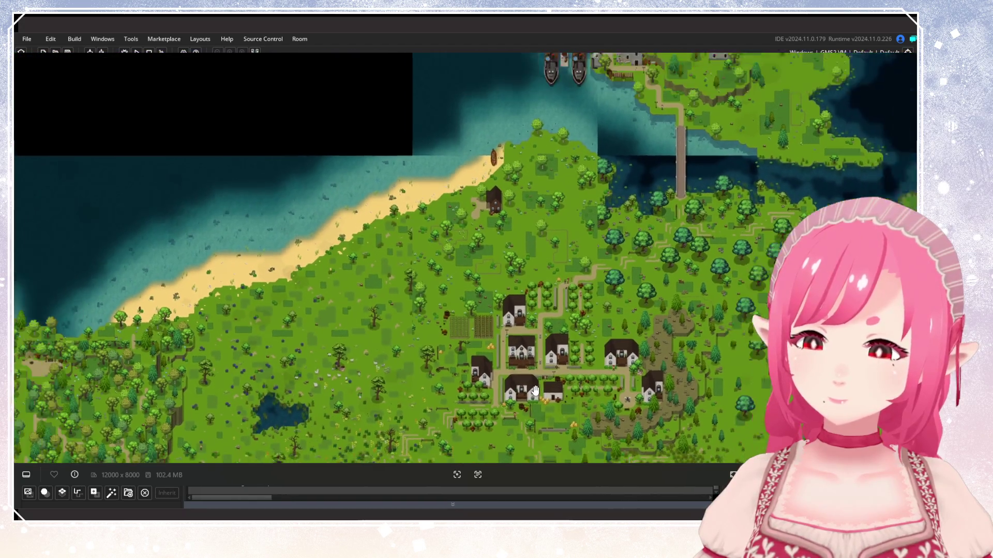
pyautogui.scroll(-3, 535, 392)
pyautogui.scroll(-1, 468, 107)
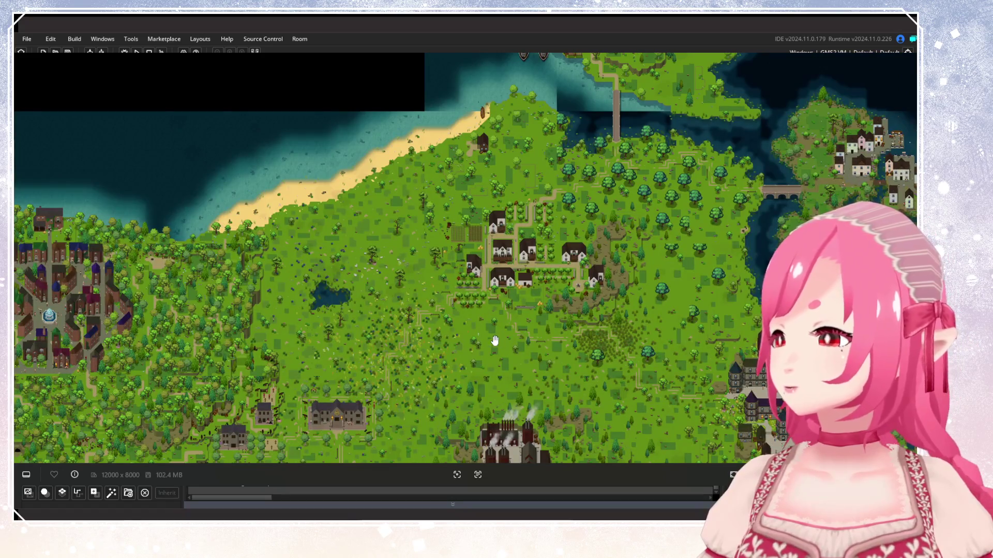
pyautogui.scroll(-4, 501, 343)
pyautogui.scroll(3, 454, 284)
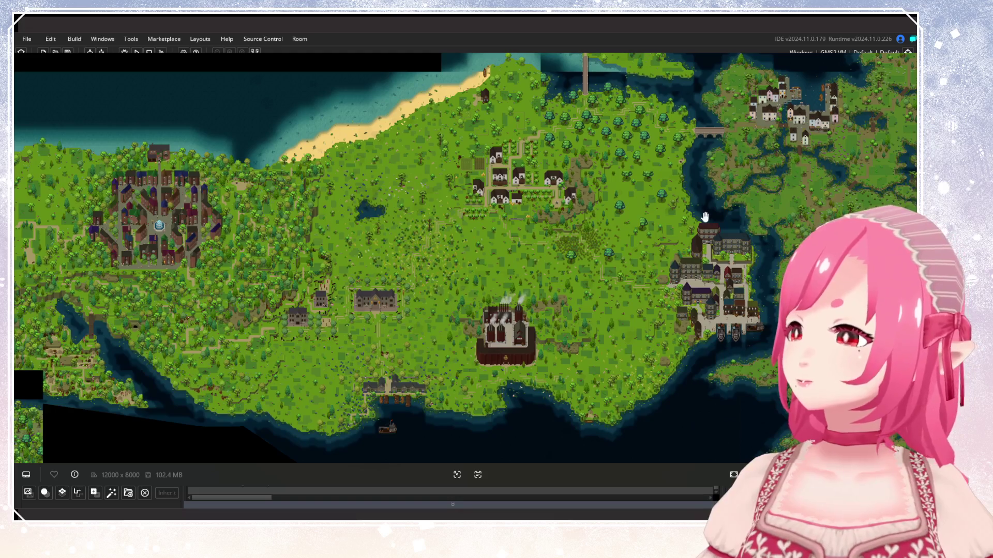
pyautogui.scroll(2, 688, 243)
pyautogui.moveTo(687, 243)
pyautogui.mouseDown()
pyautogui.moveTo(568, 235)
pyautogui.moveTo(582, 306)
pyautogui.mouseUp()
# Frame the harbour town with its moored ships, fountain squares and southward bridge.
pyautogui.scroll(3, 424, 316)
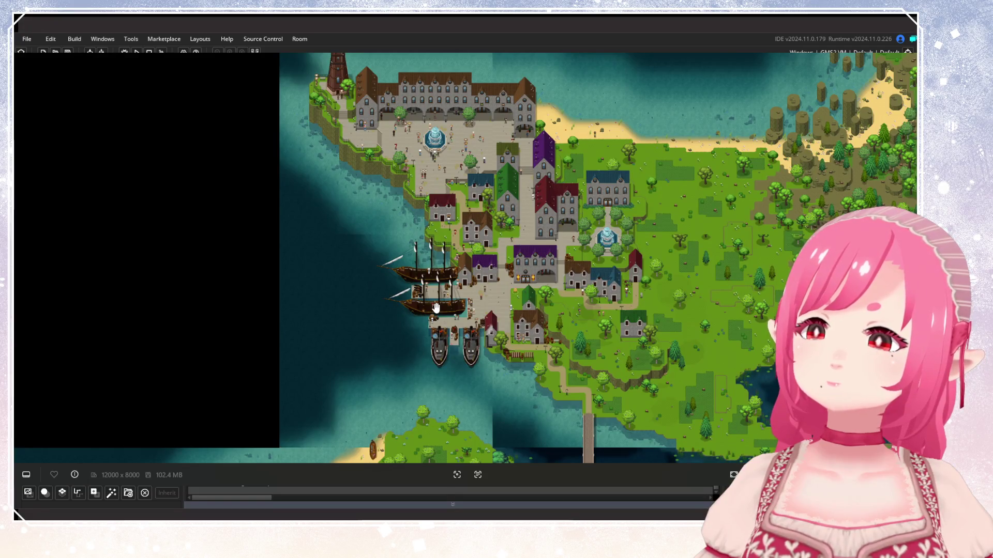
pyautogui.scroll(-2, 434, 308)
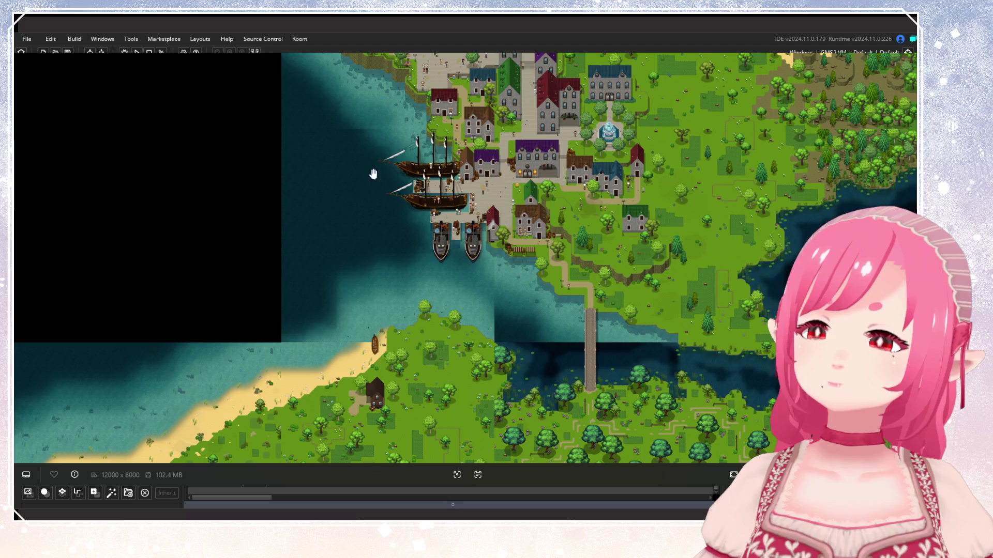
pyautogui.scroll(2, 409, 321)
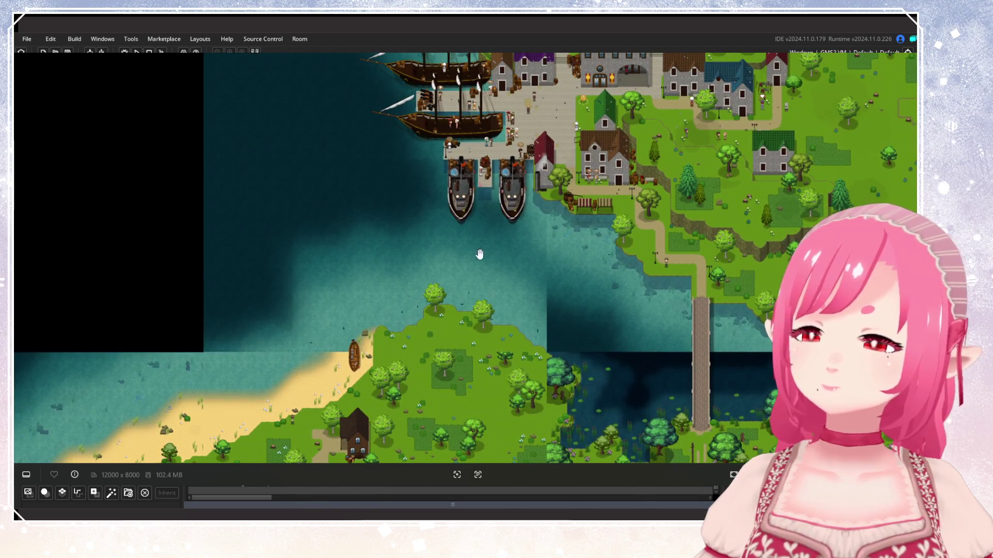
pyautogui.scroll(3, 350, 261)
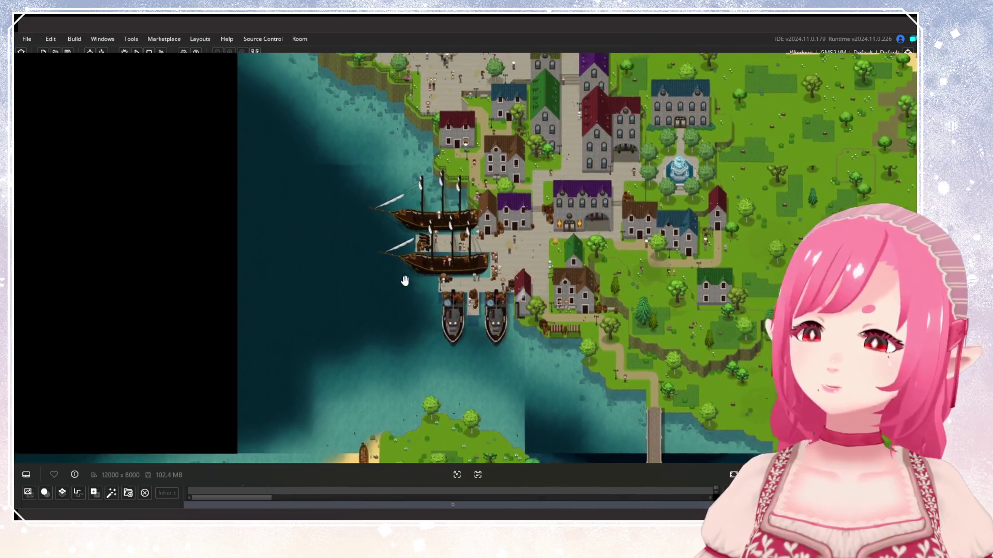
pyautogui.scroll(-2, 434, 294)
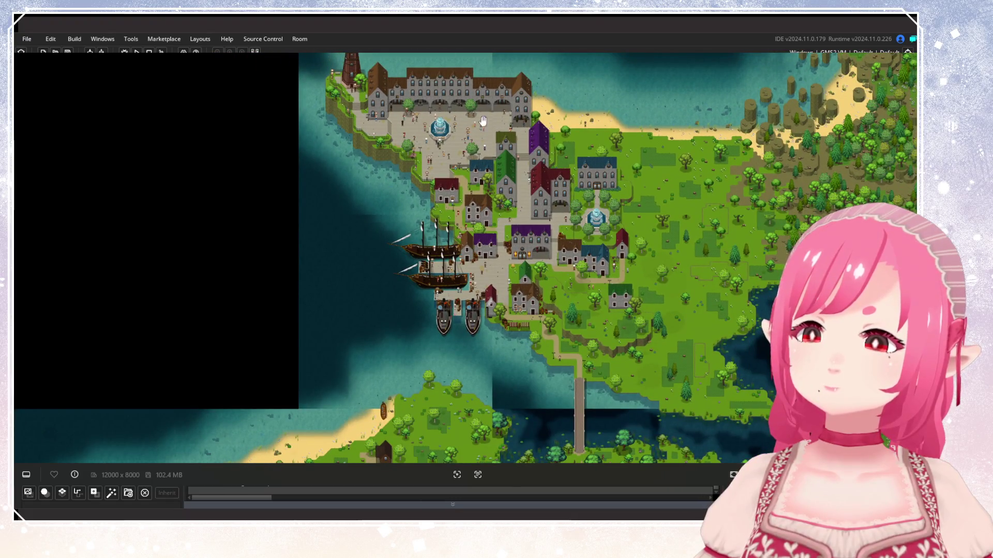
pyautogui.moveTo(441, 270); pyautogui.dragTo(336, 222)
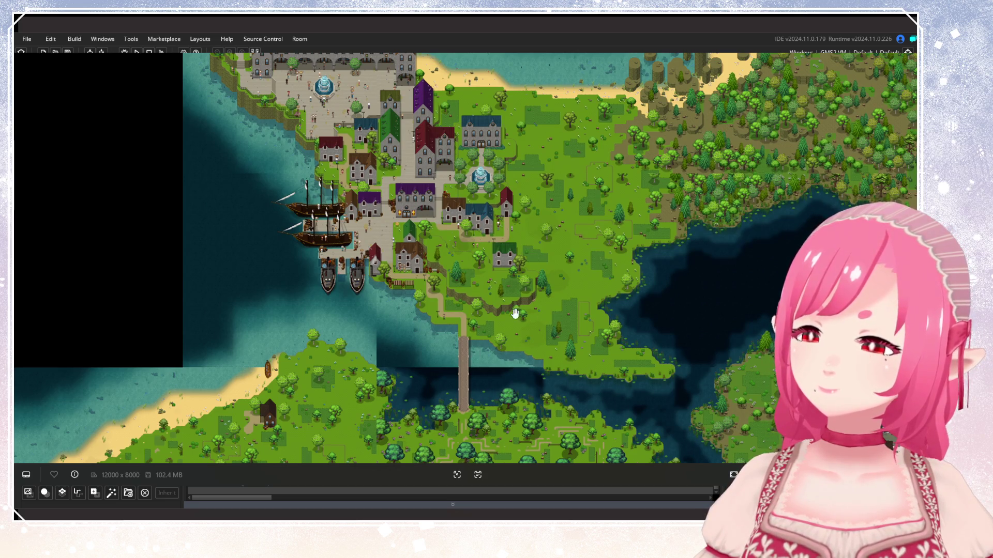
pyautogui.moveTo(457, 358); pyautogui.dragTo(462, 400)
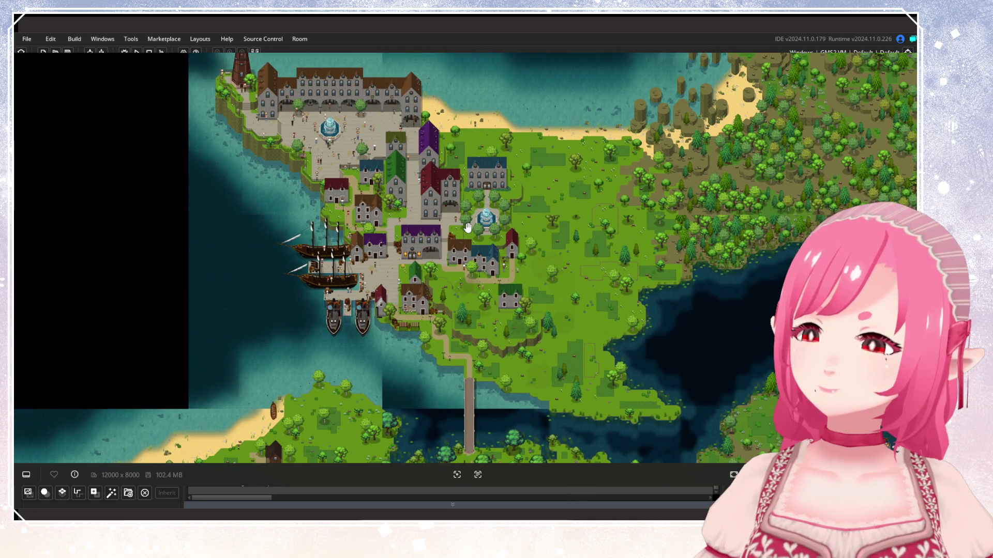
# Zoom into the harbour town's plaza fountain, cliffs, tower and large house.
pyautogui.scroll(3, 402, 247)
pyautogui.moveTo(360, 123); pyautogui.dragTo(574, 206)
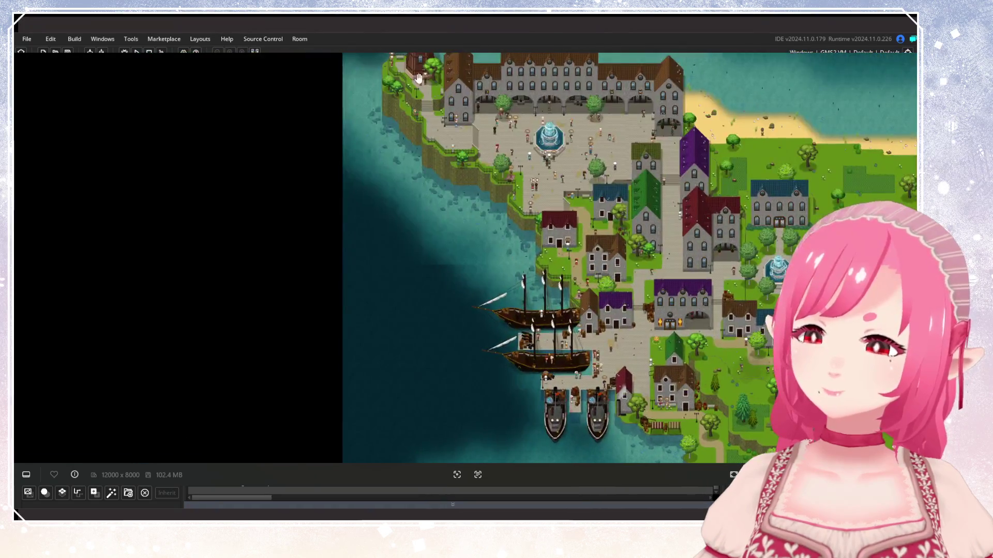
pyautogui.scroll(3, 571, 184)
pyautogui.moveTo(419, 207)
pyautogui.mouseDown()
pyautogui.moveTo(336, 86)
pyautogui.moveTo(440, 185)
pyautogui.moveTo(568, 345)
pyautogui.moveTo(647, 345)
pyautogui.mouseUp()
pyautogui.scroll(2, 518, 114)
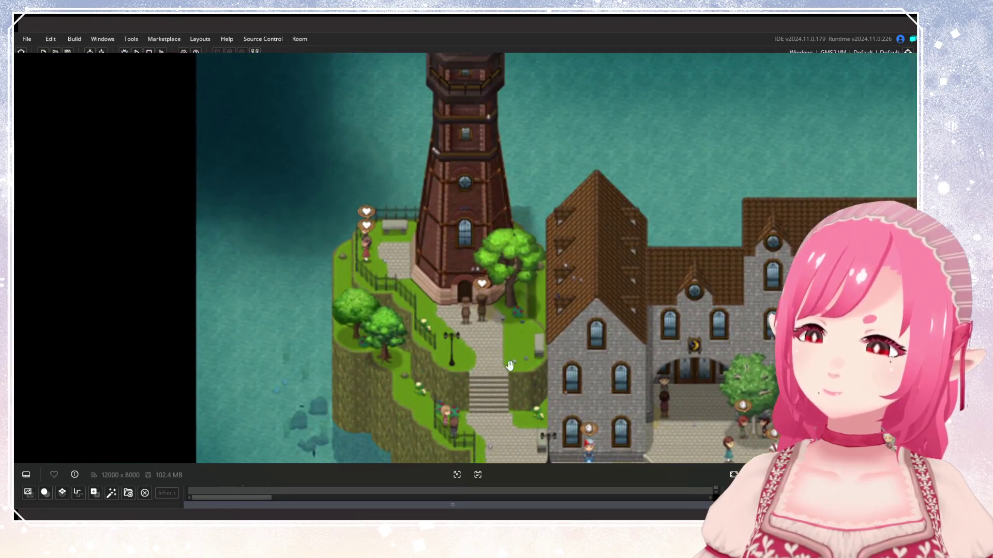
pyautogui.moveTo(517, 113); pyautogui.dragTo(466, 114)
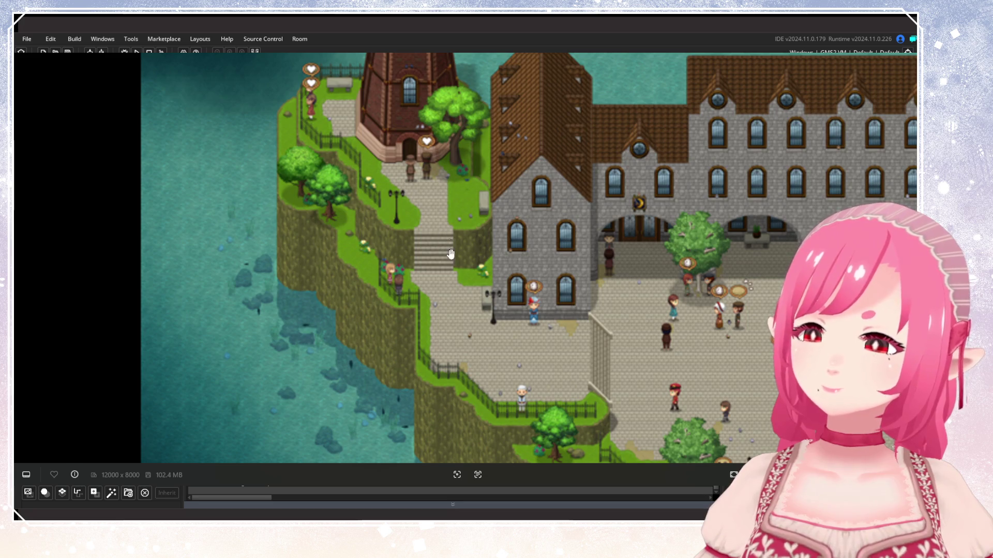
# Zoom back out and look over the docks toward the eastern village.
pyautogui.scroll(-3, 563, 181)
pyautogui.scroll(-1, 562, 180)
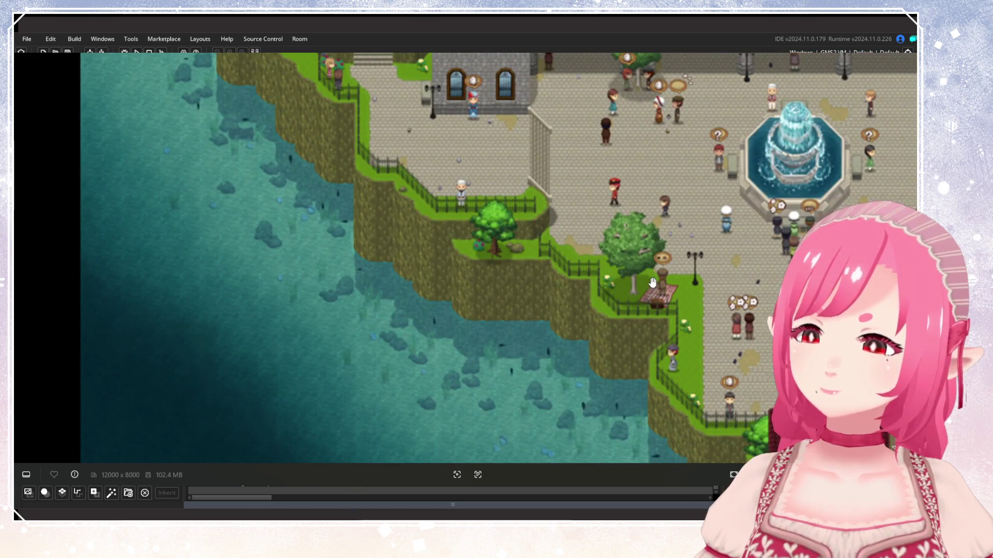
pyautogui.scroll(-3, 609, 306)
pyautogui.scroll(-2, 609, 307)
pyautogui.scroll(-3, 651, 250)
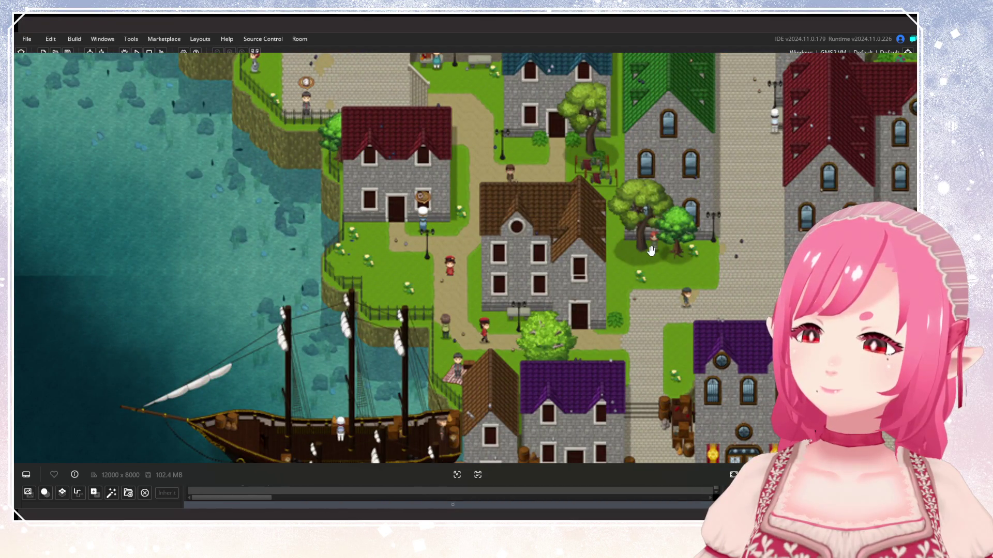
pyautogui.scroll(-2, 559, 229)
pyautogui.scroll(-3, 559, 230)
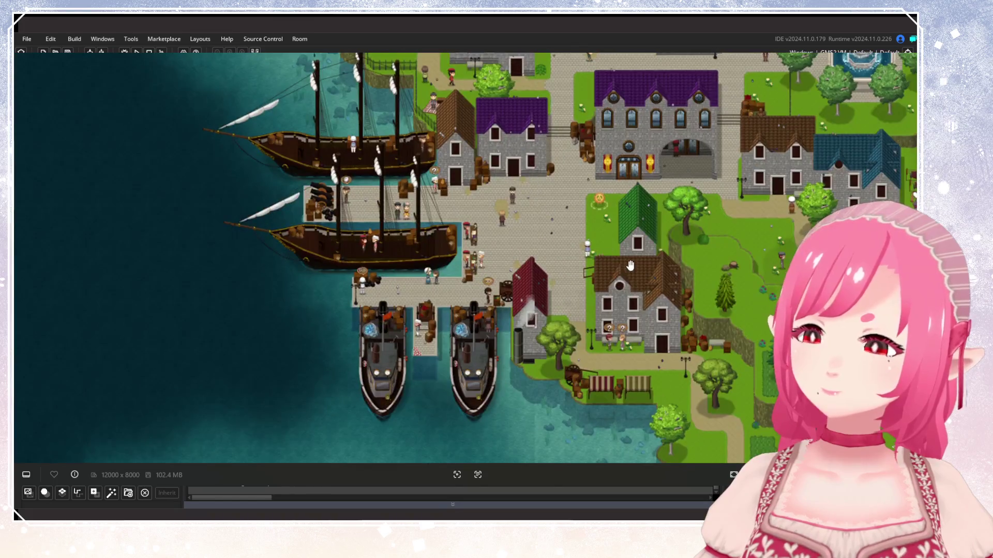
pyautogui.scroll(3, 481, 161)
pyautogui.scroll(-4, 482, 162)
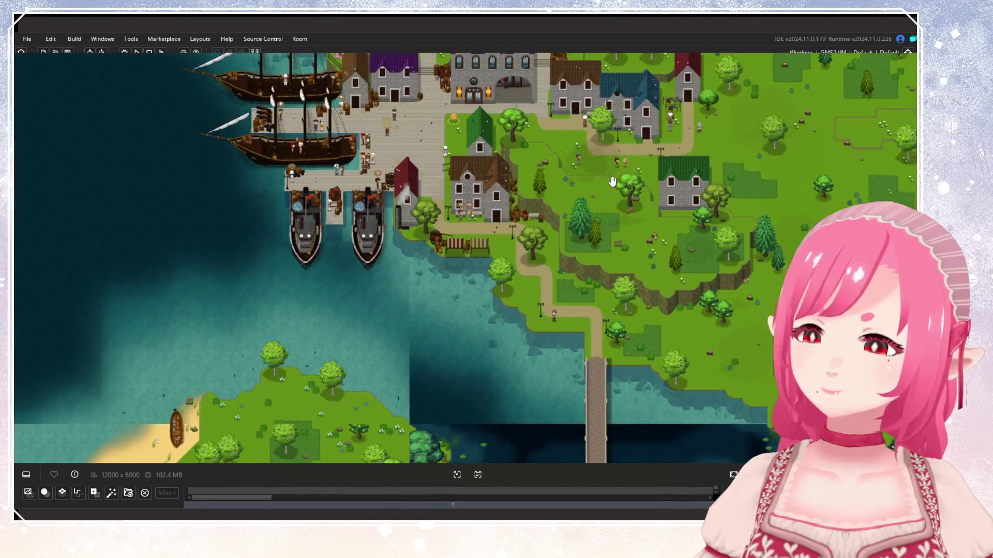
pyautogui.moveTo(620, 167); pyautogui.dragTo(517, 255)
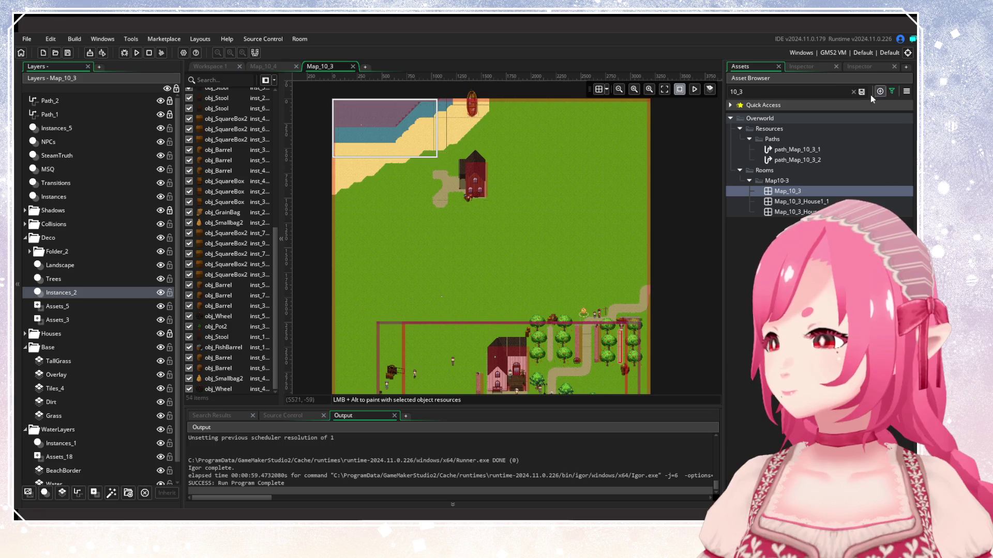
pyautogui.click(853, 91)
pyautogui.click(892, 91)
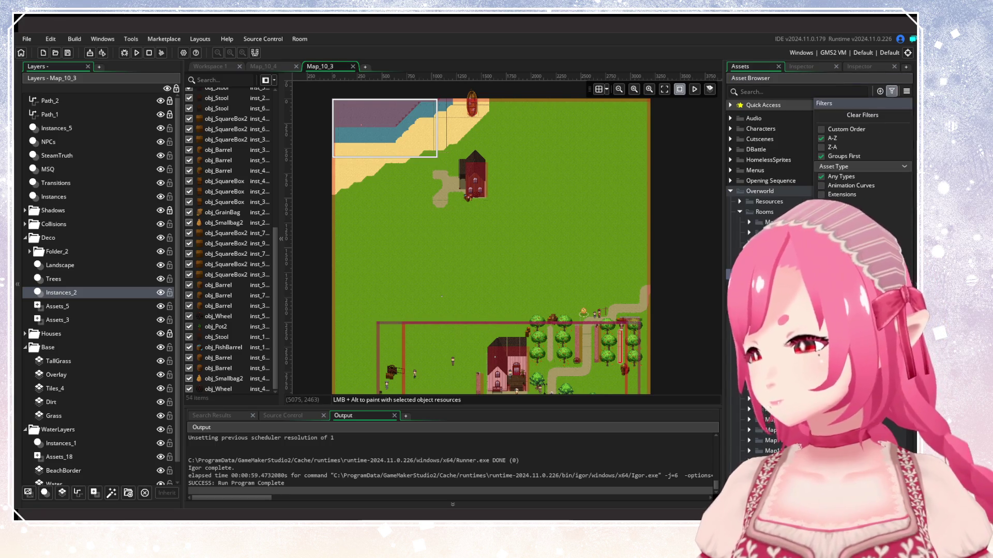
pyautogui.scroll(-10, 817, 166)
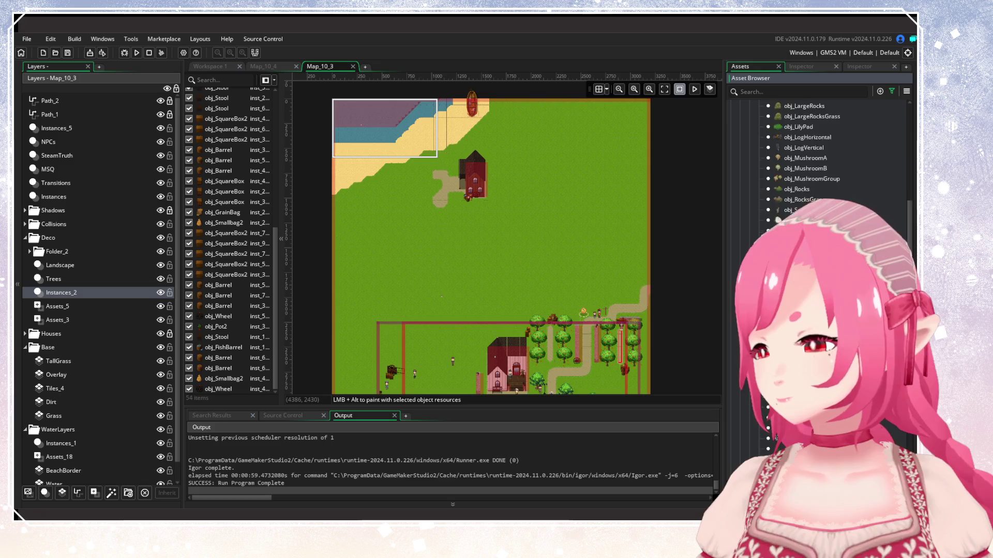
pyautogui.scroll(8, 517, 290)
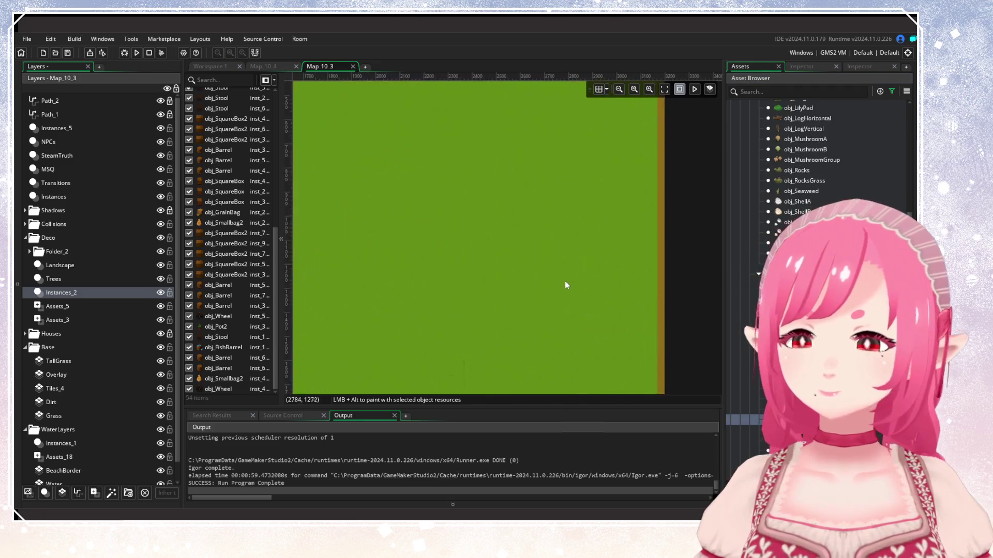
pyautogui.click(455, 214)
pyautogui.scroll(4, 483, 255)
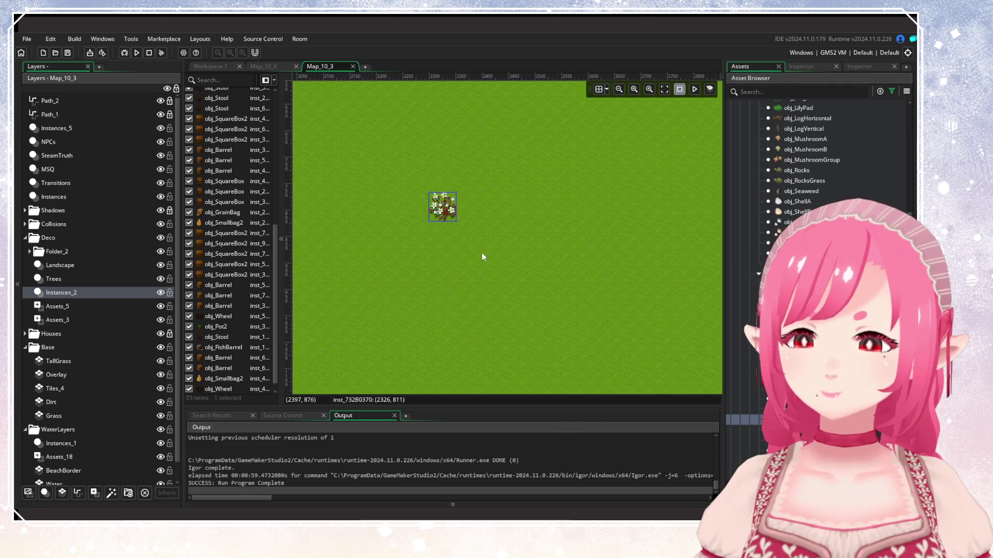
pyautogui.click(576, 313)
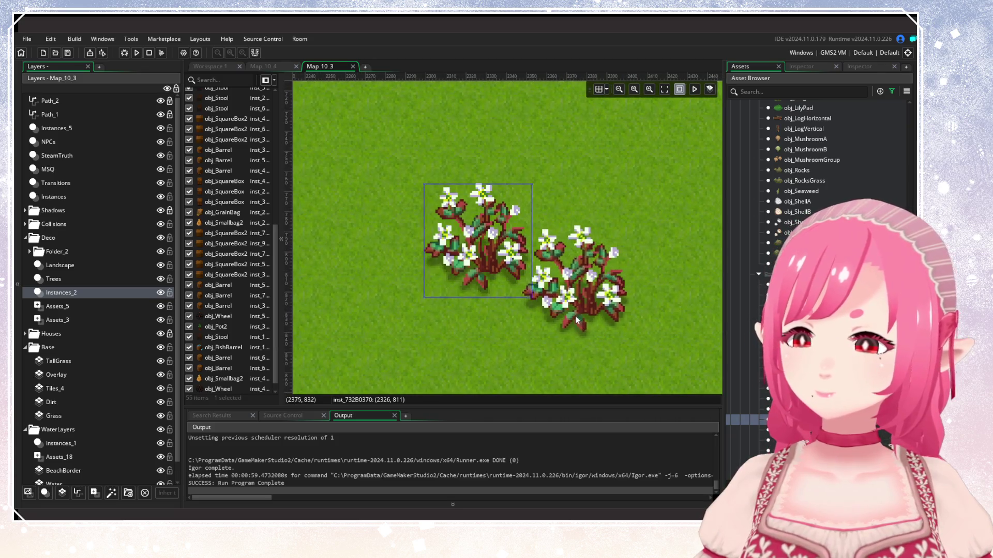
pyautogui.click(481, 338)
pyautogui.scroll(-2, 545, 333)
pyautogui.moveTo(454, 217)
pyautogui.mouseDown()
pyautogui.moveTo(608, 315)
pyautogui.moveTo(601, 262)
pyautogui.mouseUp()
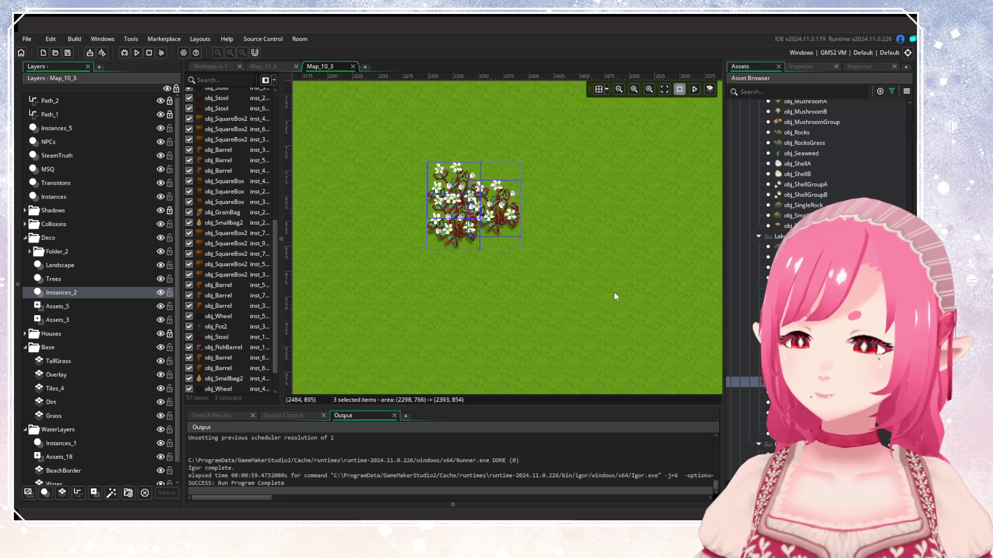
pyautogui.moveTo(579, 302)
pyautogui.mouseDown()
pyautogui.moveTo(520, 243)
pyautogui.moveTo(429, 187)
pyautogui.mouseUp()
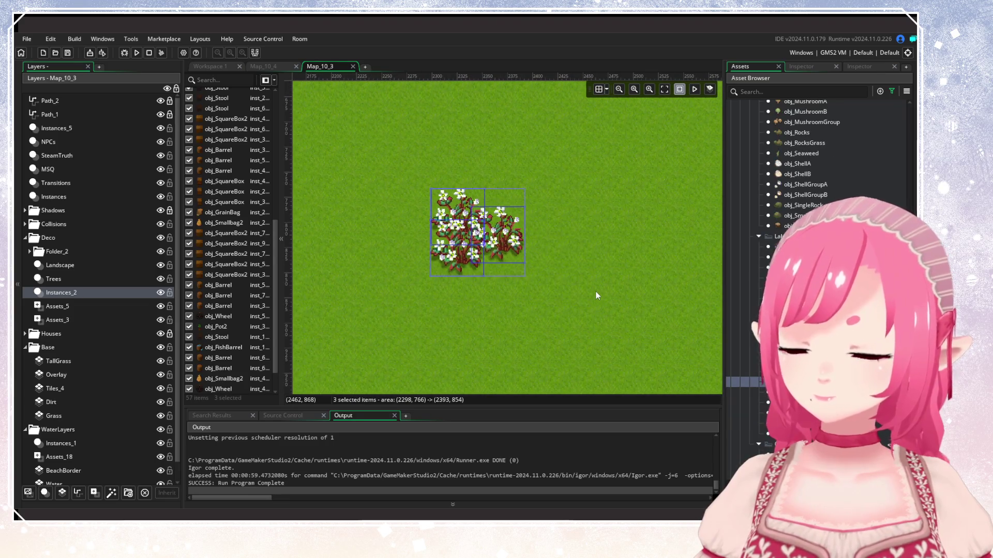
pyautogui.press('Delete')
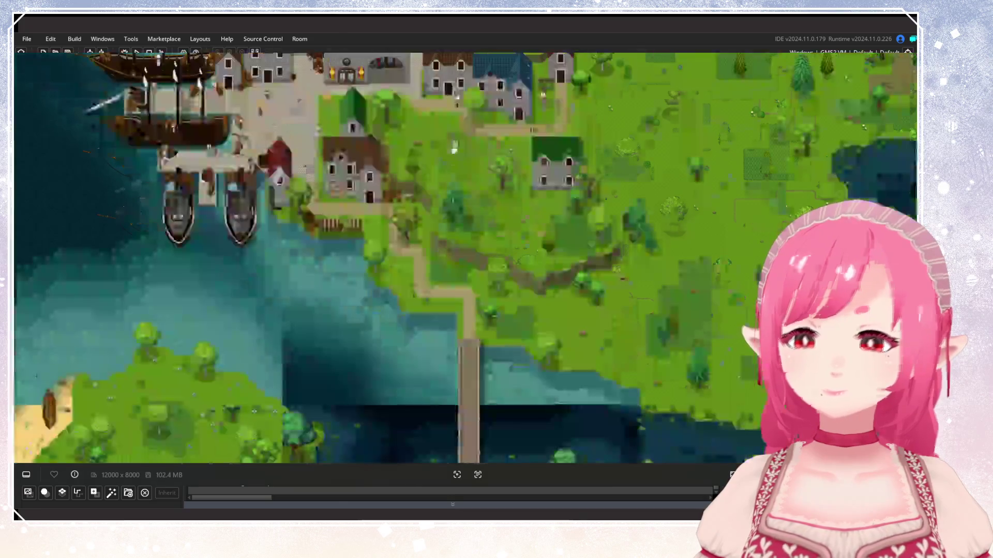
pyautogui.scroll(10, 465, 272)
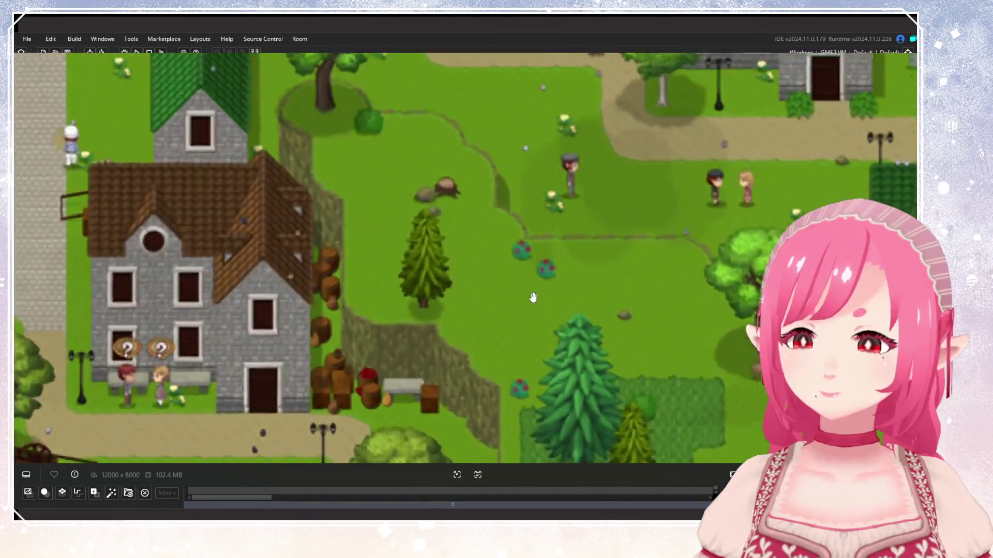
pyautogui.scroll(-8, 581, 288)
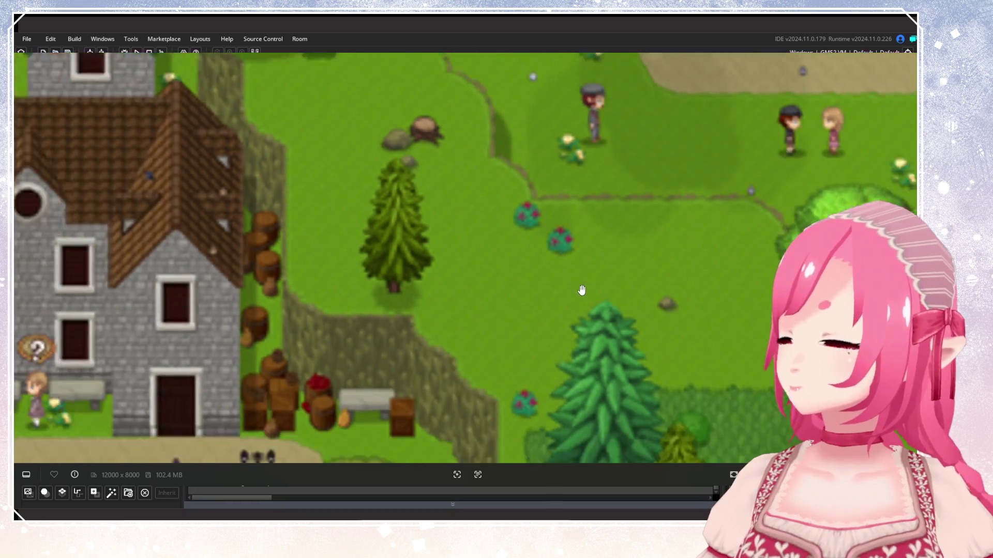
pyautogui.scroll(-5, 579, 291)
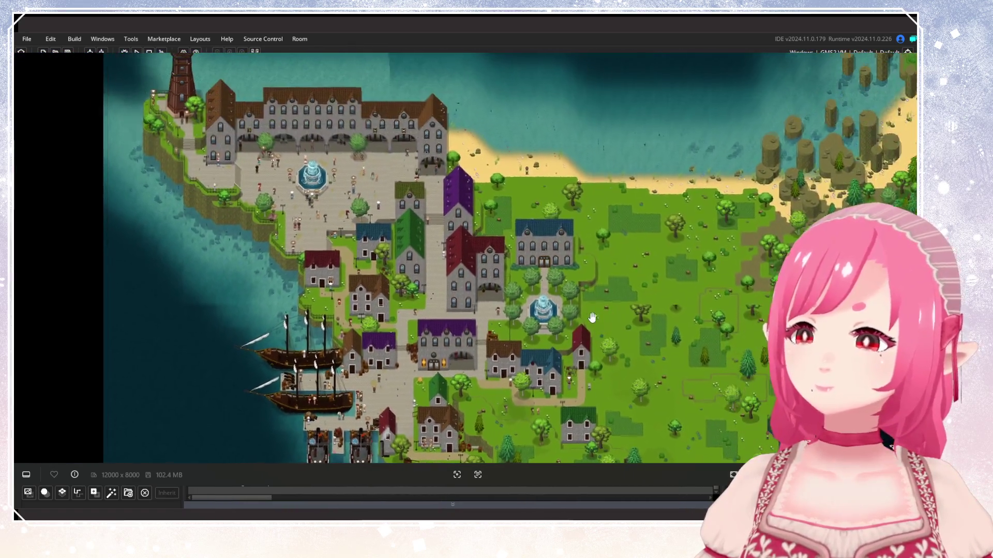
pyautogui.scroll(8, 542, 332)
pyautogui.scroll(1, 543, 331)
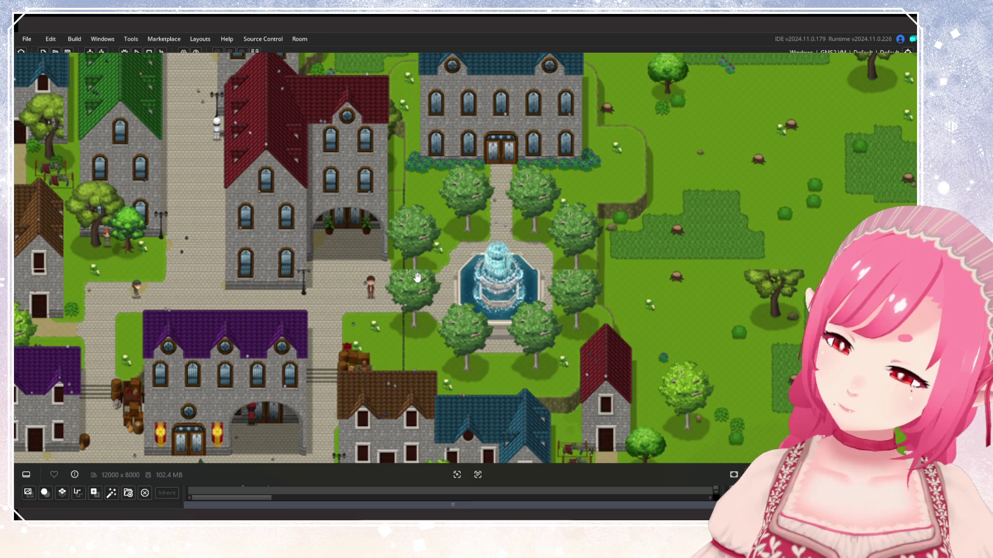
pyautogui.scroll(-4, 418, 278)
pyautogui.scroll(1, 451, 281)
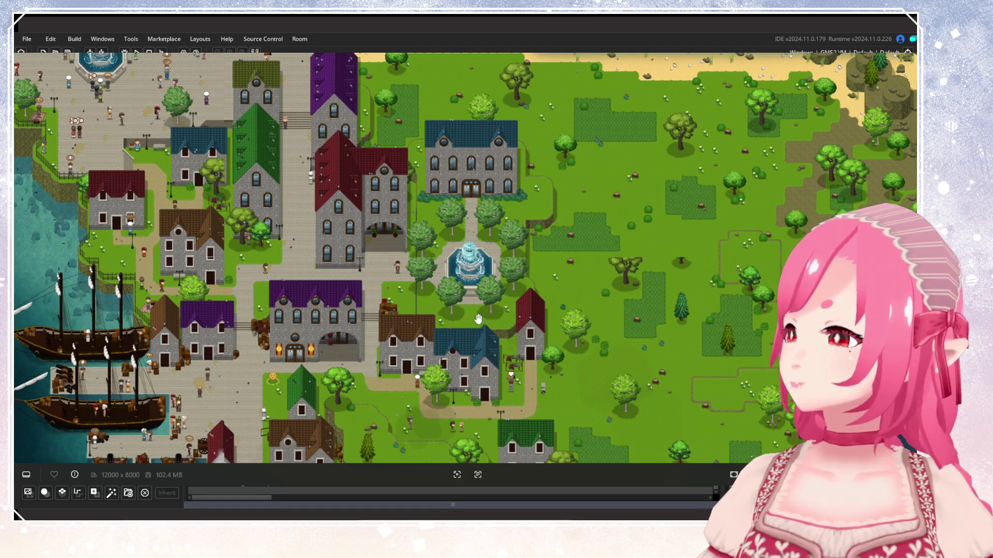
pyautogui.scroll(-5, 478, 319)
pyautogui.scroll(3, 448, 341)
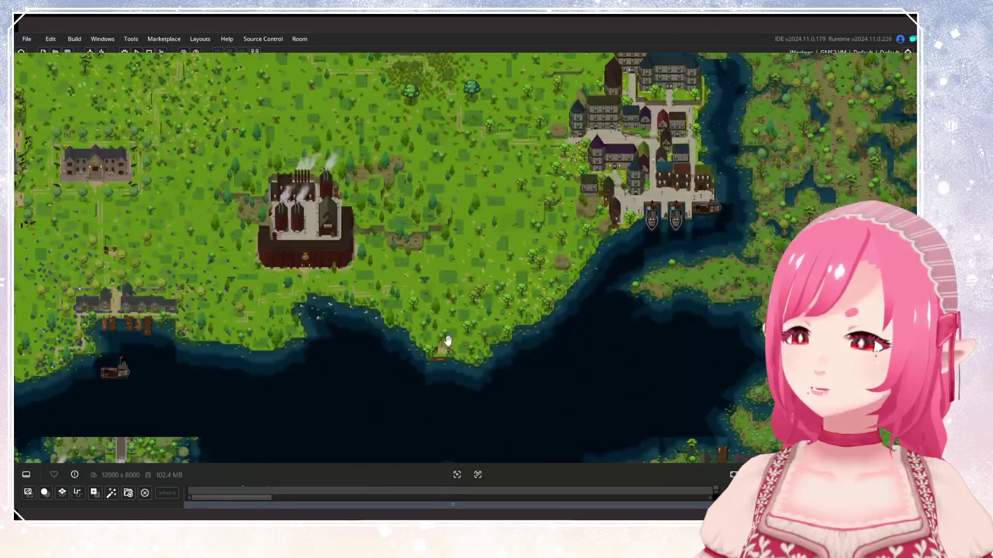
pyautogui.moveTo(448, 341); pyautogui.dragTo(499, 172)
pyautogui.scroll(5, 500, 172)
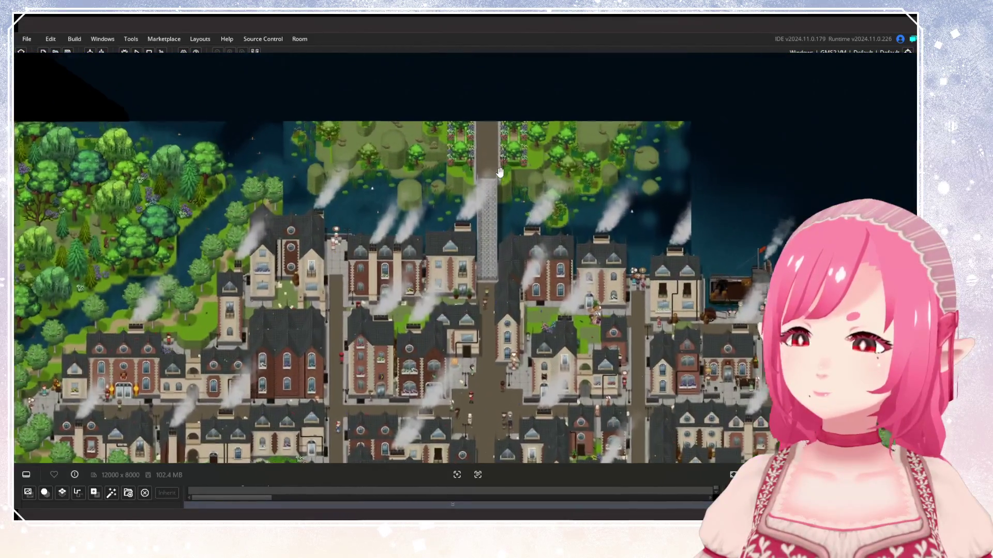
pyautogui.scroll(6, 500, 172)
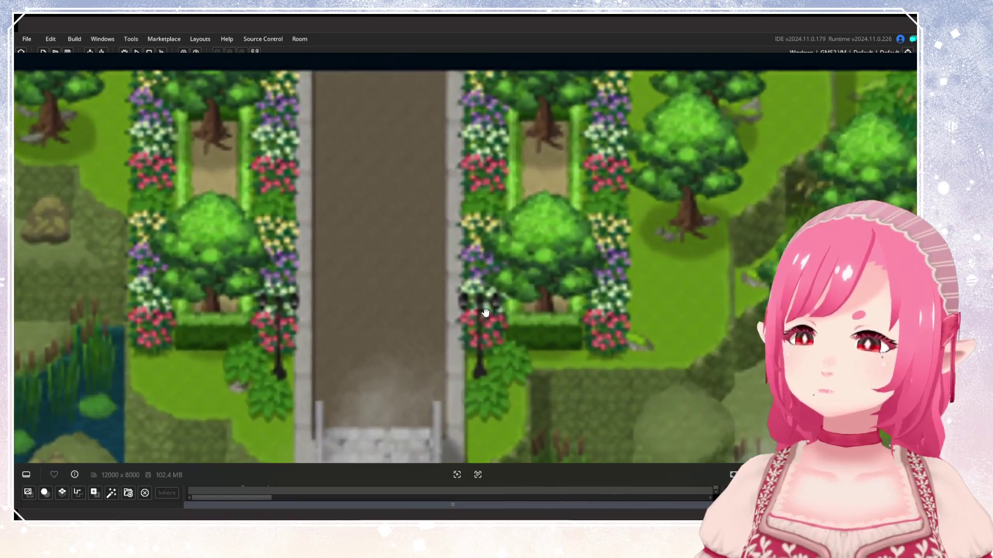
pyautogui.moveTo(494, 193); pyautogui.dragTo(549, 185)
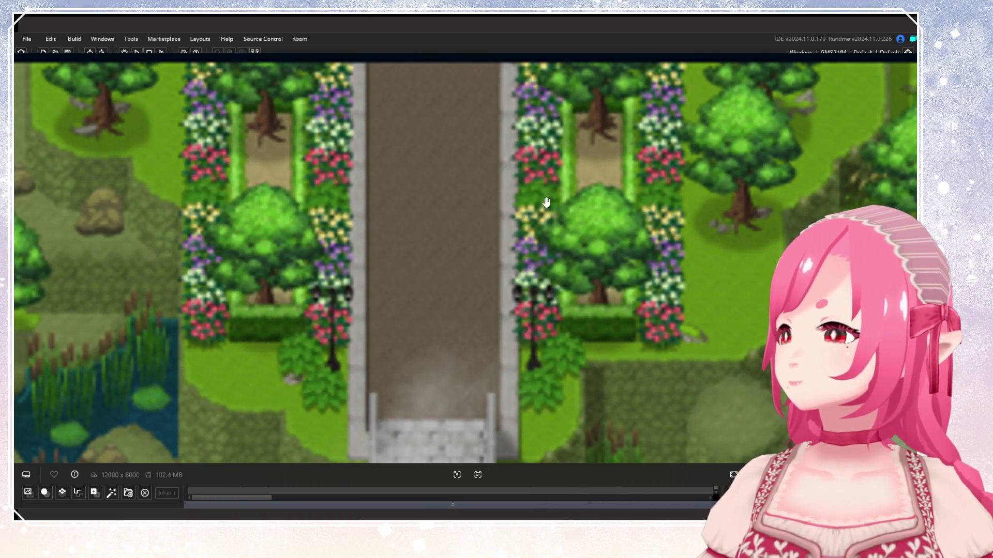
pyautogui.scroll(-10, 473, 325)
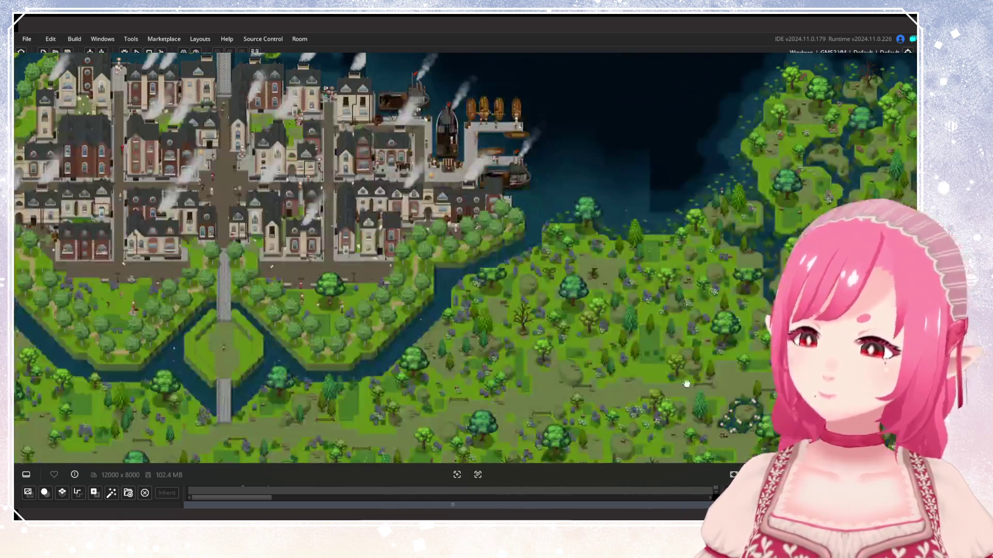
pyautogui.moveTo(686, 383); pyautogui.dragTo(569, 336)
pyautogui.scroll(8, 569, 311)
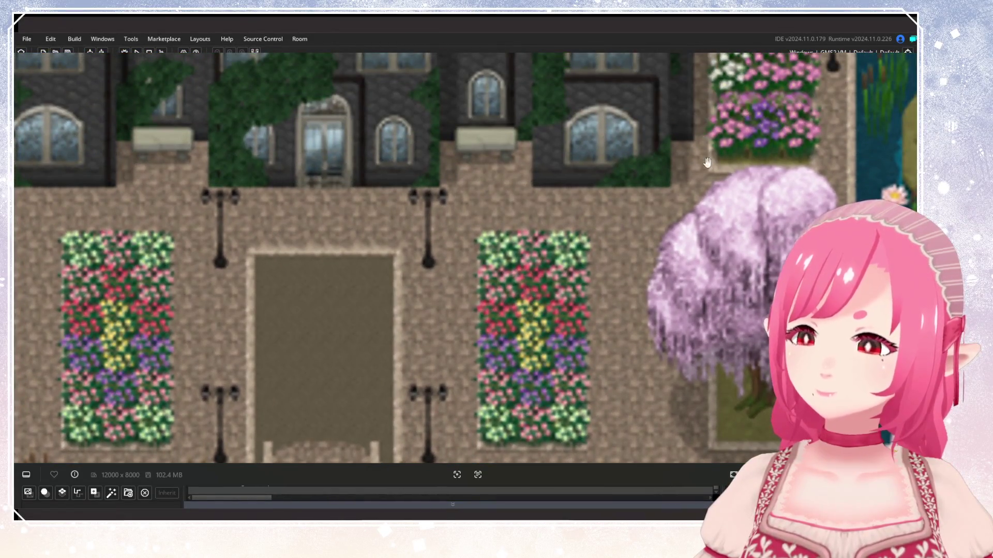
pyautogui.scroll(-3, 704, 156)
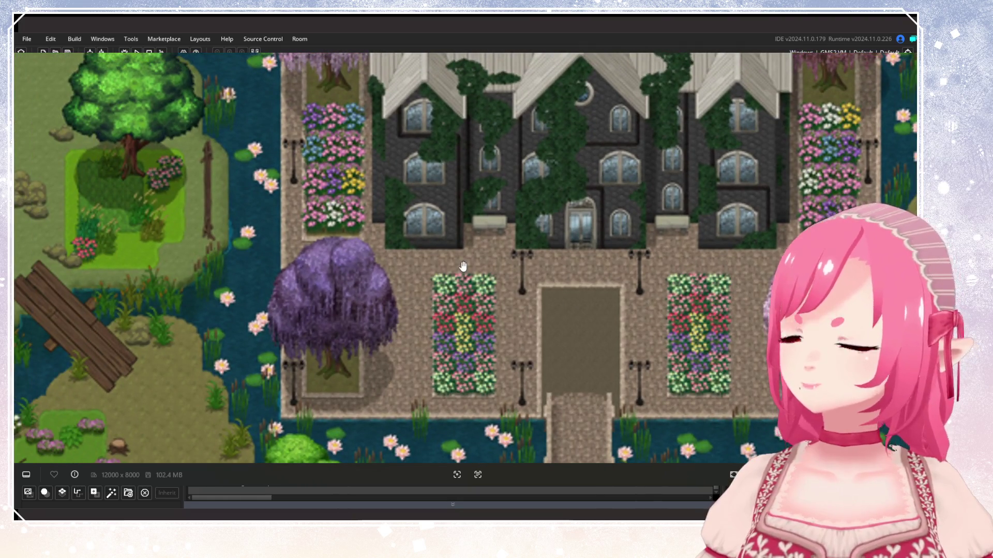
pyautogui.scroll(-10, 461, 264)
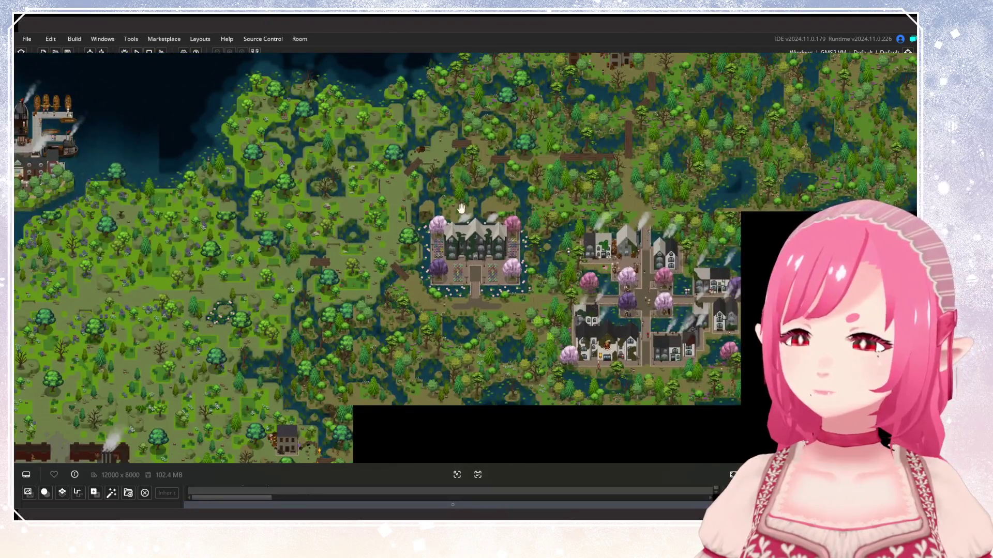
pyautogui.scroll(-4, 461, 208)
pyautogui.moveTo(461, 208)
pyautogui.mouseDown()
pyautogui.moveTo(444, 233)
pyautogui.moveTo(572, 236)
pyautogui.moveTo(346, 274)
pyautogui.mouseUp()
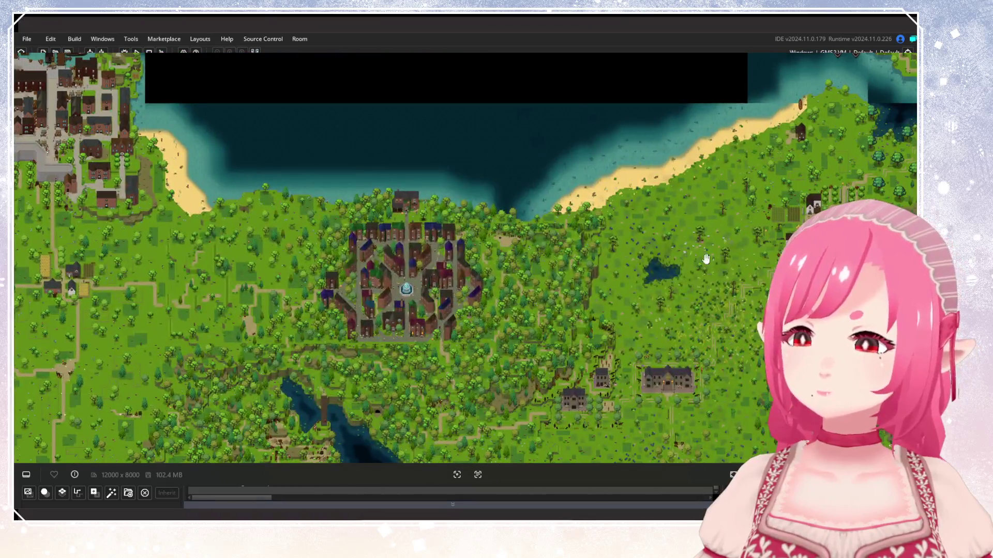
pyautogui.moveTo(705, 262); pyautogui.dragTo(350, 268)
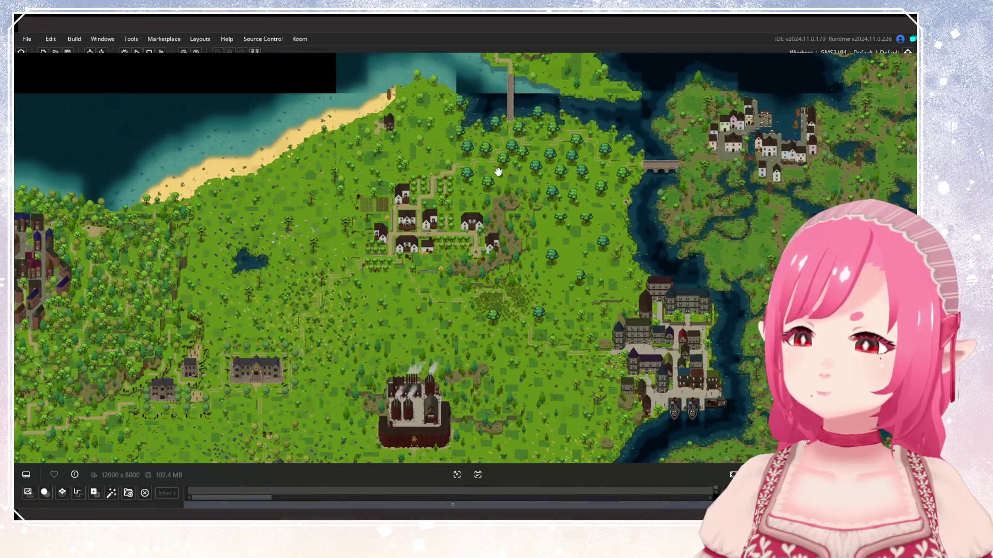
pyautogui.moveTo(497, 169); pyautogui.dragTo(523, 331)
pyautogui.scroll(5, 549, 141)
pyautogui.scroll(5, 549, 141)
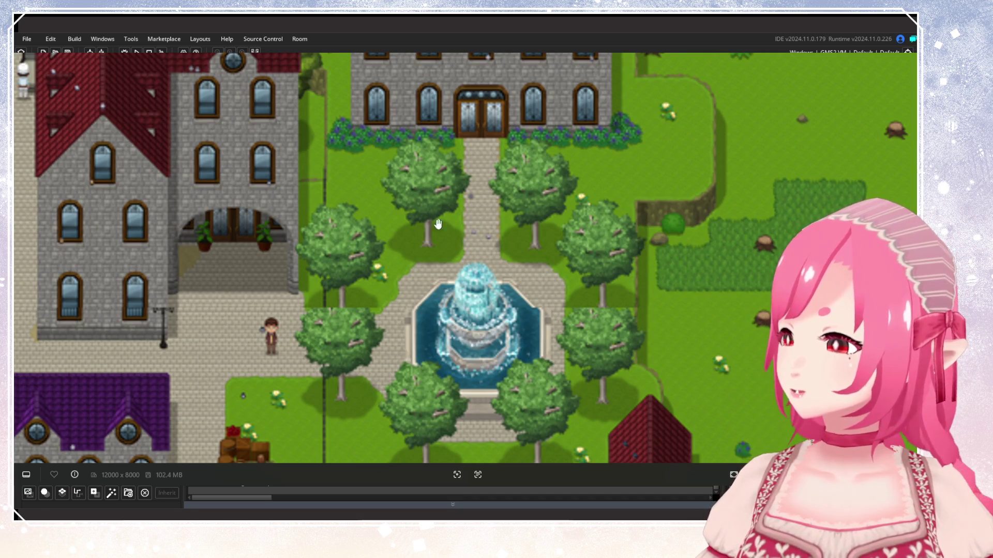
pyautogui.scroll(-5, 495, 252)
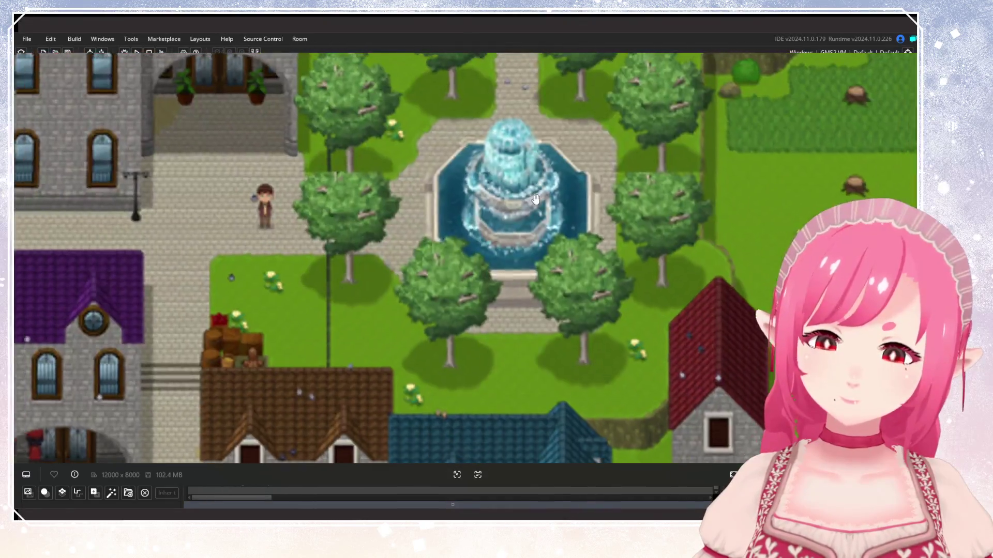
pyautogui.scroll(3, 526, 239)
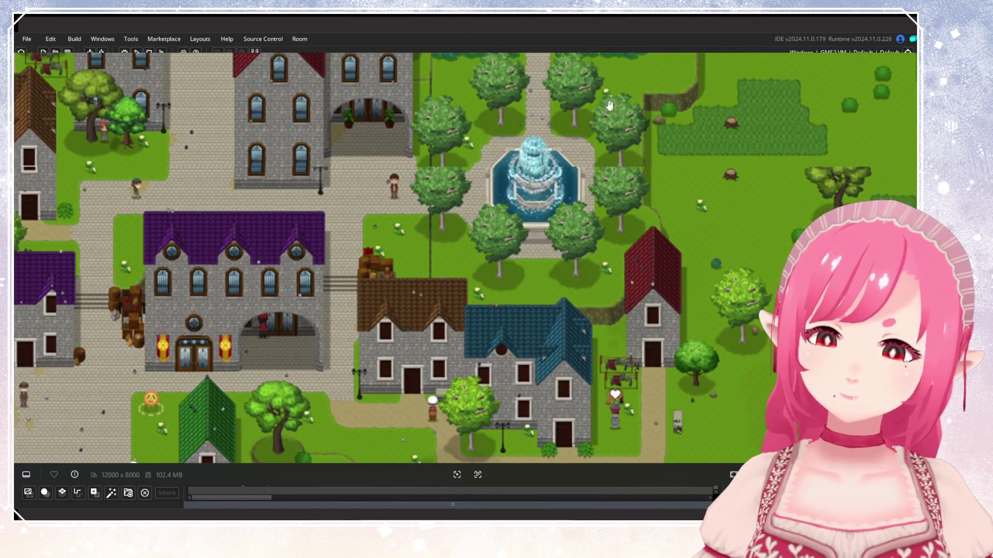
pyautogui.scroll(-3, 548, 227)
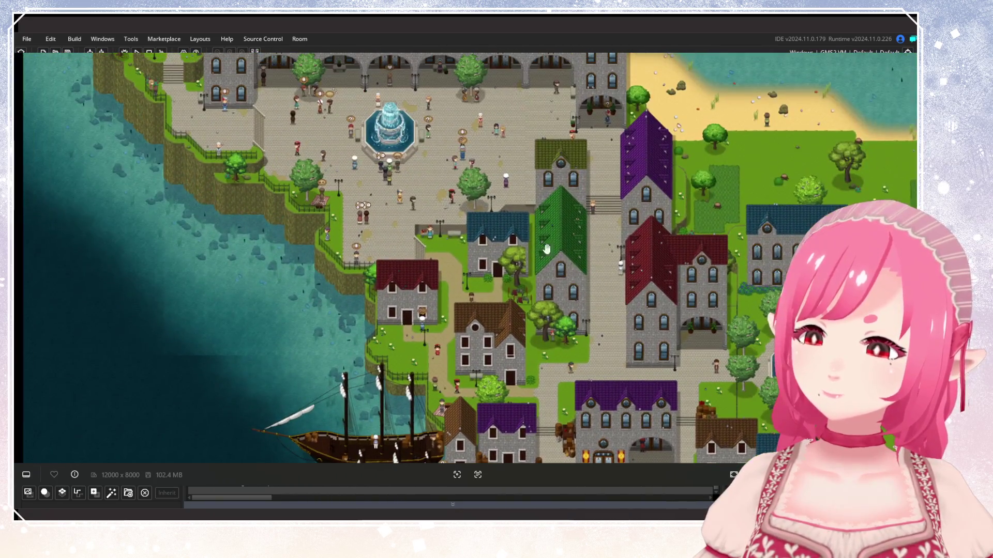
pyautogui.moveTo(547, 249)
pyautogui.mouseDown()
pyautogui.moveTo(398, 141)
pyautogui.moveTo(497, 209)
pyautogui.mouseUp()
pyautogui.moveTo(684, 319)
pyautogui.mouseDown()
pyautogui.moveTo(457, 189)
pyautogui.moveTo(729, 245)
pyautogui.mouseUp()
pyautogui.moveTo(456, 217); pyautogui.dragTo(542, 191)
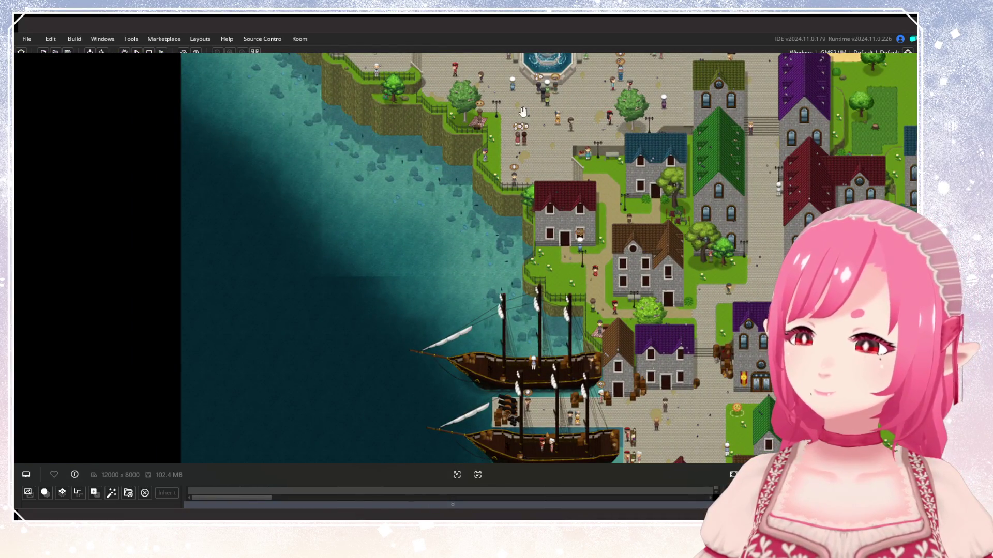
pyautogui.moveTo(559, 117); pyautogui.dragTo(539, 283)
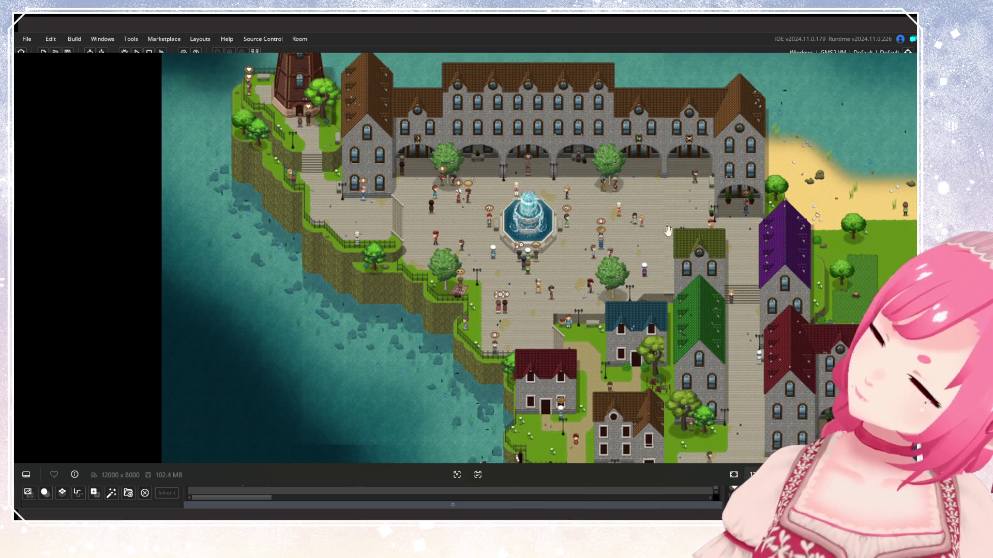
pyautogui.scroll(-2, 661, 233)
pyautogui.scroll(2, 648, 229)
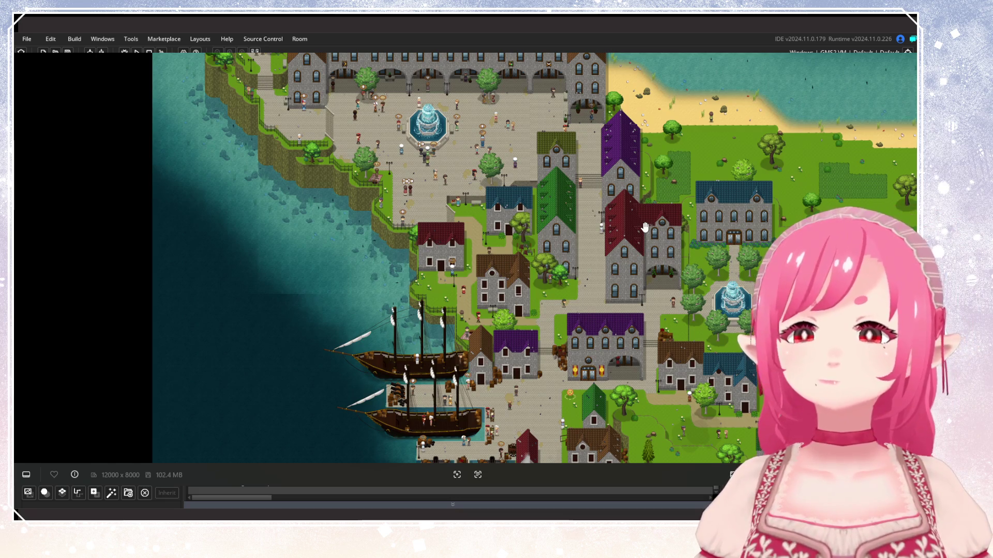
pyautogui.scroll(5, 505, 158)
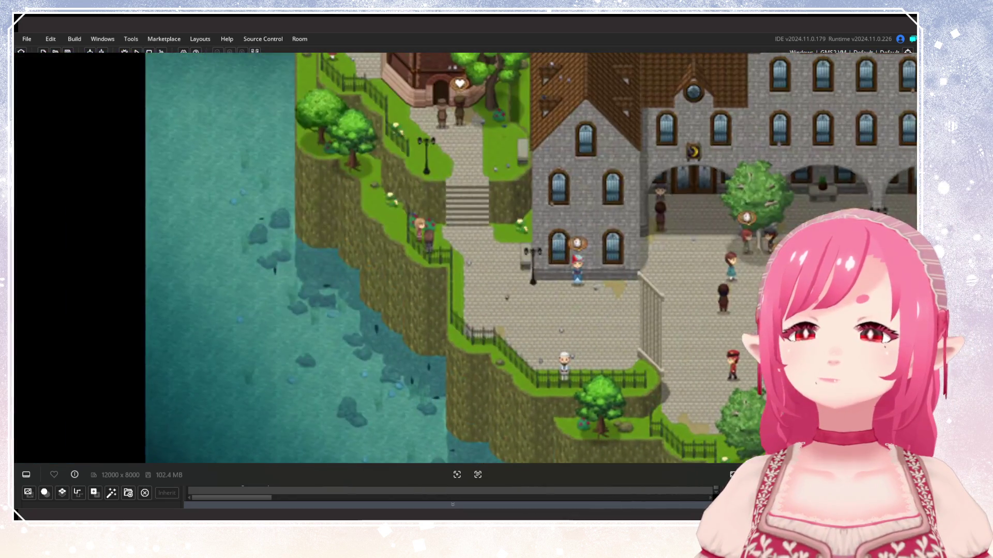
pyautogui.scroll(-8, 622, 251)
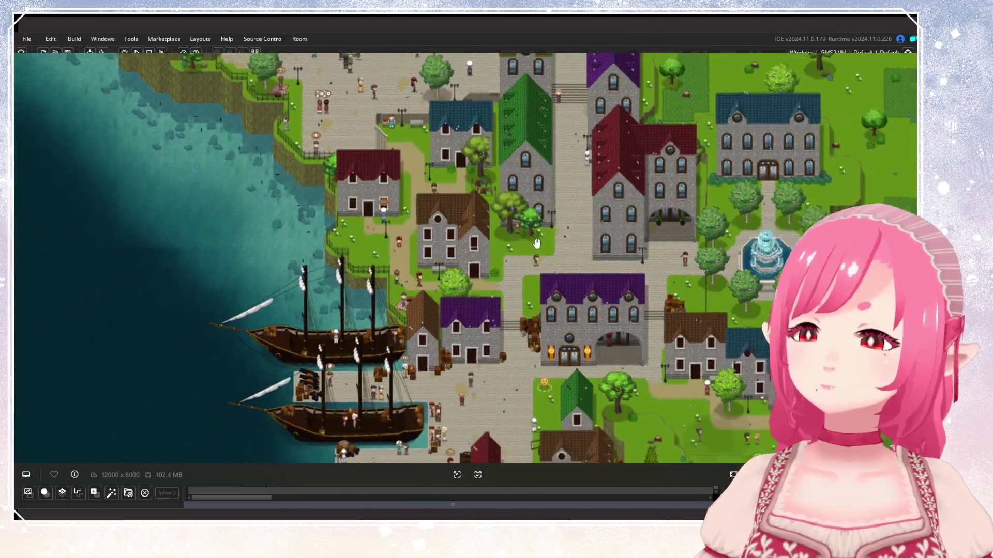
pyautogui.moveTo(537, 243); pyautogui.dragTo(502, 85)
pyautogui.scroll(-5, 444, 209)
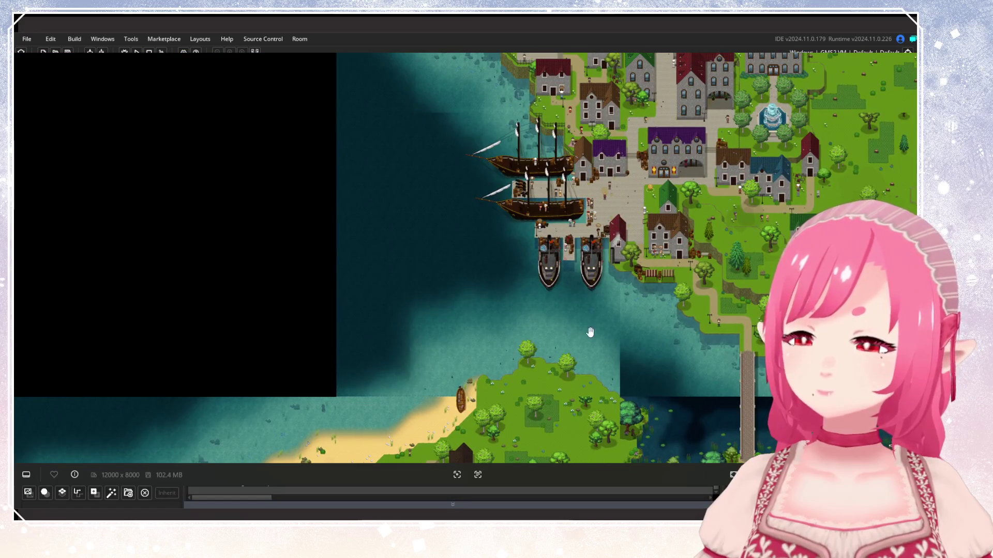
pyautogui.scroll(4, 490, 376)
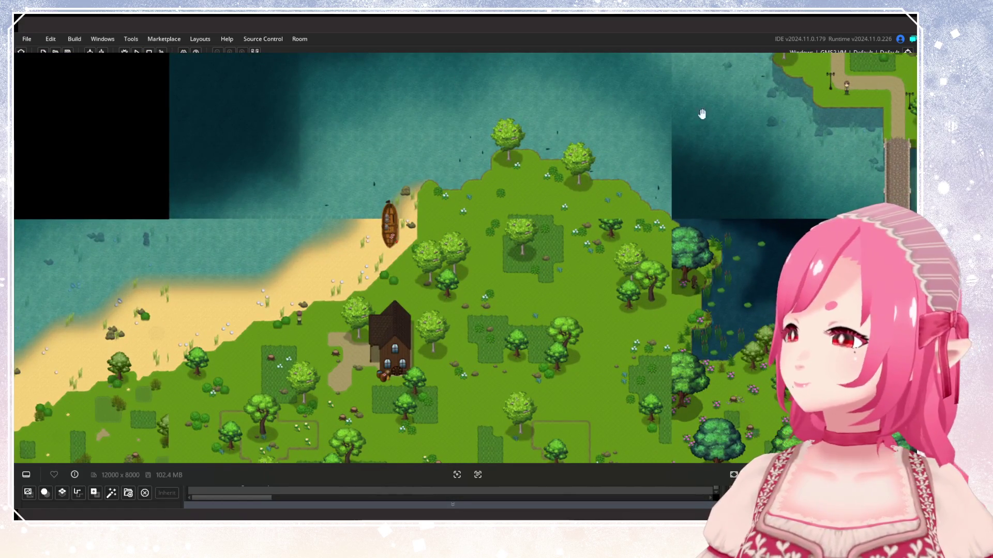
pyautogui.moveTo(473, 119); pyautogui.dragTo(450, 172)
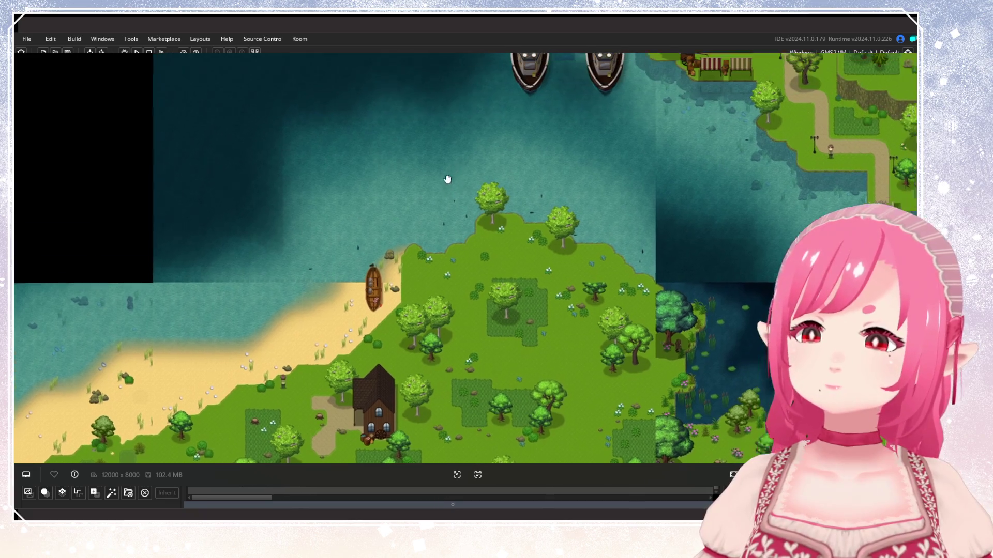
pyautogui.moveTo(536, 146); pyautogui.dragTo(554, 180)
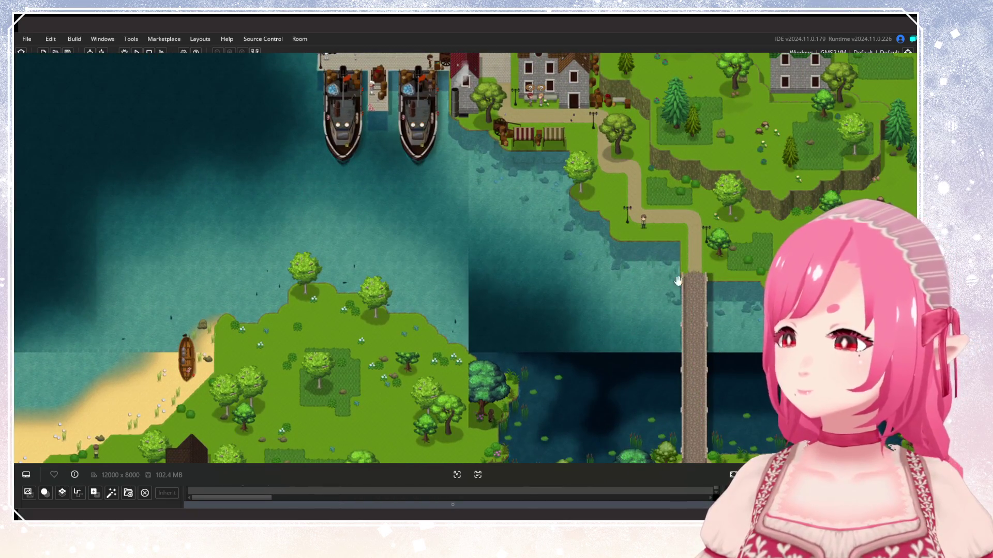
pyautogui.moveTo(459, 266); pyautogui.dragTo(576, 288)
pyautogui.scroll(-2, 545, 229)
pyautogui.scroll(-1, 546, 229)
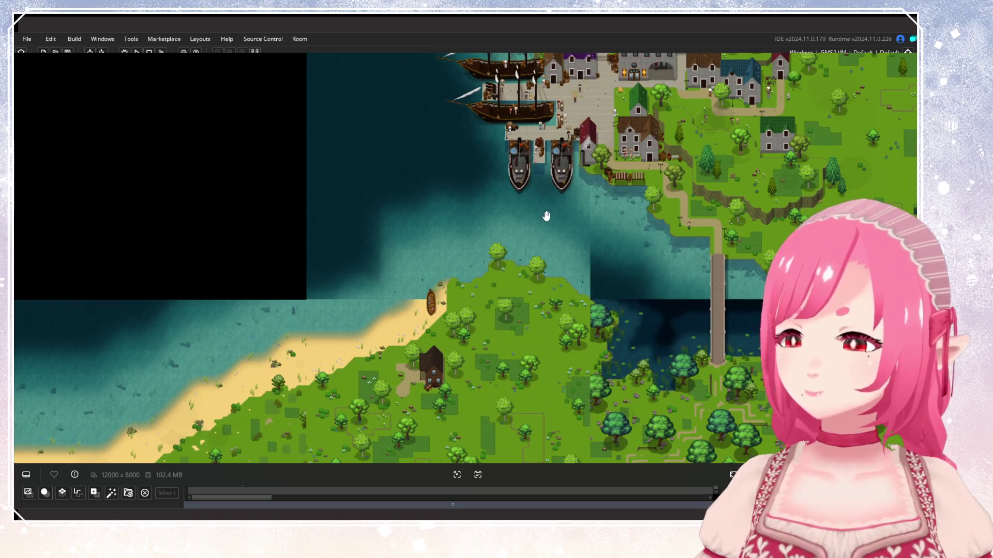
pyautogui.moveTo(569, 162); pyautogui.dragTo(542, 245)
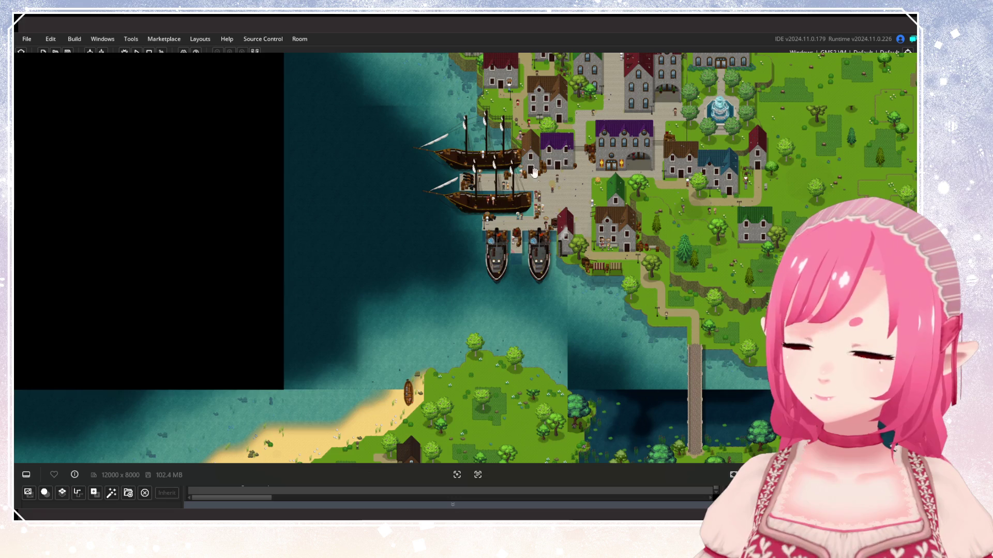
pyautogui.moveTo(517, 135)
pyautogui.mouseDown()
pyautogui.moveTo(480, 265)
pyautogui.moveTo(510, 196)
pyautogui.mouseUp()
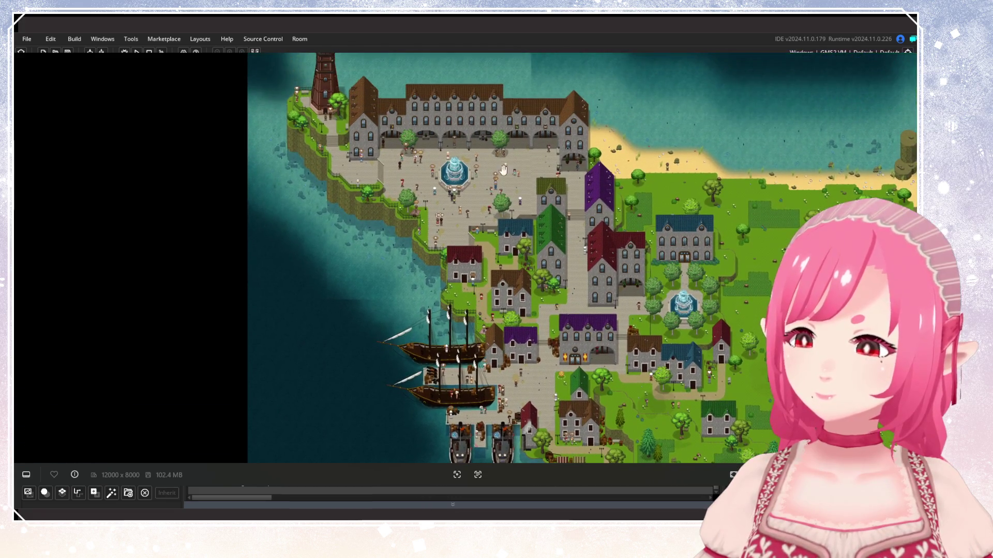
pyautogui.moveTo(337, 246); pyautogui.dragTo(165, 178)
pyautogui.moveTo(372, 274); pyautogui.dragTo(379, 139)
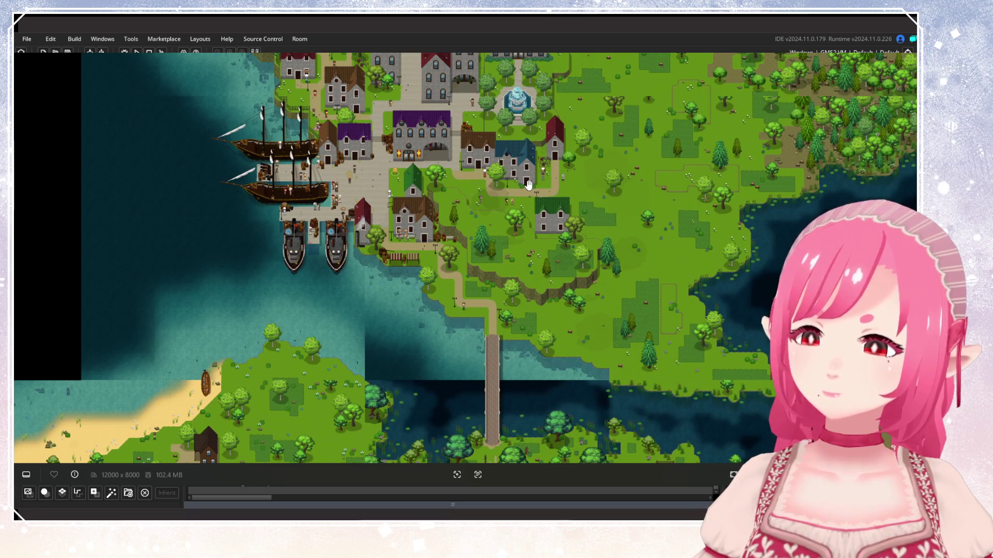
pyautogui.moveTo(552, 132)
pyautogui.mouseDown()
pyautogui.moveTo(527, 169)
pyautogui.moveTo(534, 279)
pyautogui.mouseUp()
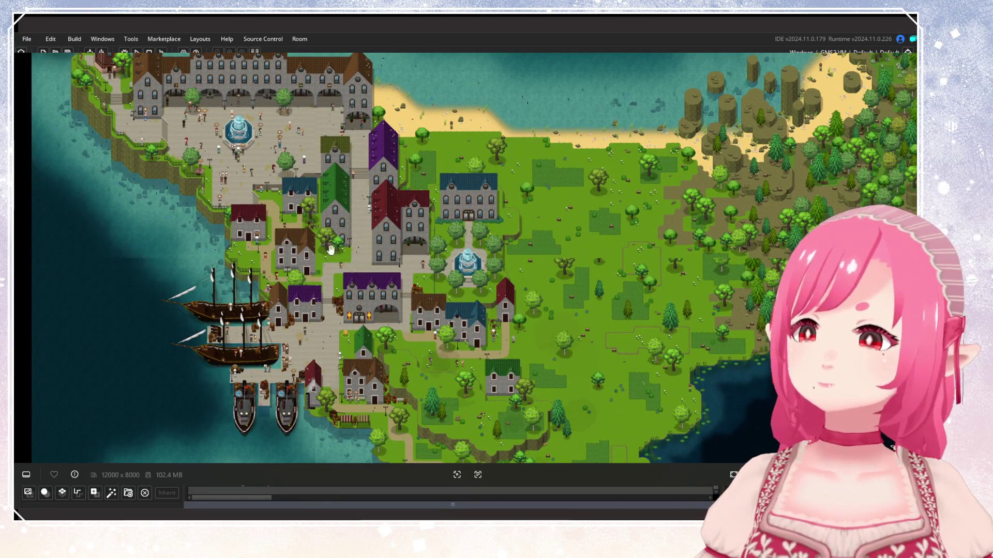
pyautogui.moveTo(459, 127); pyautogui.dragTo(397, 177)
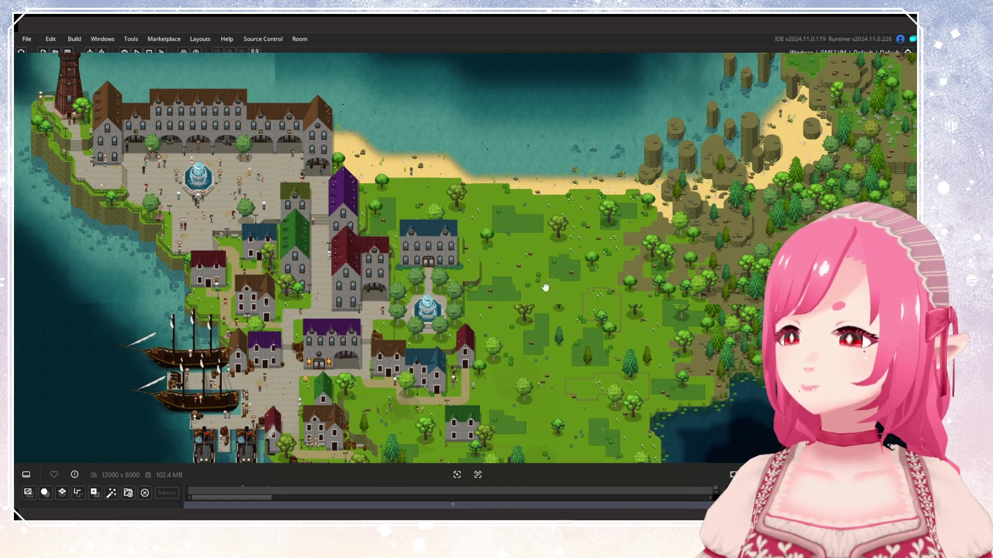
pyautogui.moveTo(553, 296); pyautogui.dragTo(358, 177)
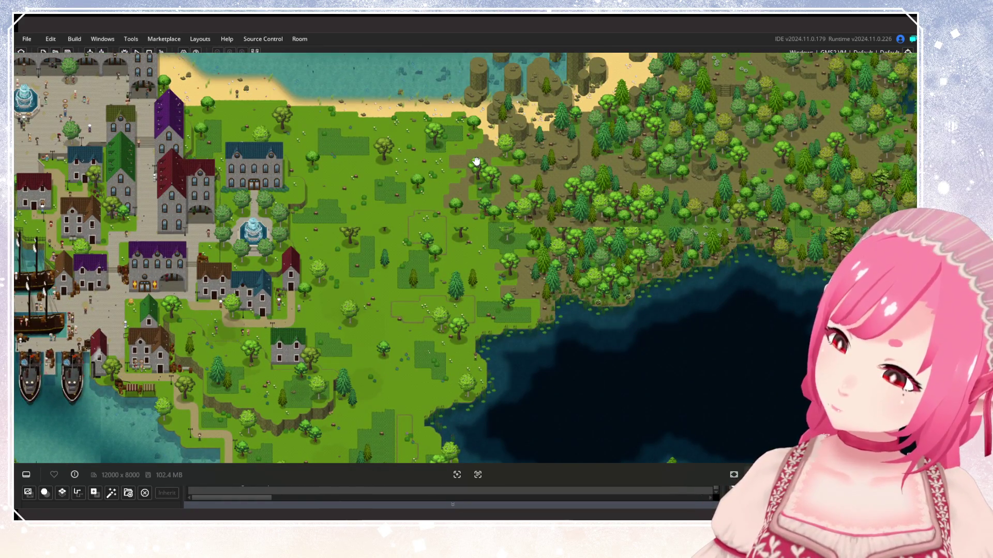
pyautogui.moveTo(476, 162); pyautogui.dragTo(407, 173)
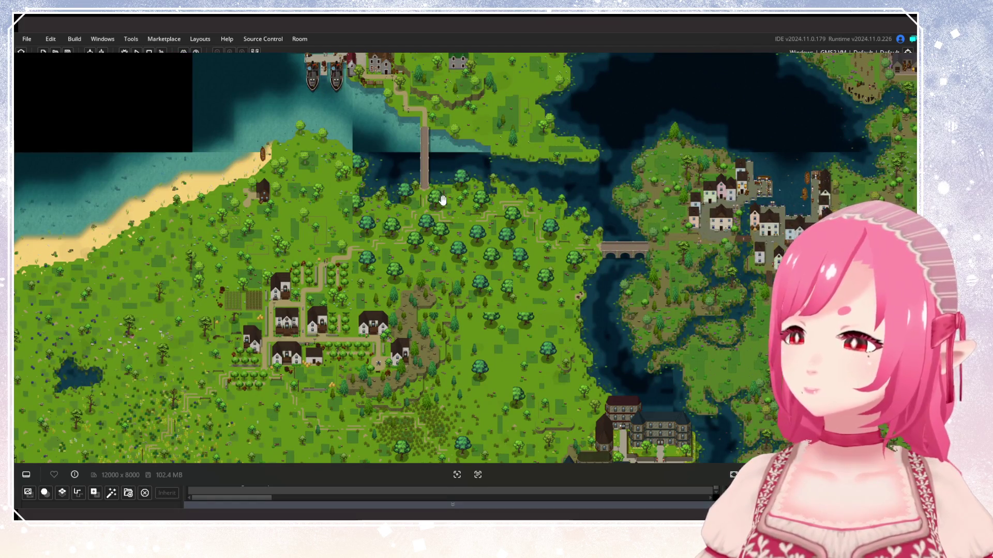
pyautogui.moveTo(441, 201); pyautogui.dragTo(437, 365)
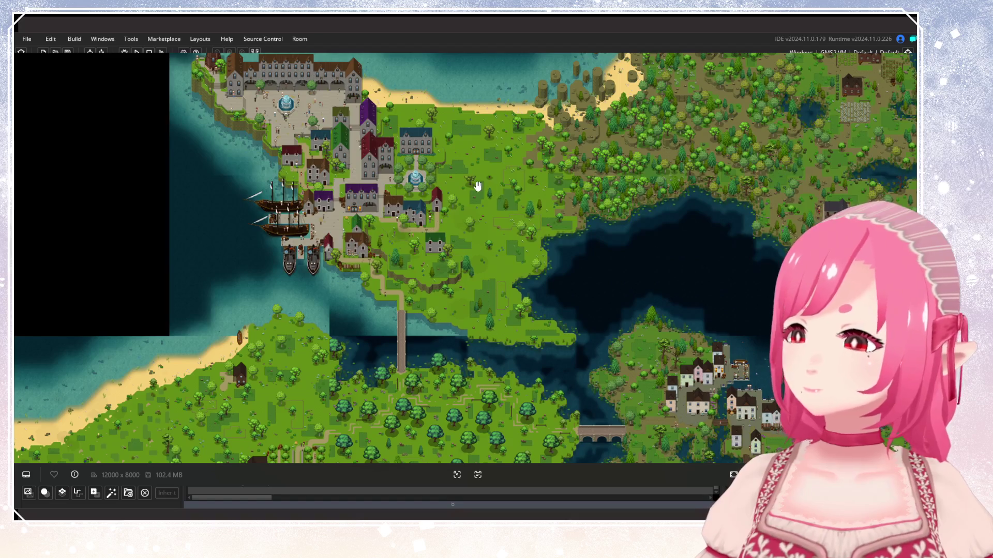
pyautogui.scroll(-5, 471, 290)
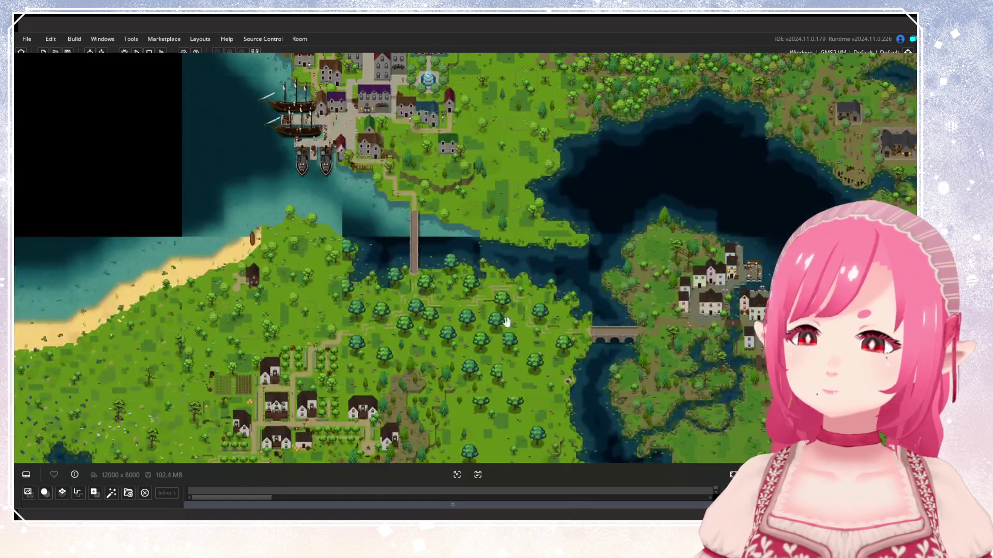
pyautogui.scroll(-3, 538, 332)
pyautogui.scroll(5, 541, 333)
pyautogui.scroll(-5, 601, 279)
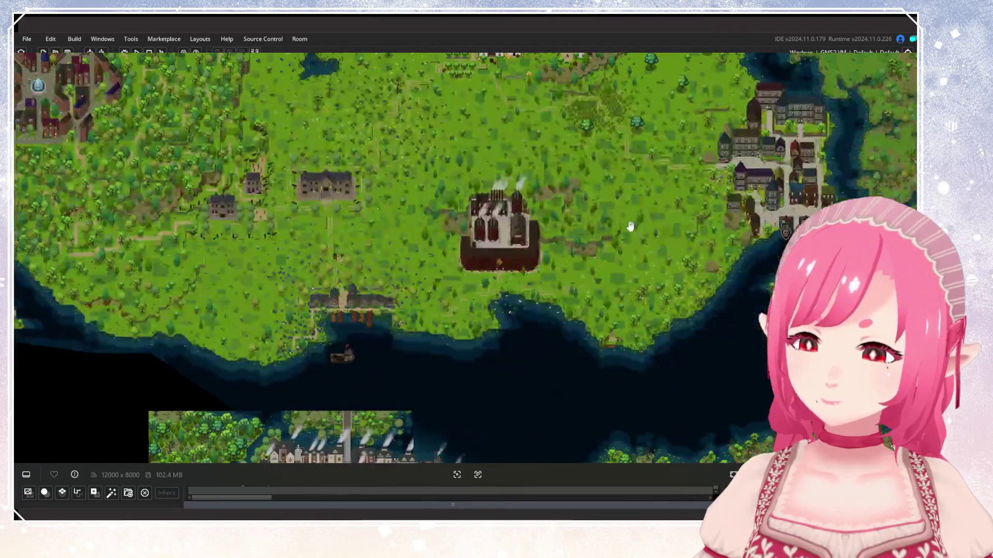
pyautogui.scroll(2, 597, 300)
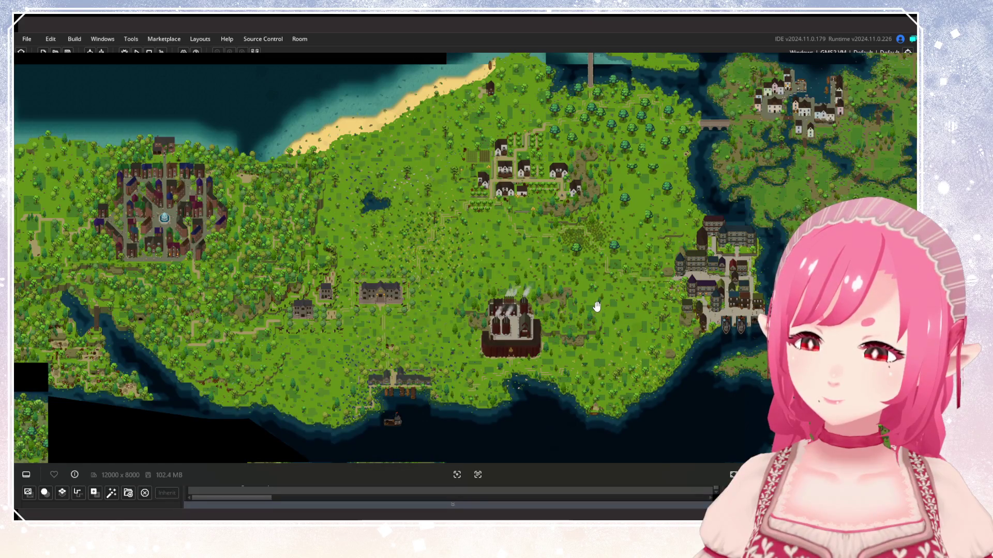
pyautogui.moveTo(597, 307); pyautogui.dragTo(542, 370)
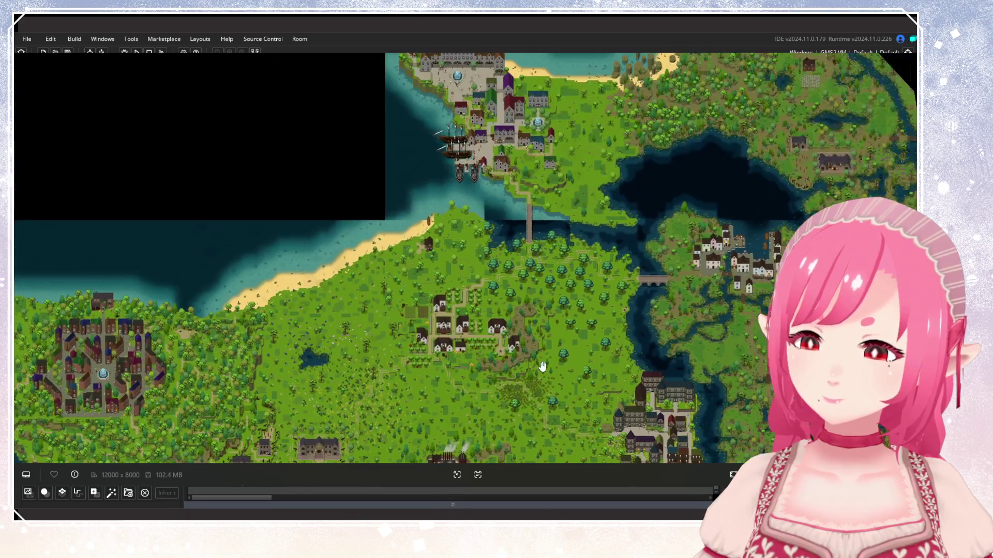
pyautogui.scroll(6, 581, 210)
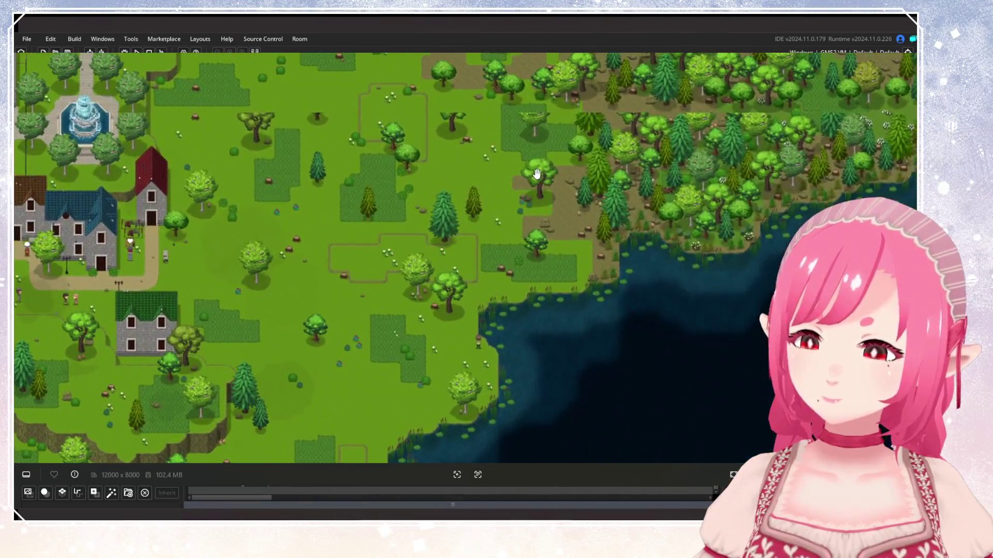
pyautogui.moveTo(536, 174); pyautogui.dragTo(429, 309)
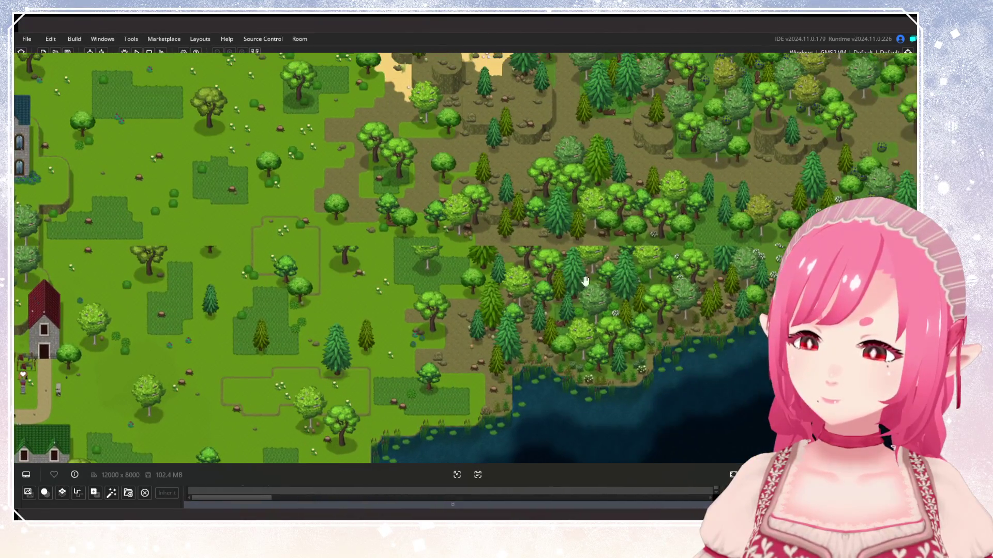
pyautogui.moveTo(337, 78); pyautogui.dragTo(490, 106)
pyautogui.scroll(-3, 444, 306)
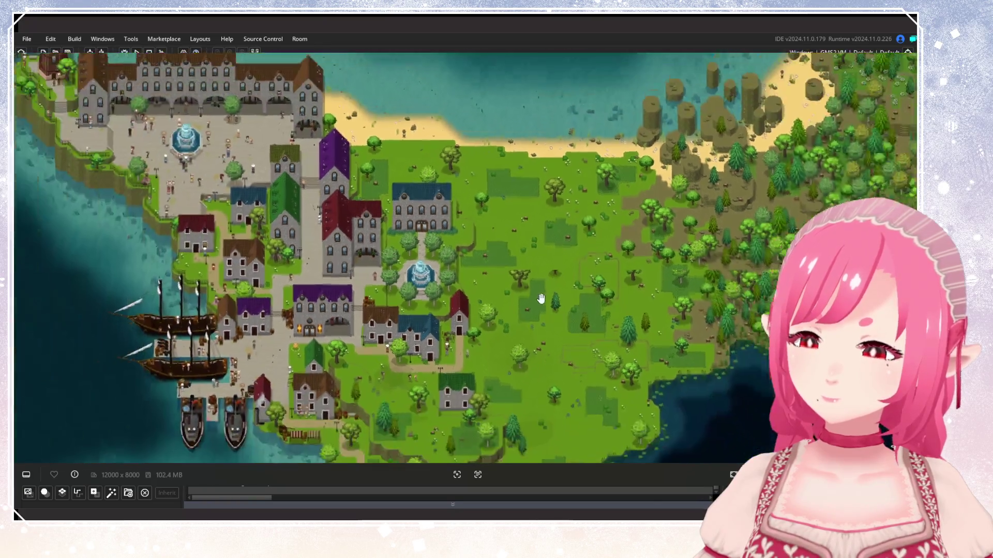
pyautogui.scroll(-2, 565, 281)
pyautogui.scroll(3, 574, 287)
pyautogui.scroll(-3, 563, 284)
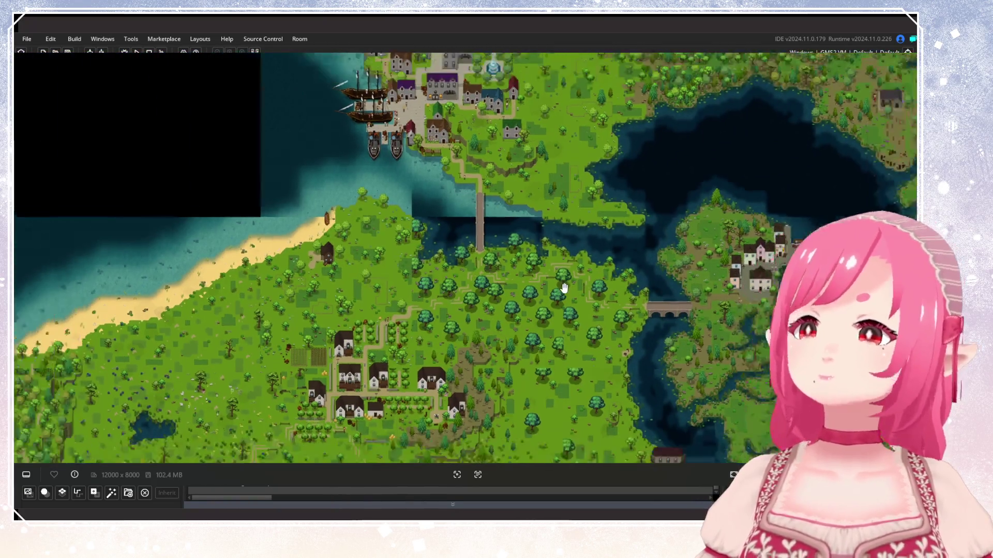
pyautogui.moveTo(543, 271)
pyautogui.mouseDown()
pyautogui.moveTo(538, 226)
pyautogui.moveTo(596, 172)
pyautogui.mouseUp()
pyautogui.scroll(2, 381, 310)
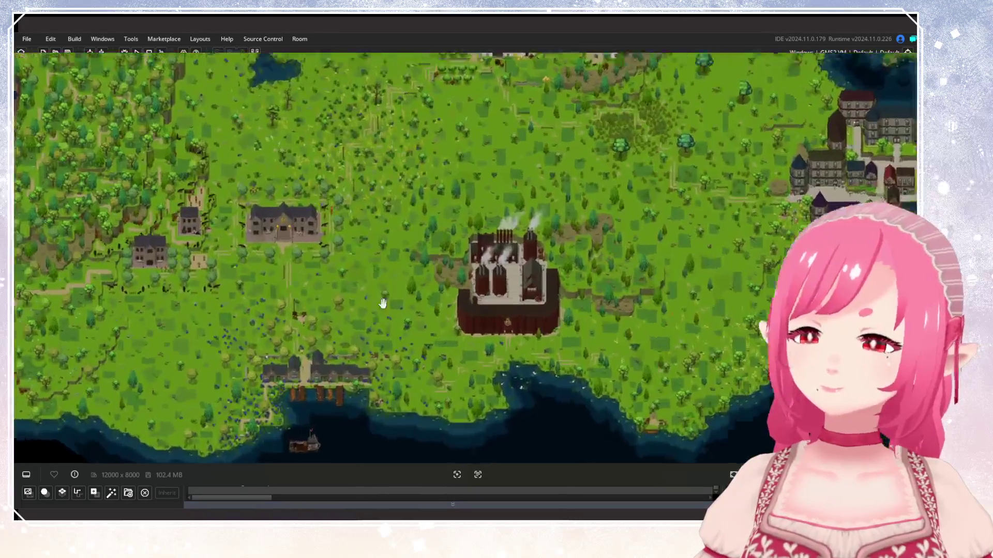
pyautogui.moveTo(477, 144)
pyautogui.mouseDown()
pyautogui.moveTo(523, 222)
pyautogui.moveTo(464, 365)
pyautogui.mouseUp()
pyautogui.moveTo(577, 234); pyautogui.dragTo(443, 395)
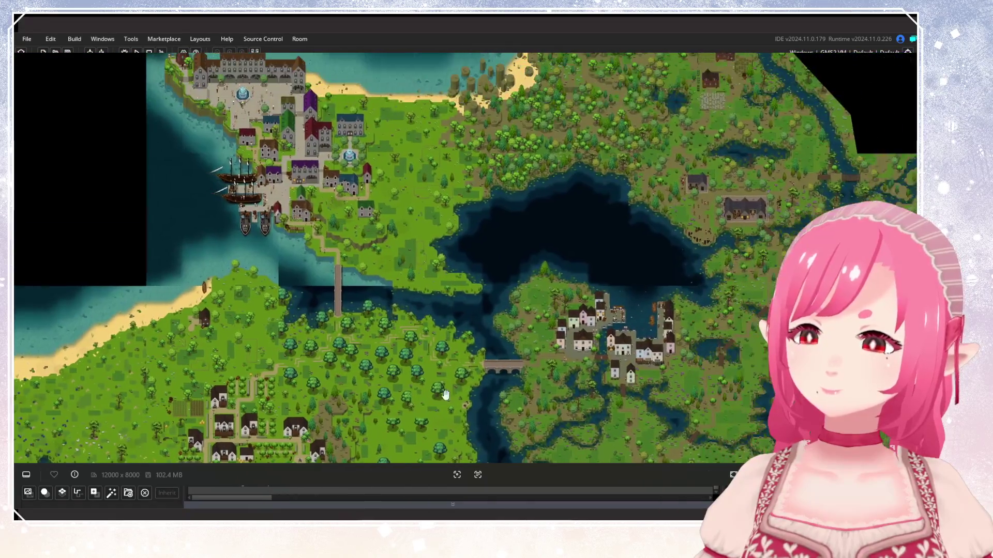
pyautogui.scroll(3, 554, 251)
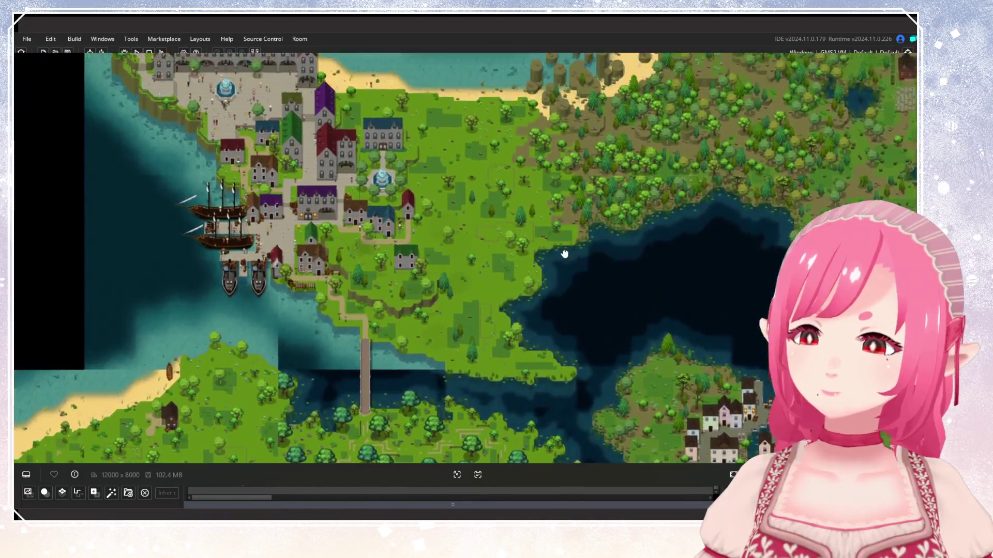
pyautogui.moveTo(572, 257); pyautogui.dragTo(572, 308)
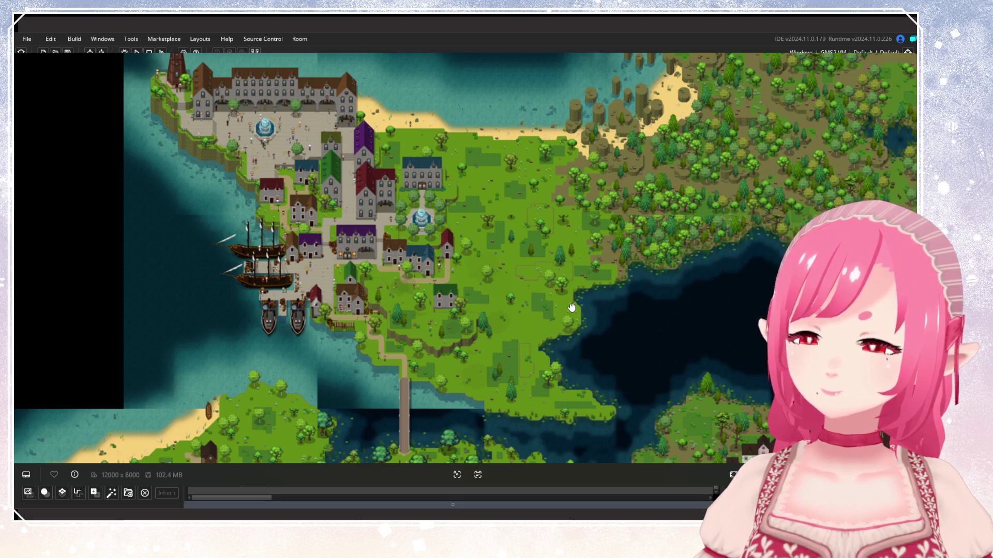
pyautogui.moveTo(571, 307)
pyautogui.mouseDown()
pyautogui.moveTo(646, 182)
pyautogui.moveTo(634, 225)
pyautogui.moveTo(648, 262)
pyautogui.mouseUp()
pyautogui.scroll(-3, 648, 261)
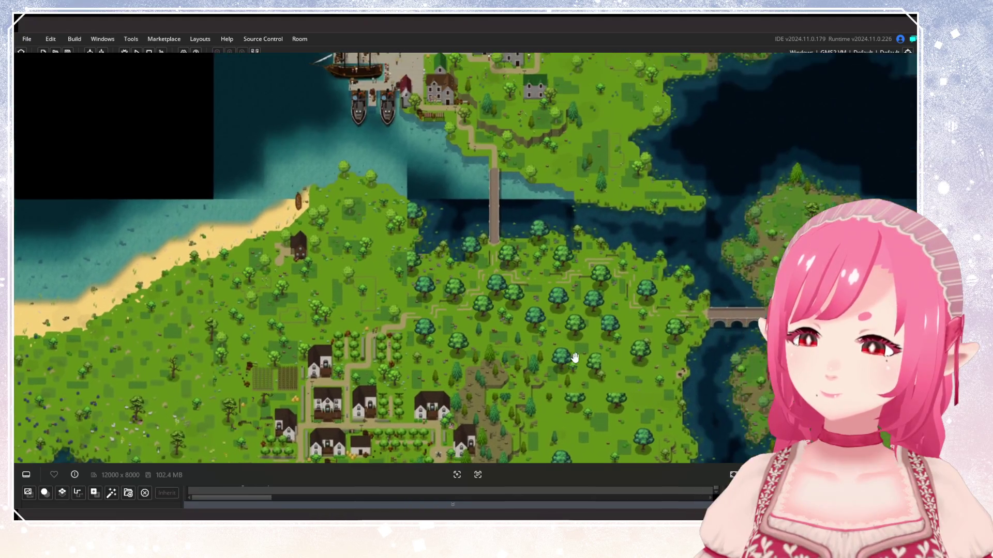
pyautogui.scroll(3, 580, 371)
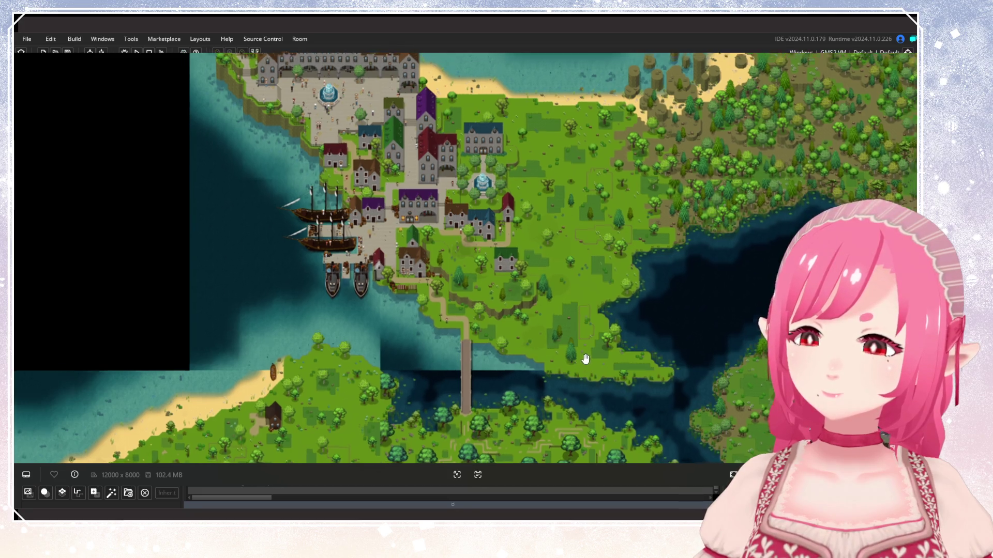
pyautogui.scroll(-3, 579, 370)
pyautogui.scroll(3, 547, 395)
pyautogui.scroll(3, 507, 138)
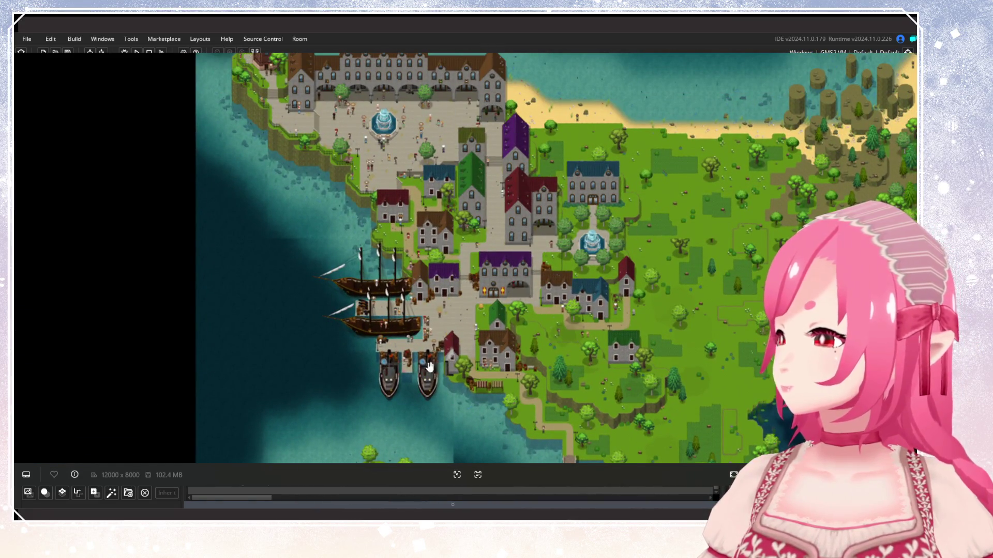
pyautogui.scroll(-3, 351, 283)
pyautogui.scroll(3, 505, 212)
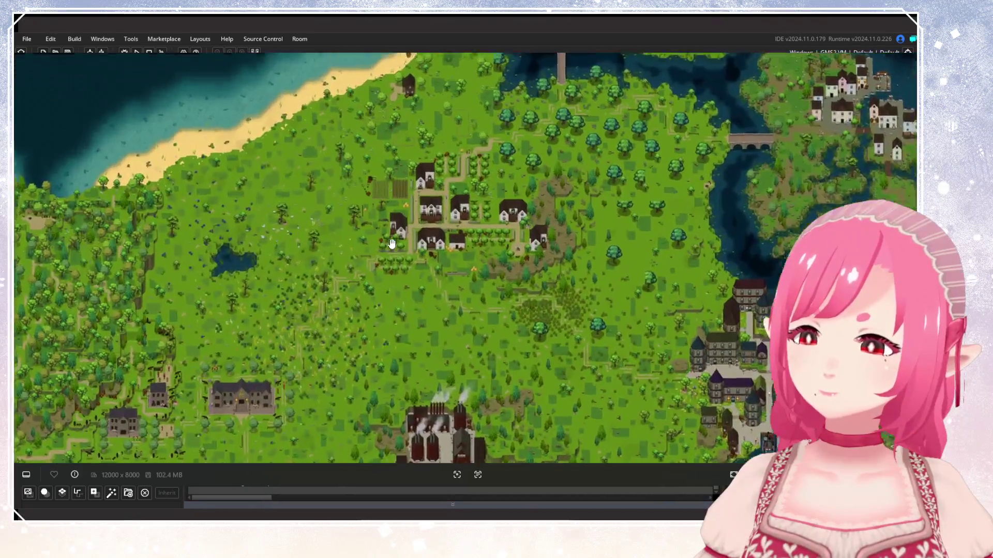